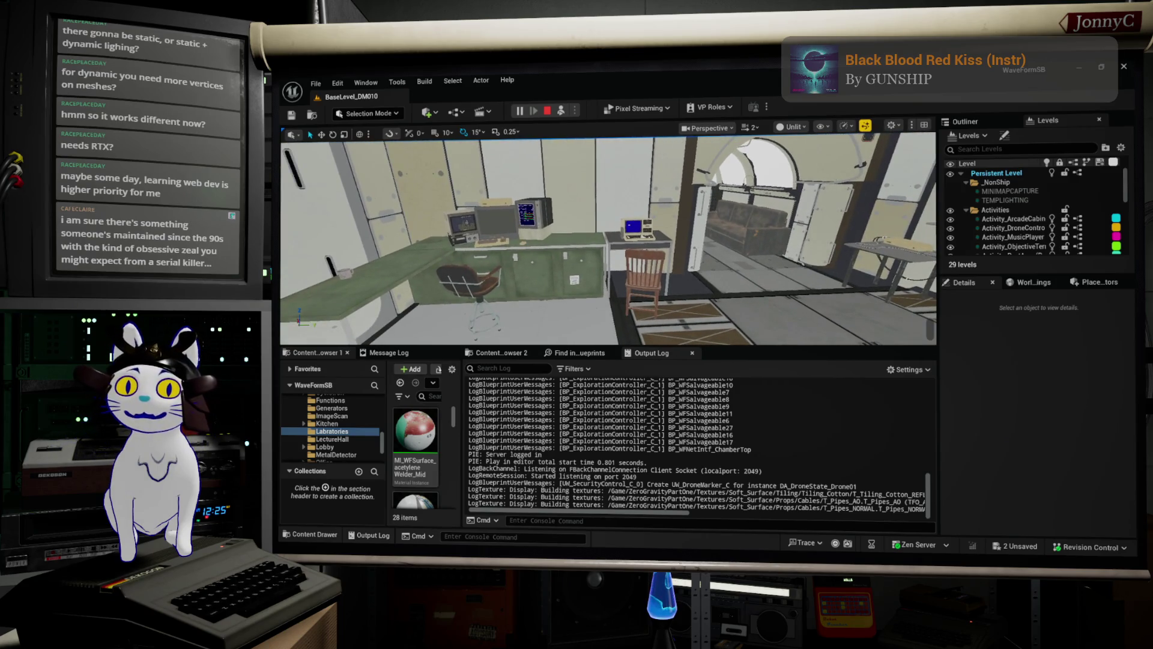
- Stop the running game and bring up the level's World Settings
click(548, 113)
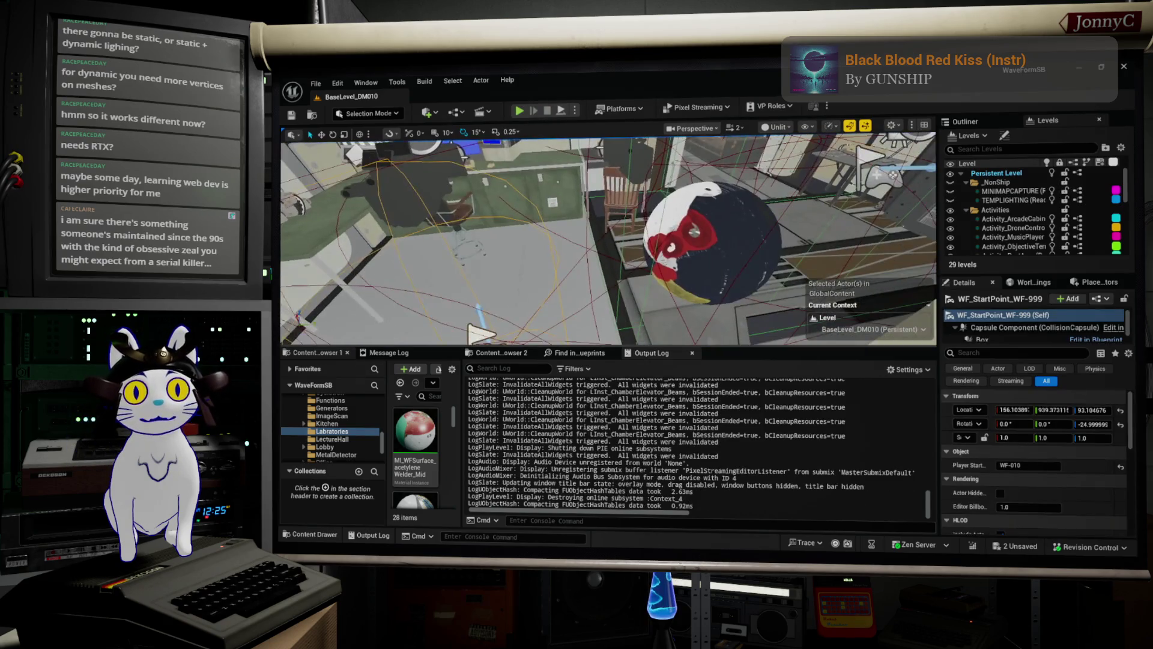
right_click(610, 284)
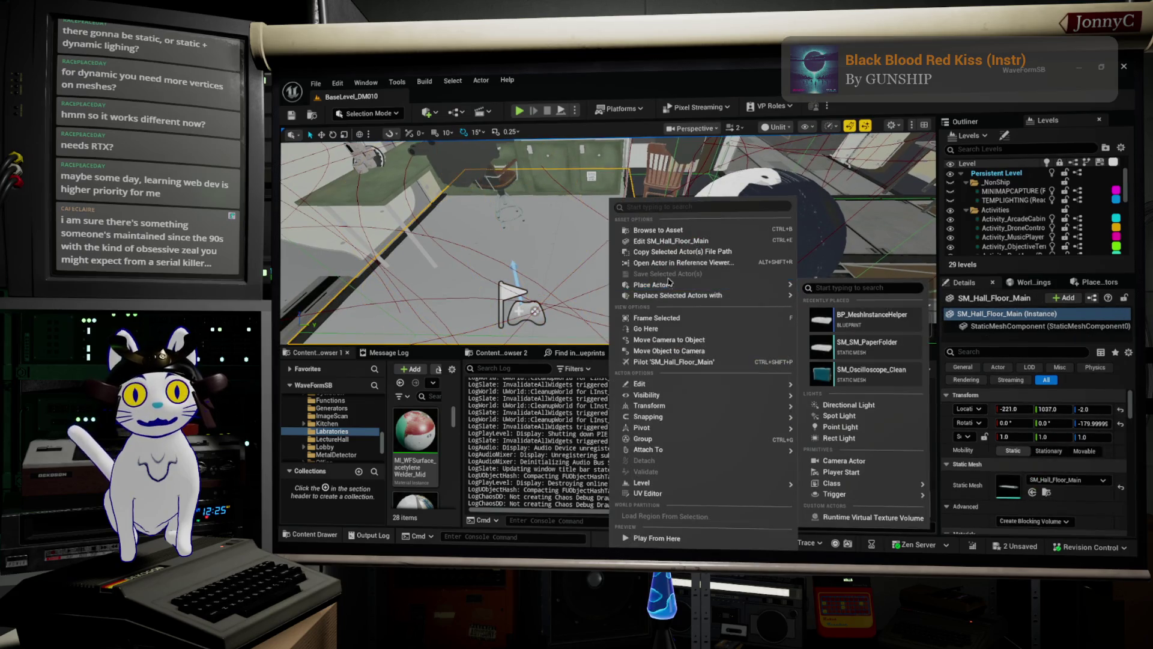
mouse_move(756, 401)
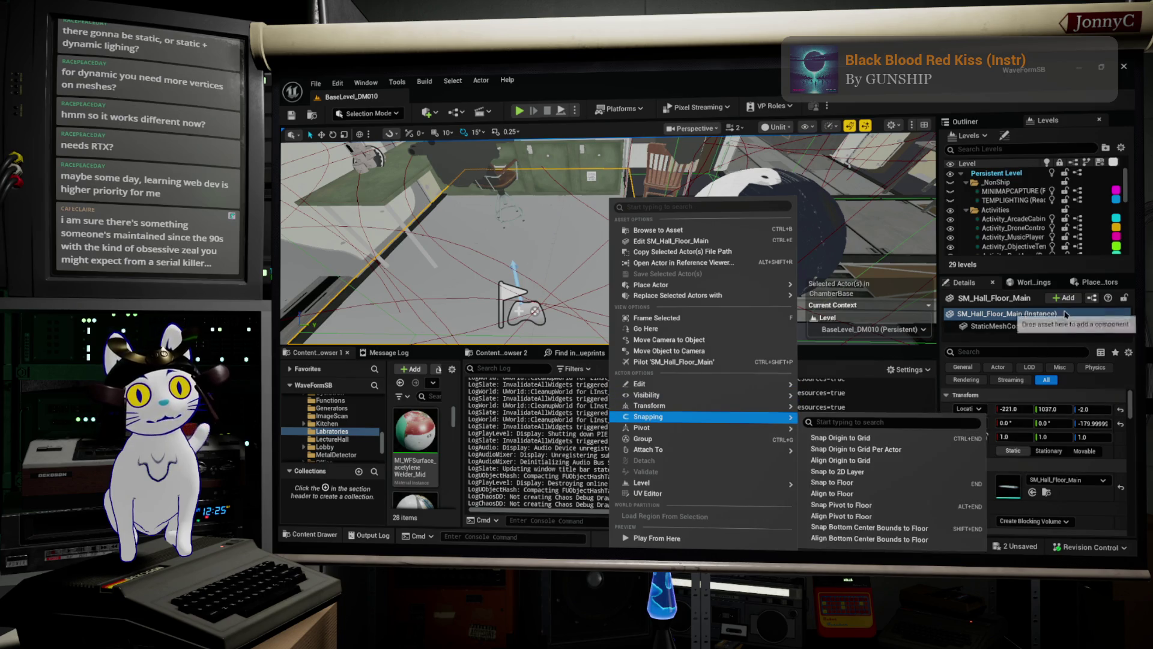
click(1099, 282)
click(1033, 282)
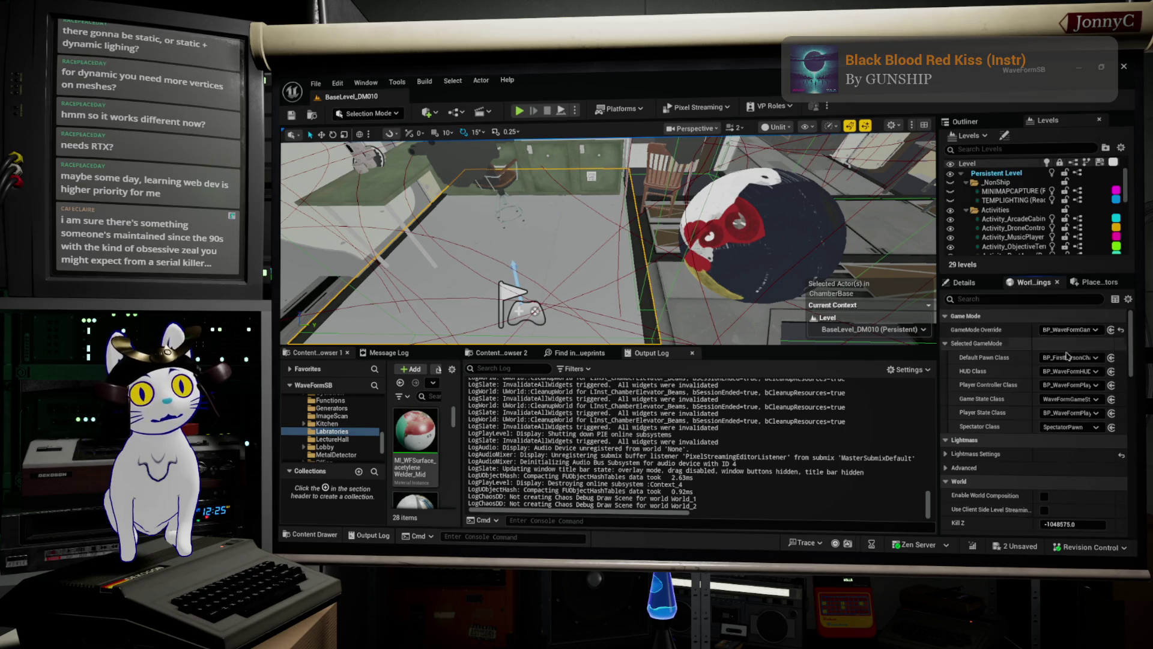
- Relaunch the game with Play From Here at a spot on the hall floor
right_click(586, 202)
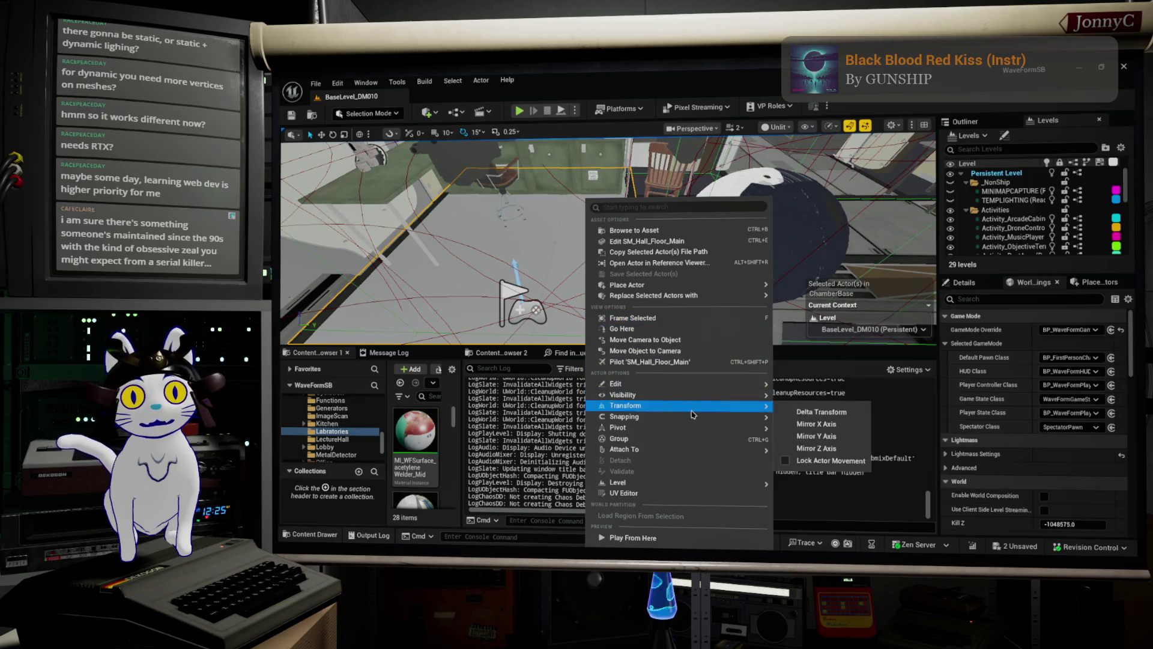
mouse_move(715, 384)
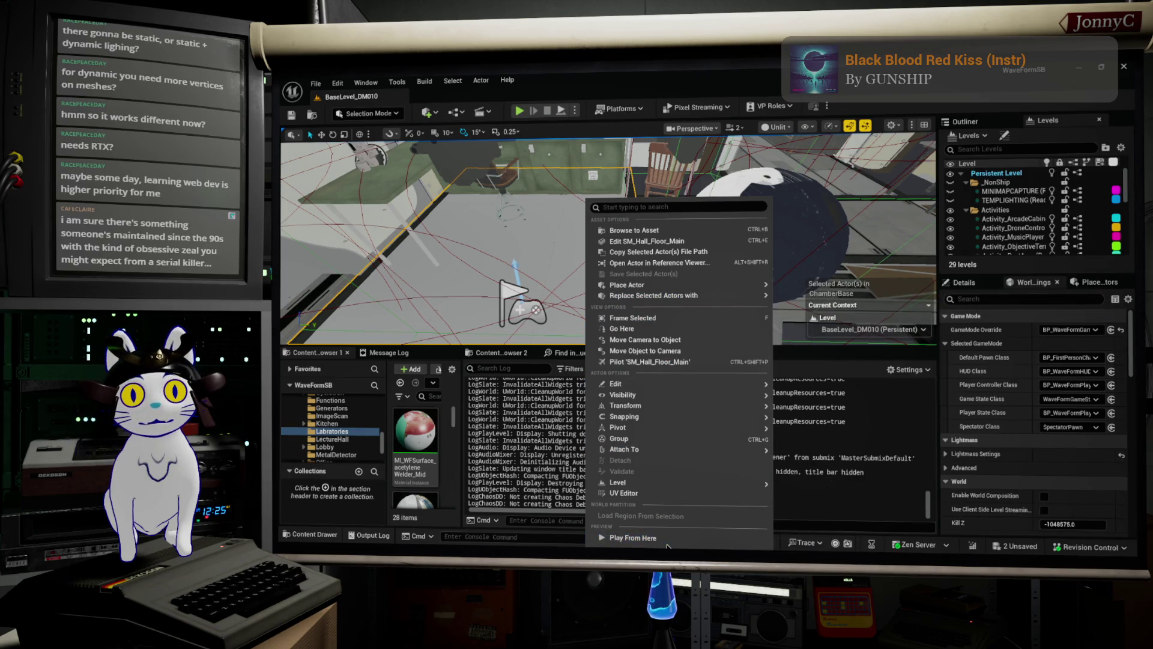
click(660, 538)
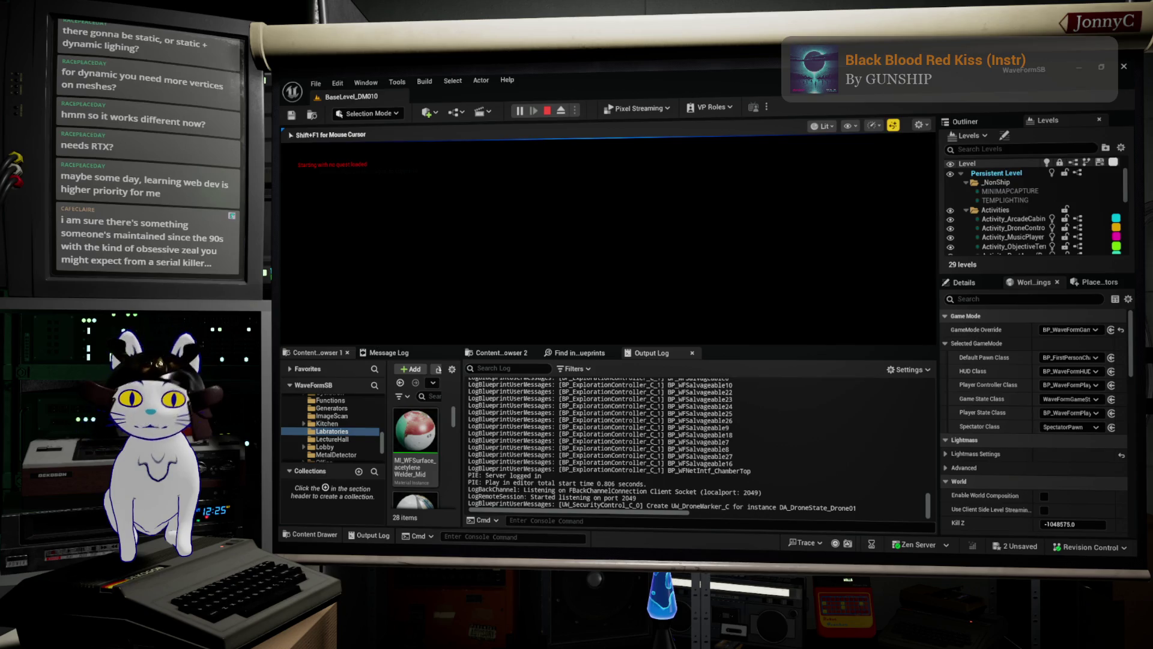
- End the game session and select the ChamberBase level in the Levels panel
key(Escape)
scroll(1067, 227, down, 5)
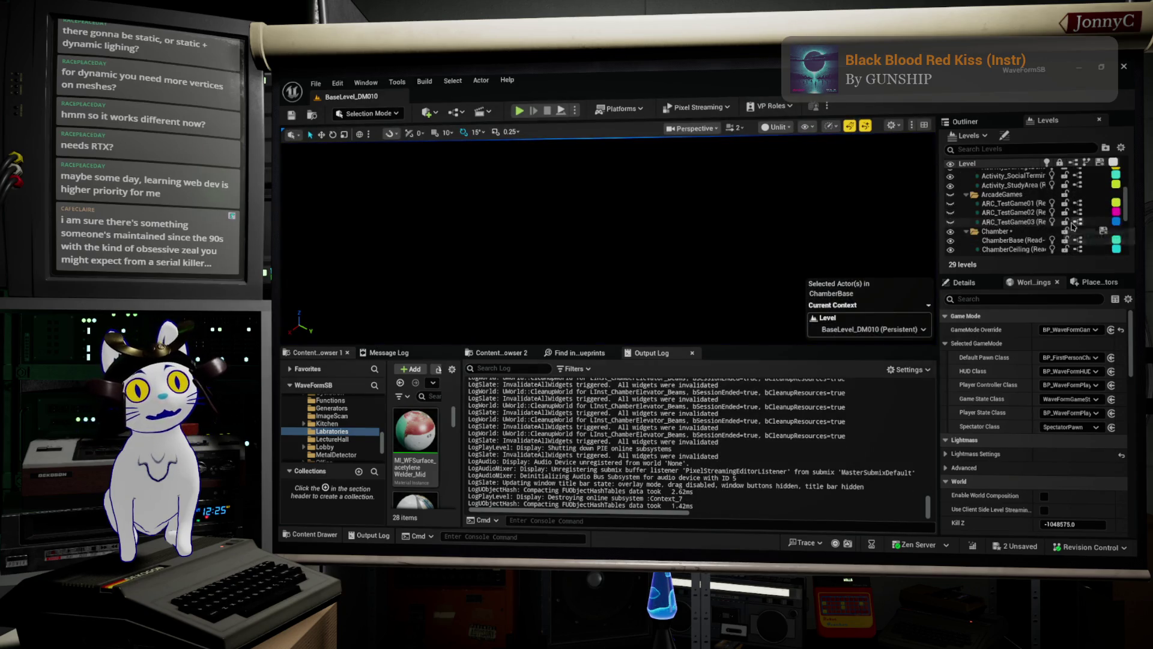
click(1020, 209)
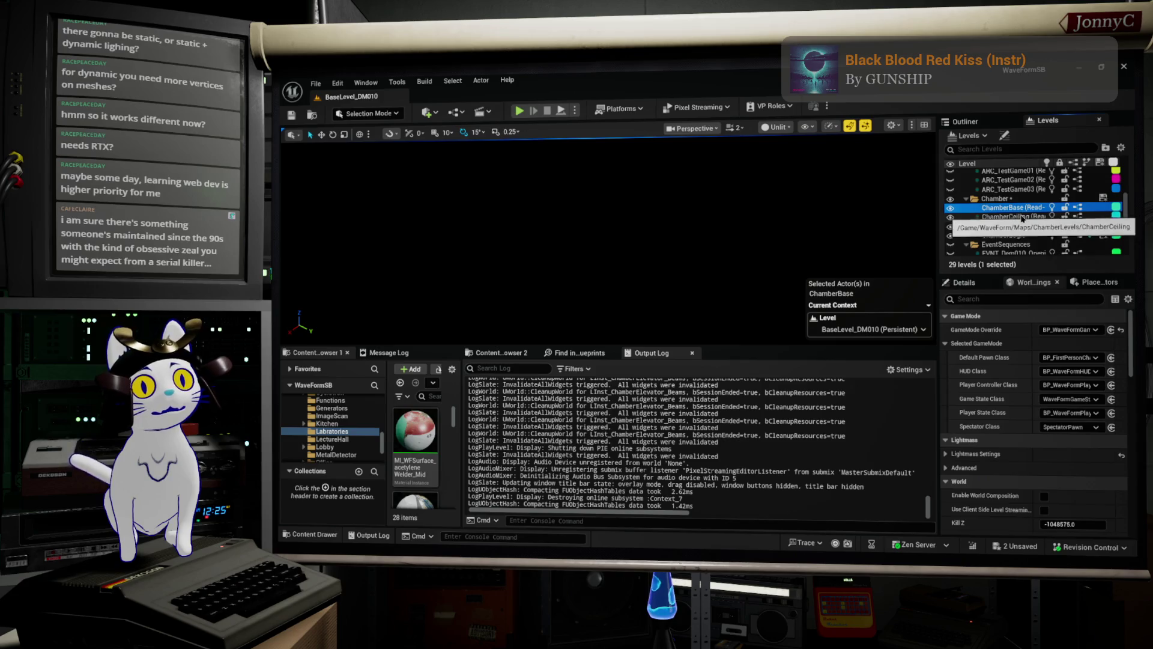
click(606, 144)
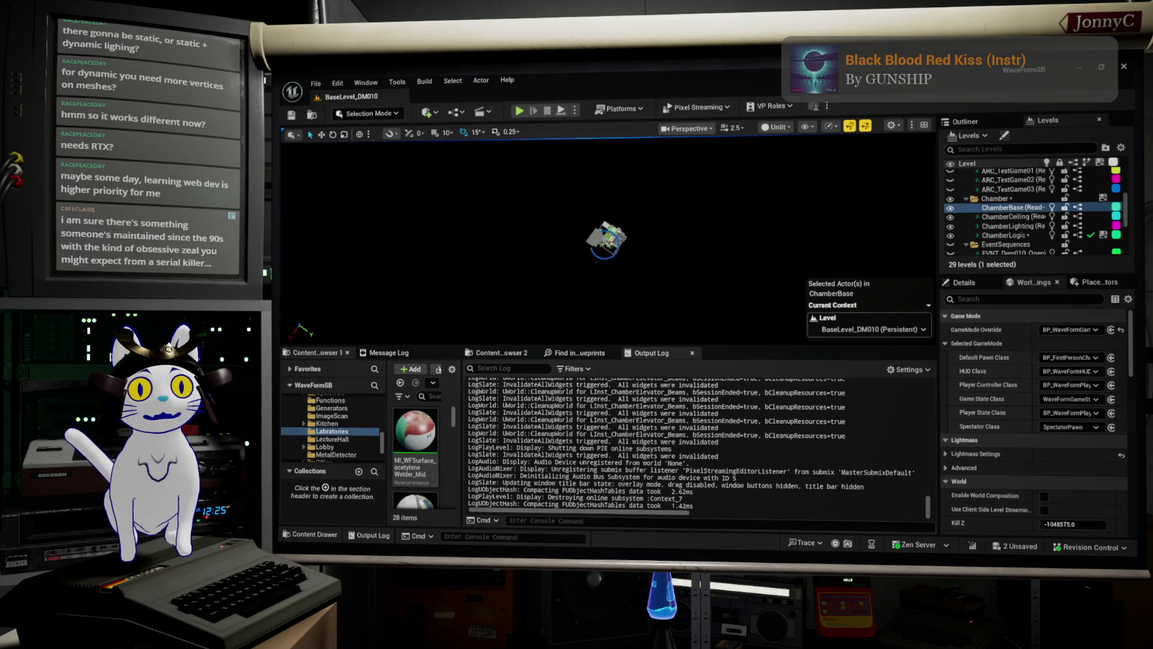
- Run a quick play test of the level, then stop it
scroll(601, 240, up, 10)
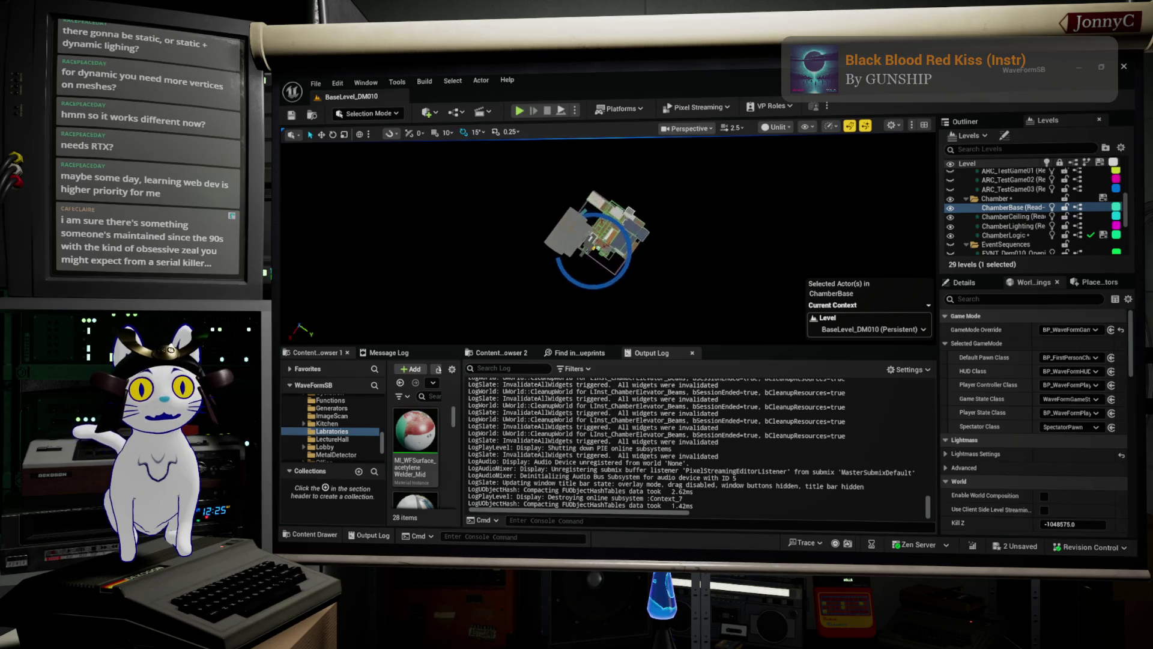
scroll(600, 240, up, 10)
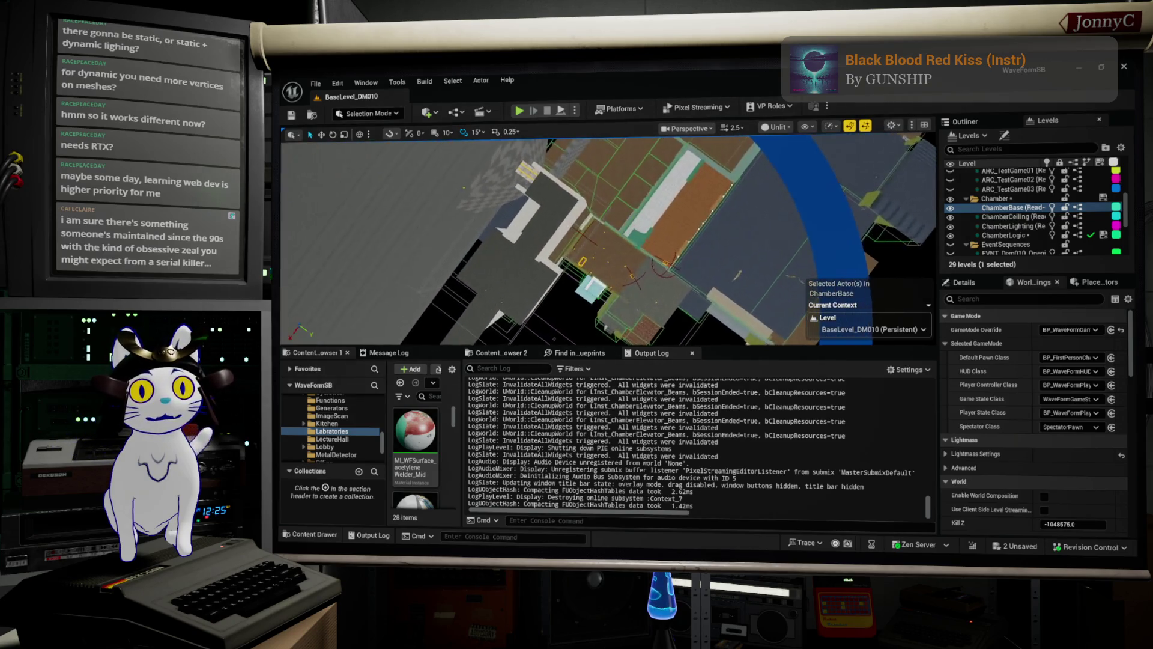
scroll(600, 240, up, 10)
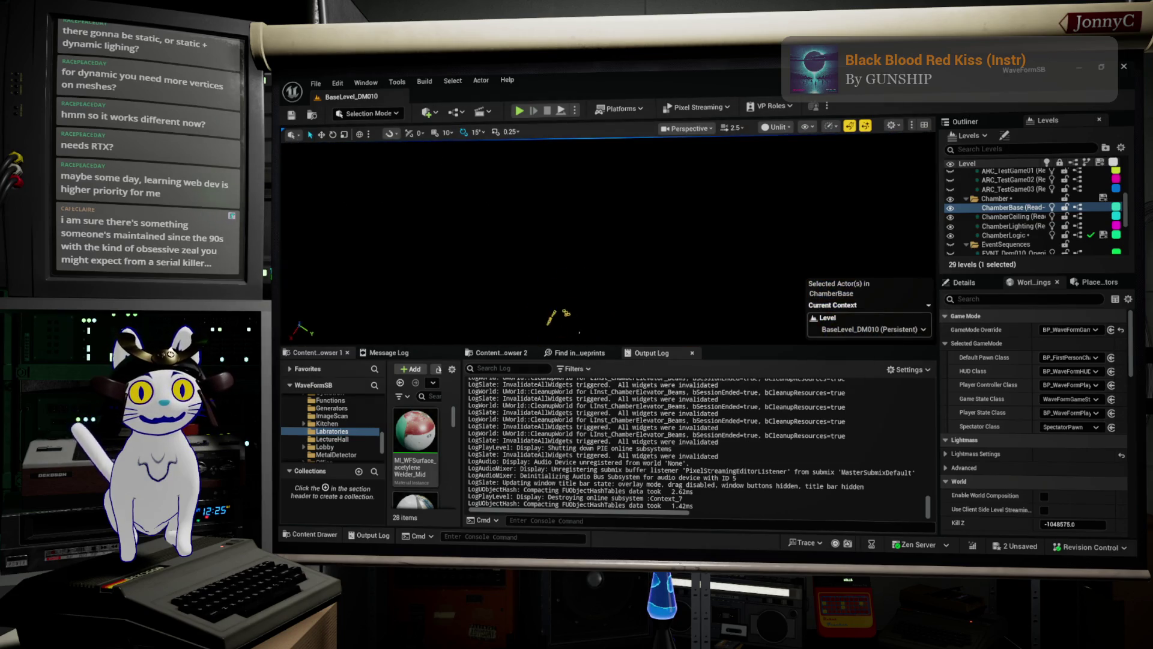
scroll(601, 240, up, 10)
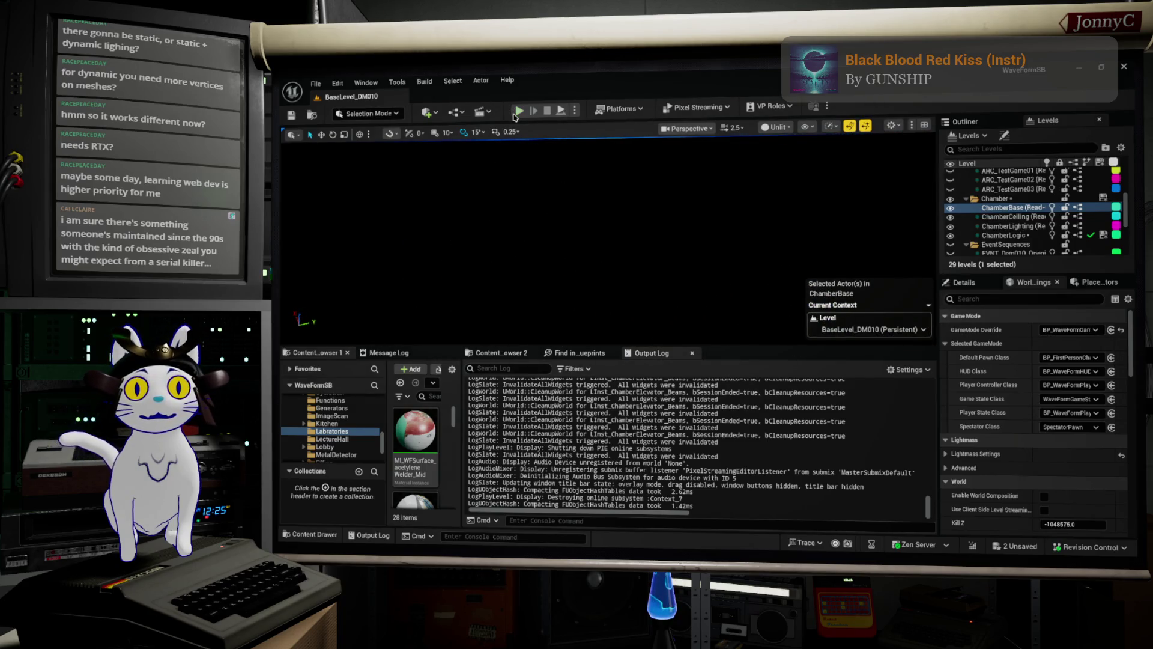
click(521, 111)
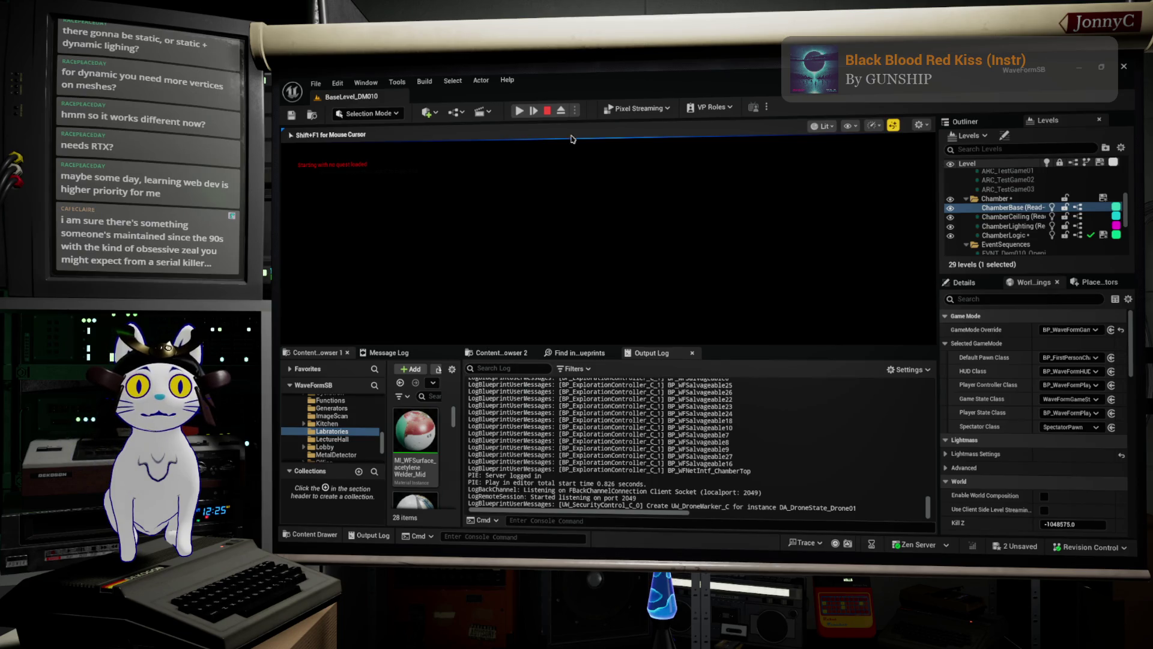
click(548, 110)
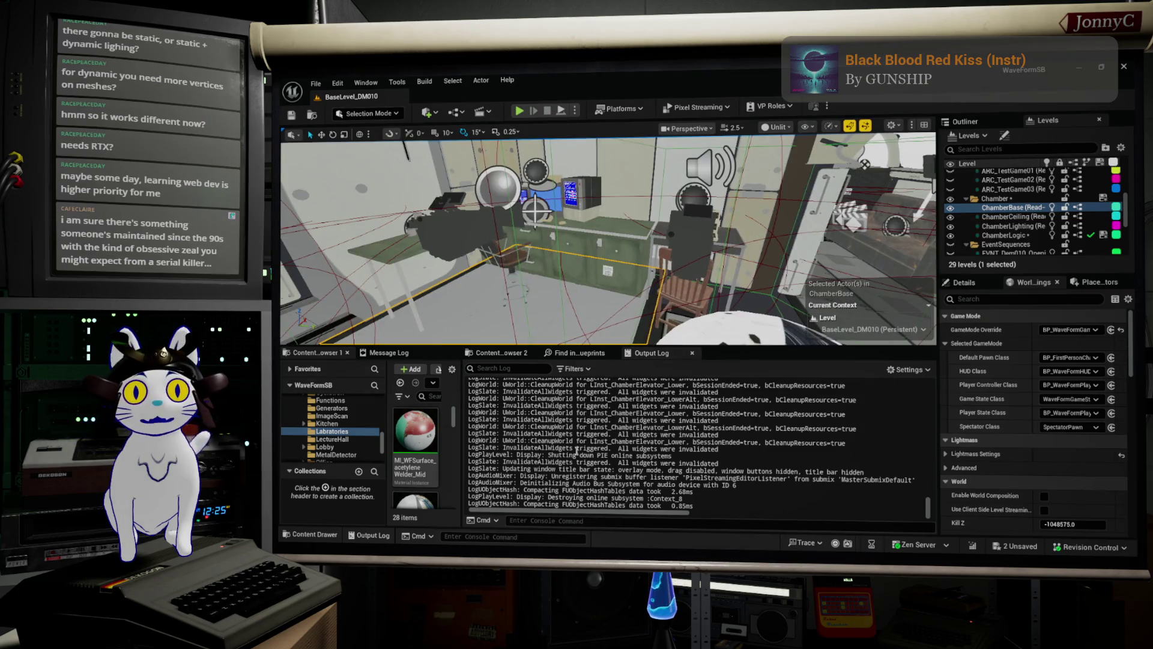
- Set the ChamberBase level's streaming method to Always Loaded
drag(641, 178, 658, 203)
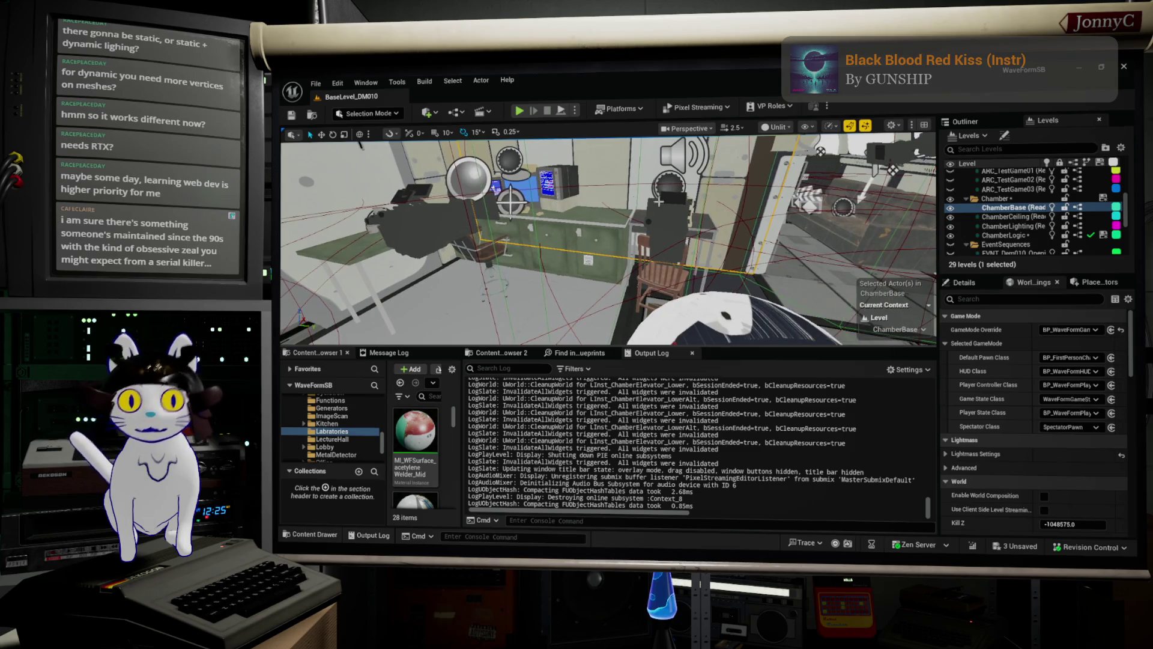
click(1031, 208)
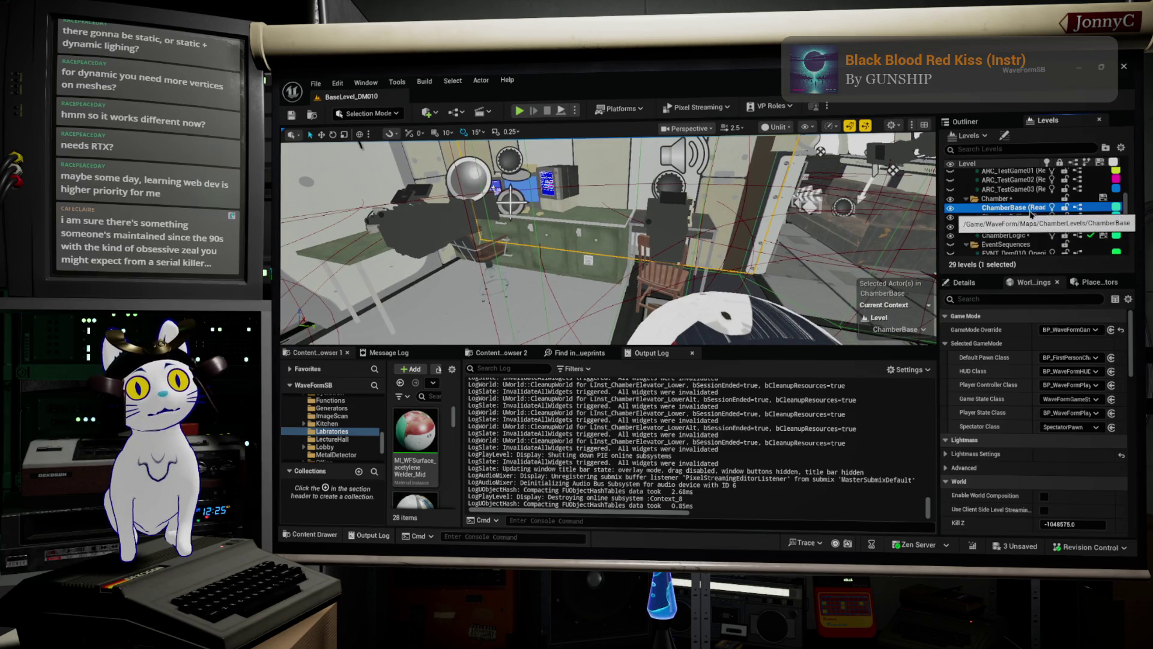
right_click(1010, 211)
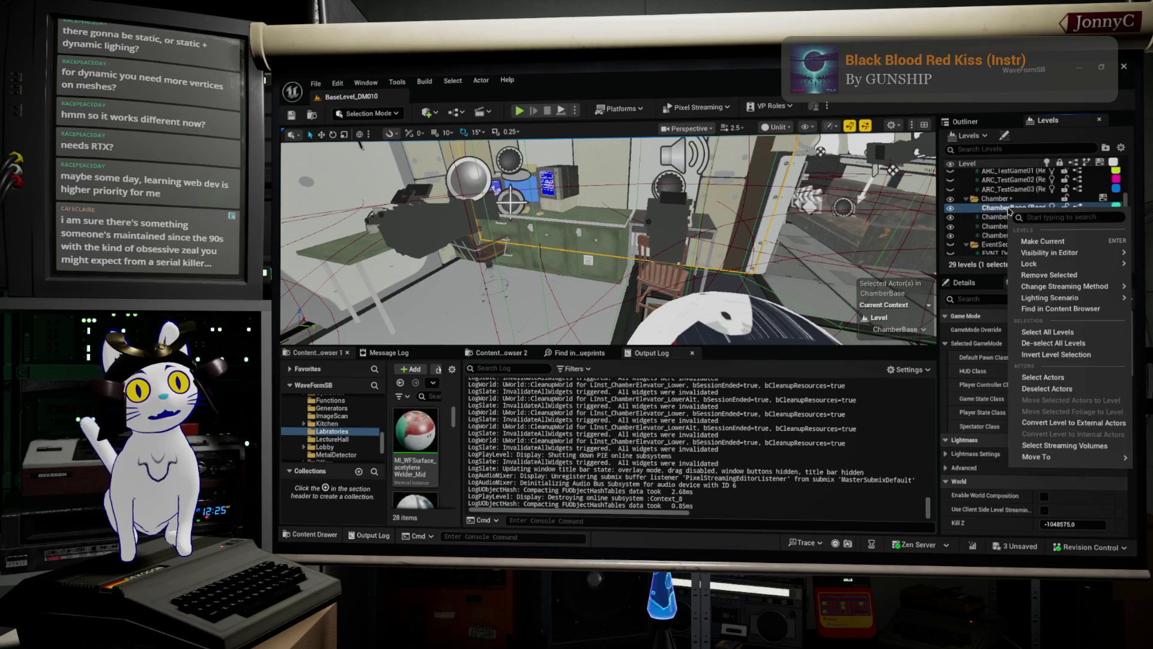
mouse_move(1110, 287)
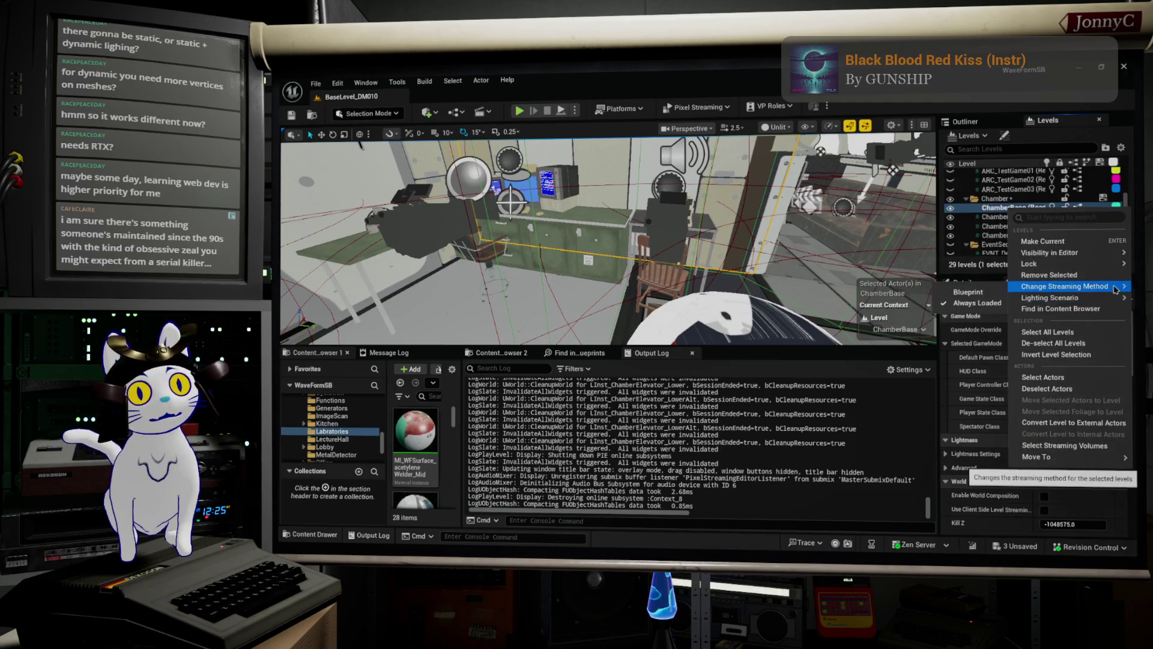
click(993, 305)
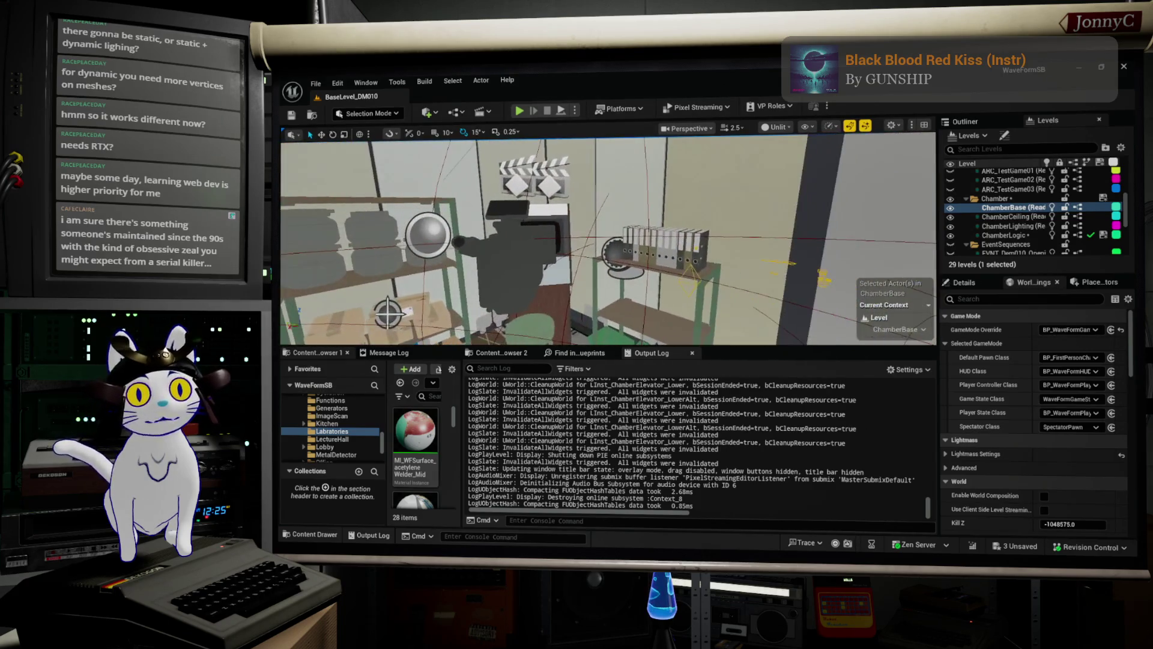
- Frame the binder shelf and browse the Office textures in Content Browser 2
click(686, 227)
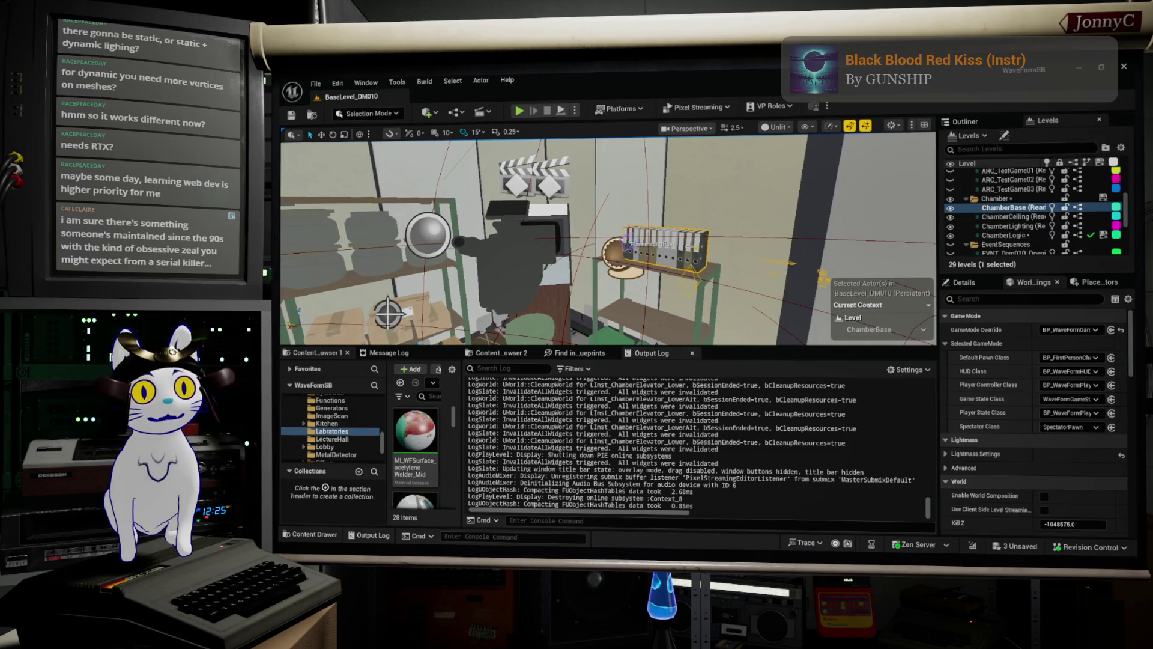
key(f)
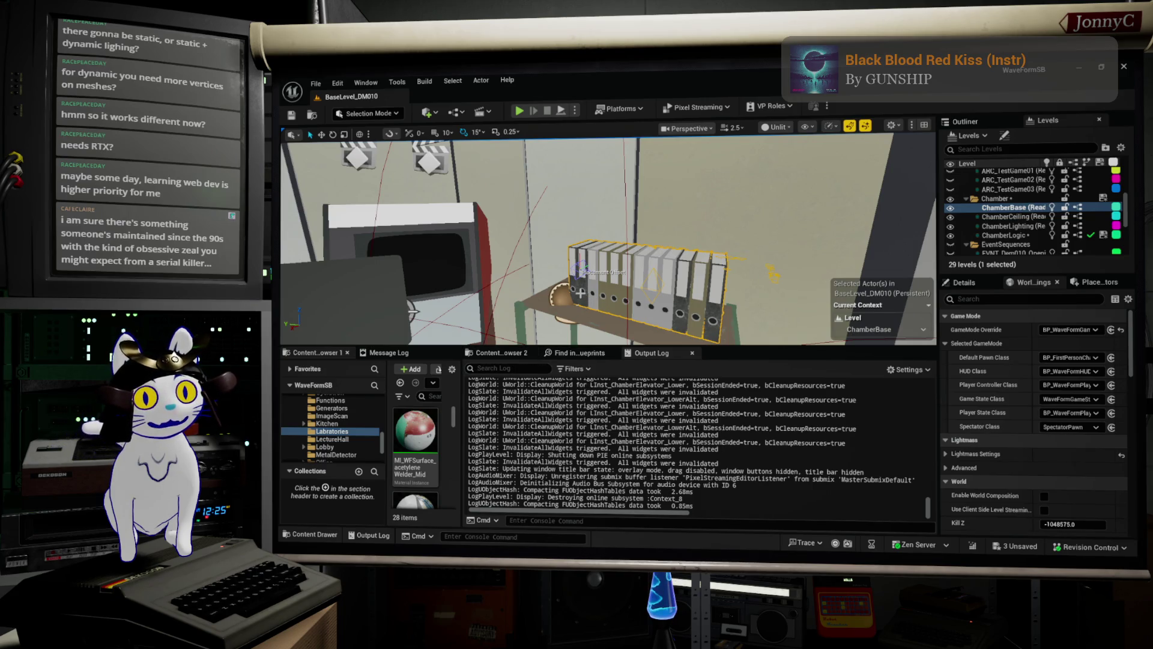
click(505, 353)
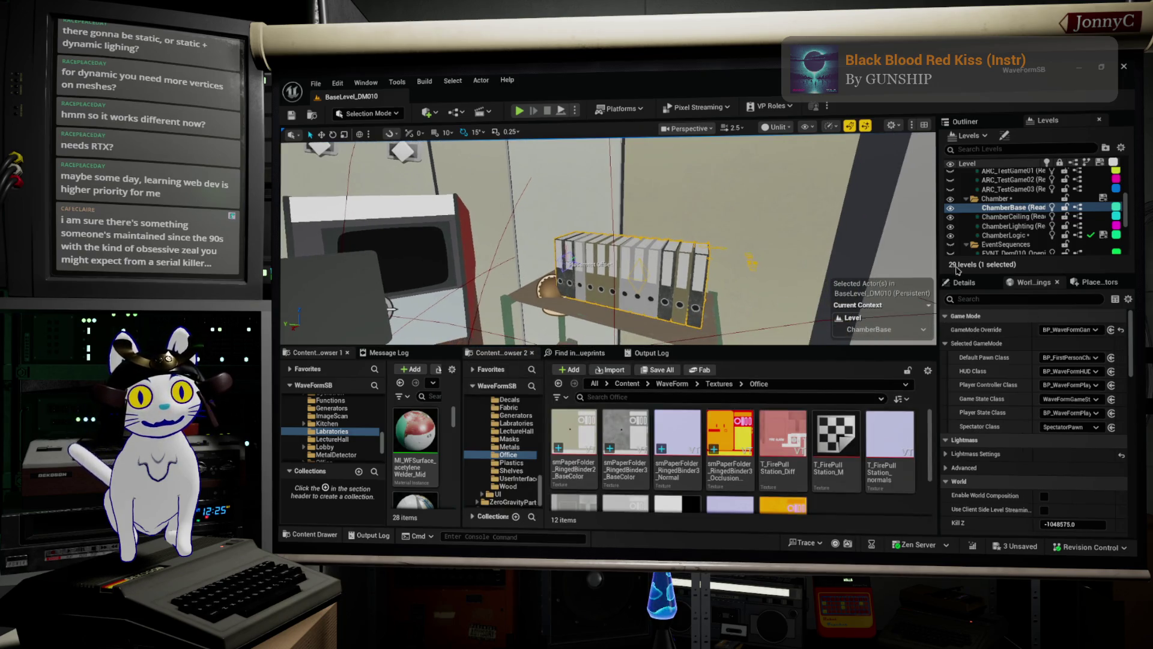
click(963, 283)
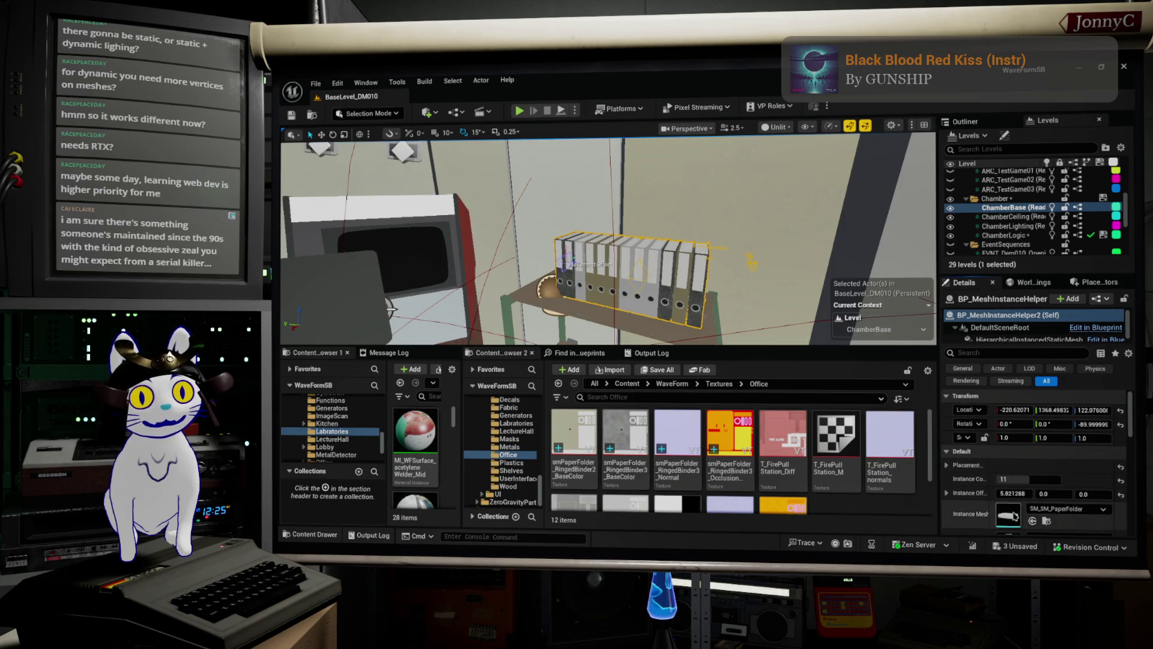
- Open the SM_SM_PaperFolder mesh and display its player collision shape
double_click(1013, 515)
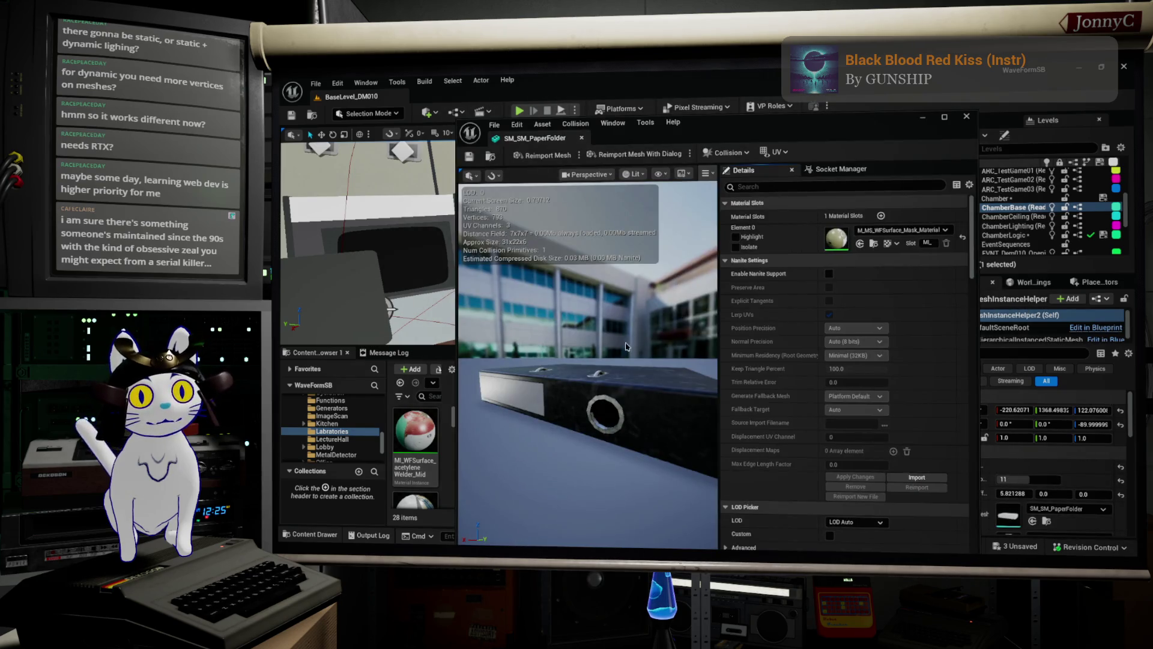
scroll(624, 345, down, 10)
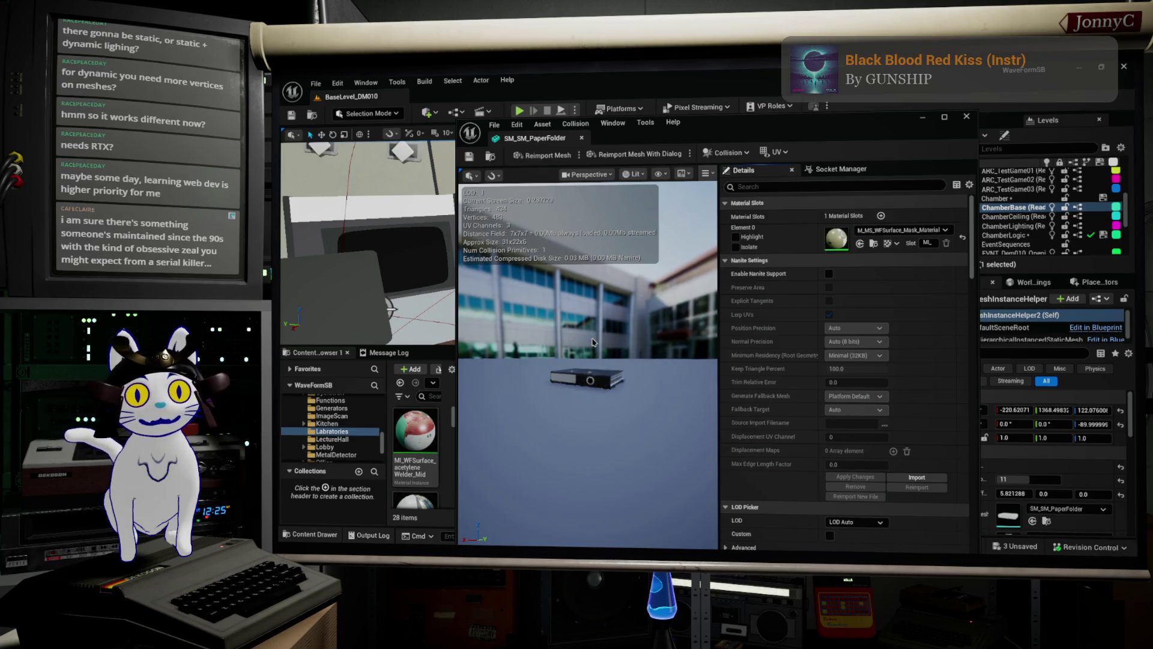
double_click(694, 126)
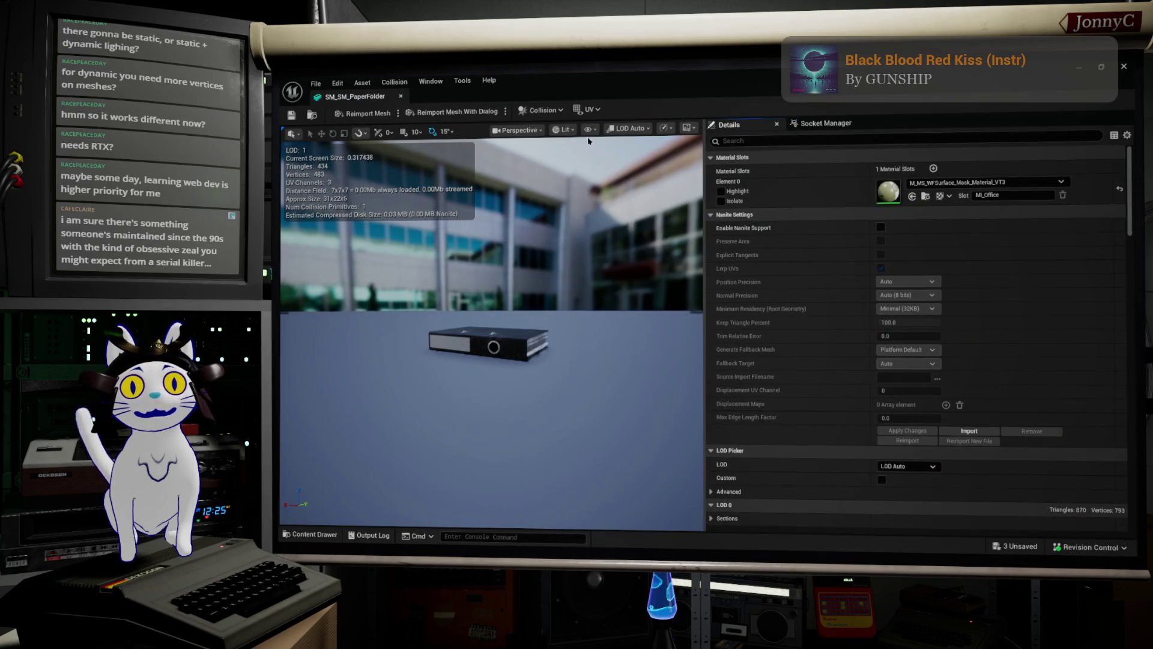
click(563, 130)
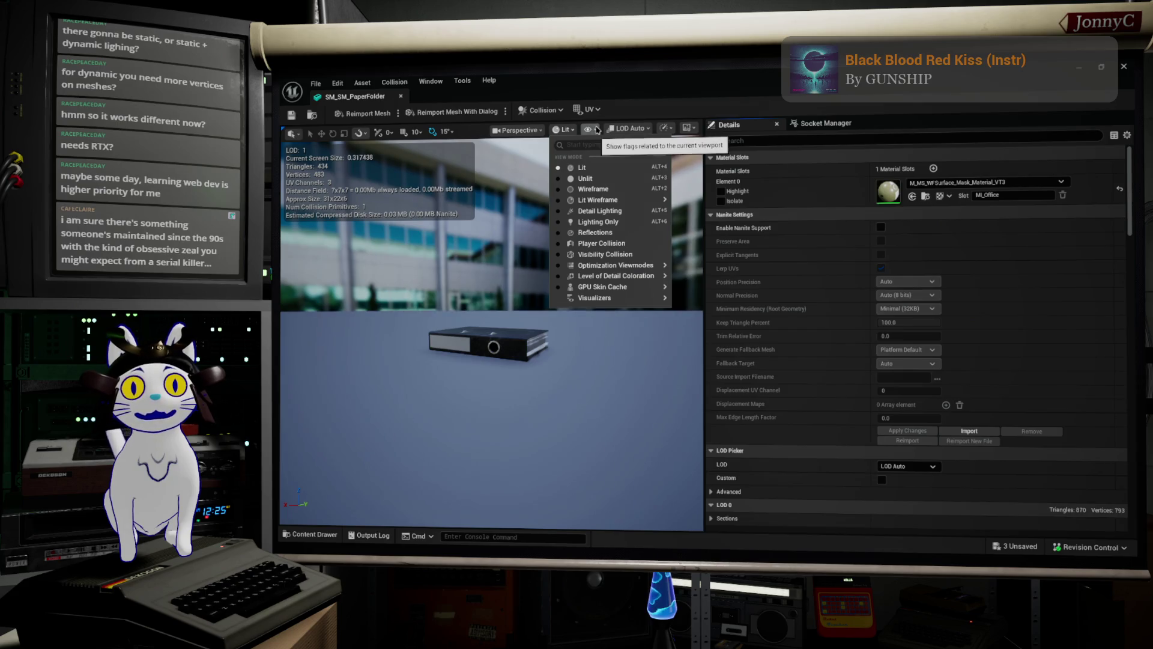
click(629, 248)
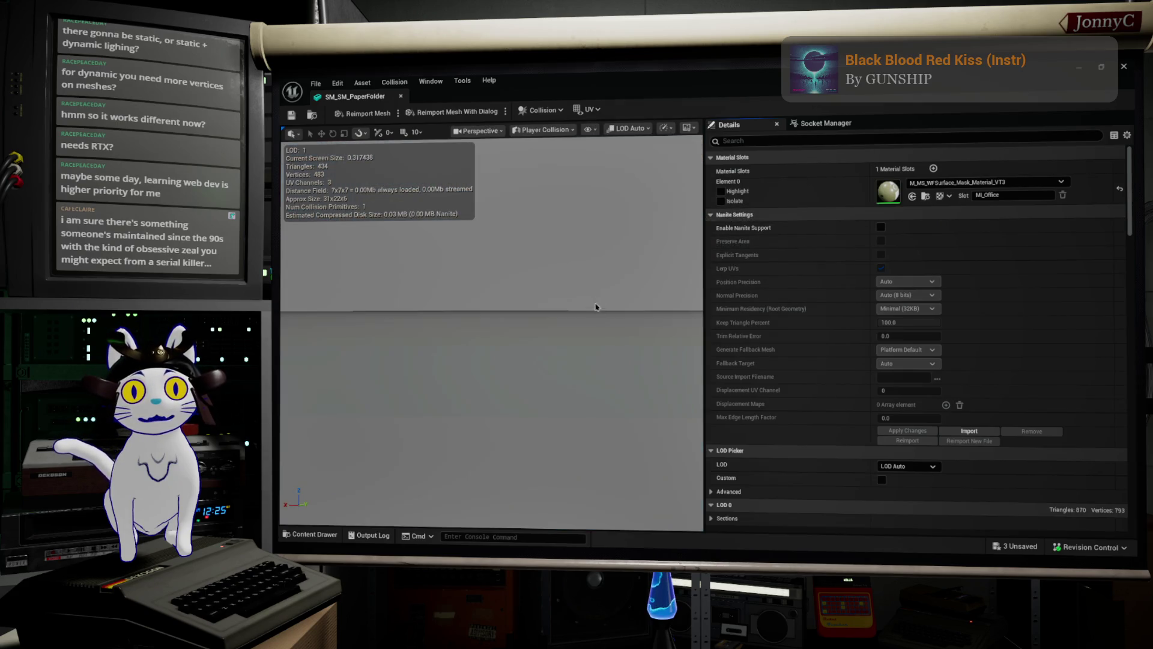
mouse_move(567, 356)
mouse_down()
mouse_move(510, 390)
mouse_move(549, 326)
mouse_up()
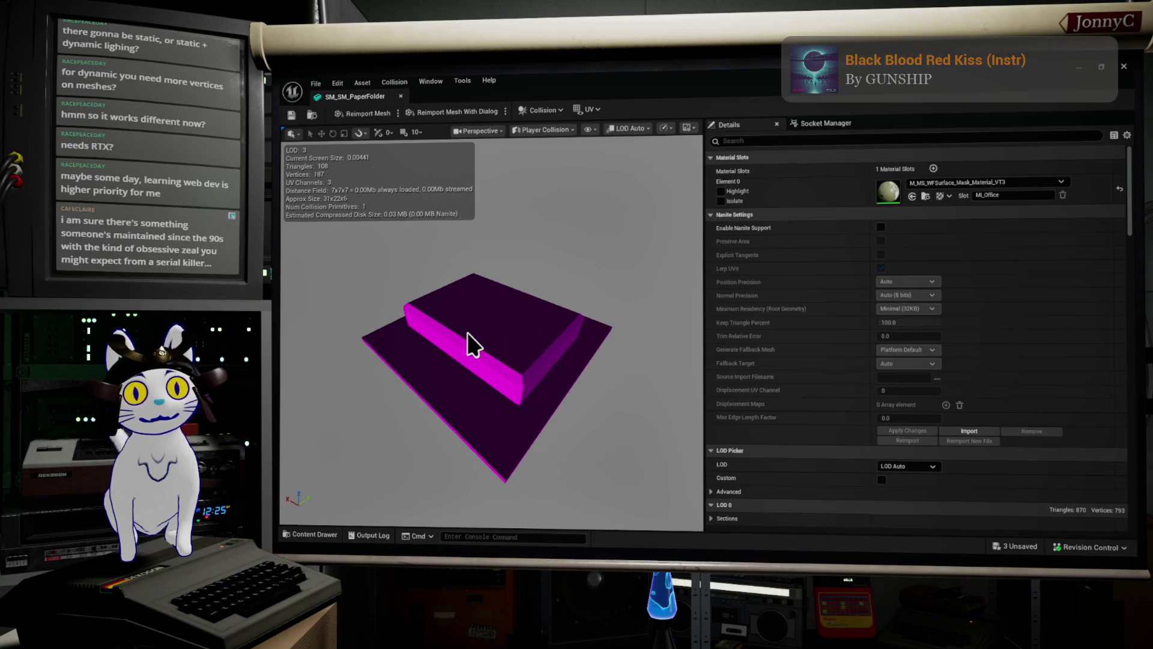
mouse_move(467, 333)
mouse_down()
mouse_move(438, 339)
mouse_move(481, 343)
mouse_up()
scroll(438, 339, up, 3)
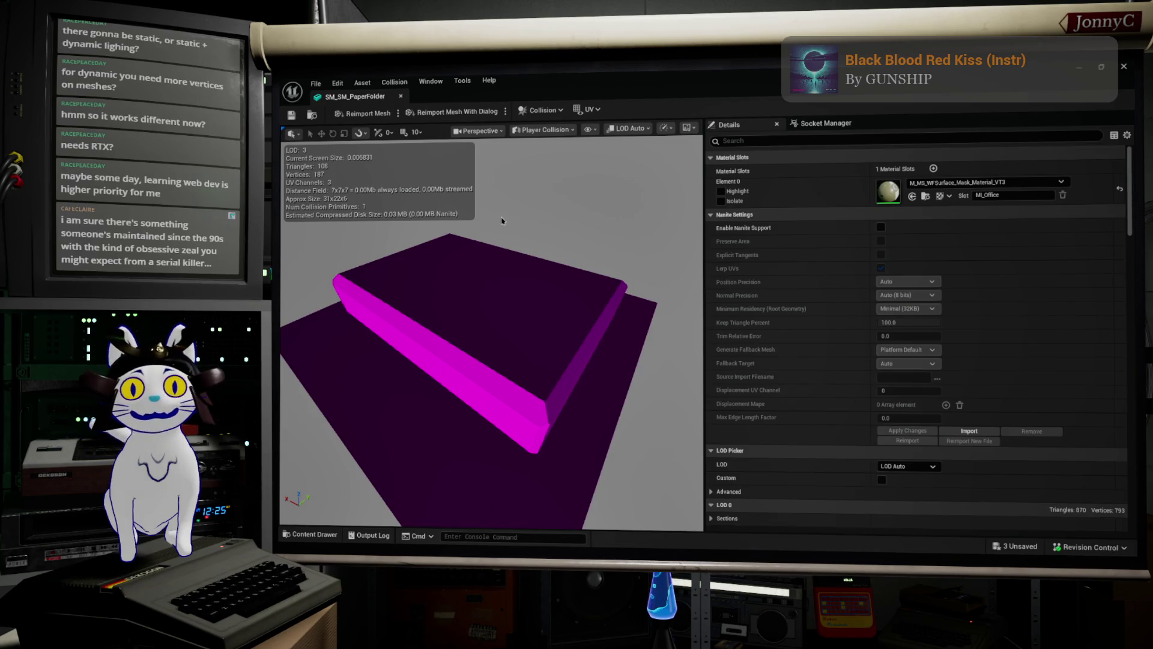
- Remove the mesh's collision, save it, and close the mesh editor
click(404, 82)
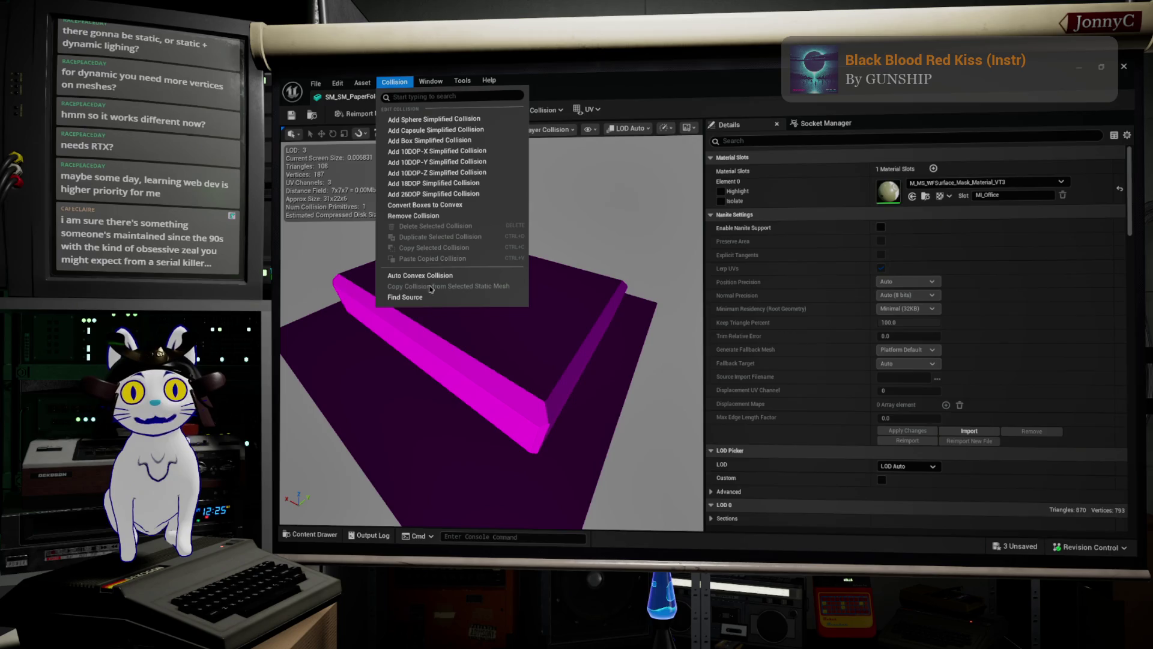
click(430, 217)
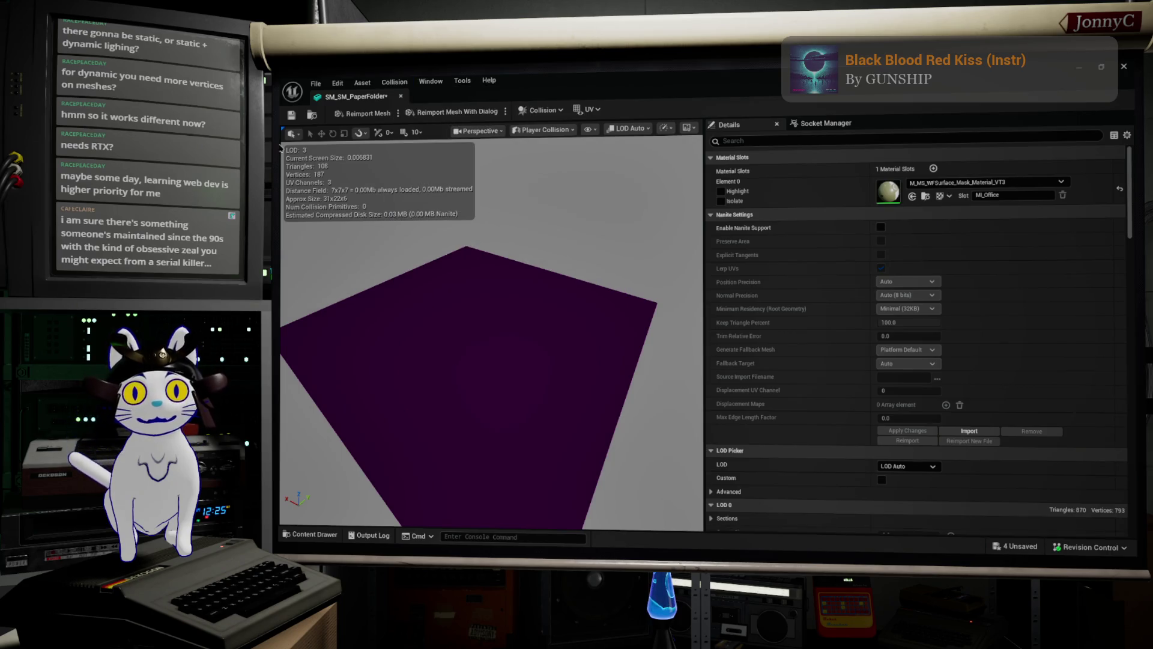
click(291, 116)
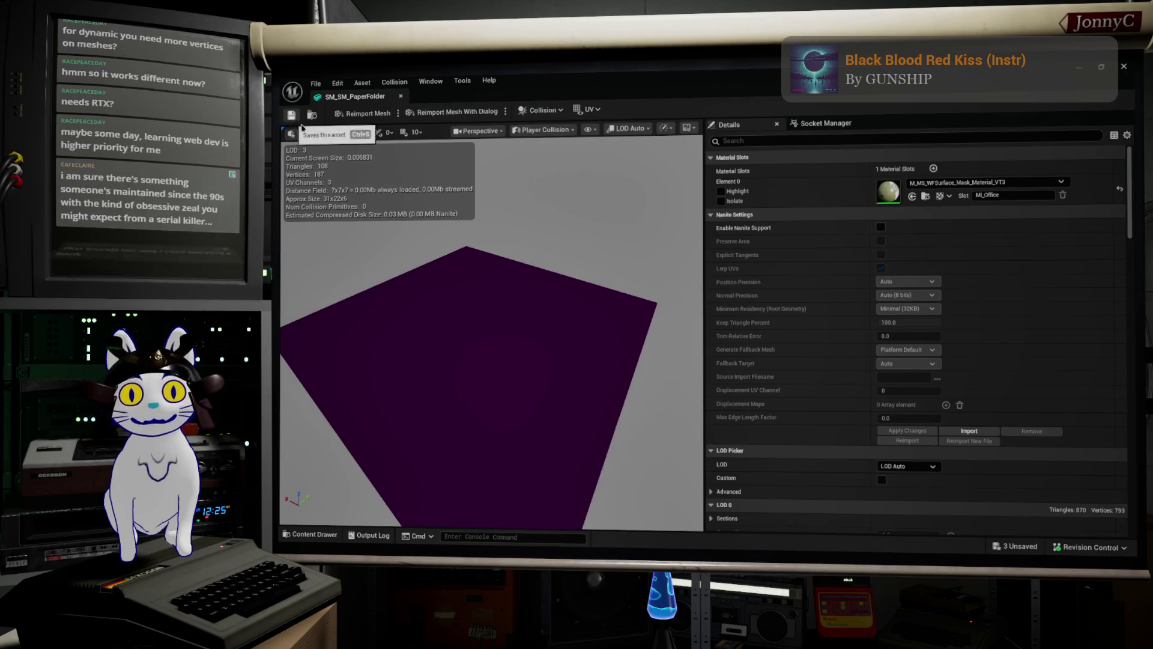
click(1127, 65)
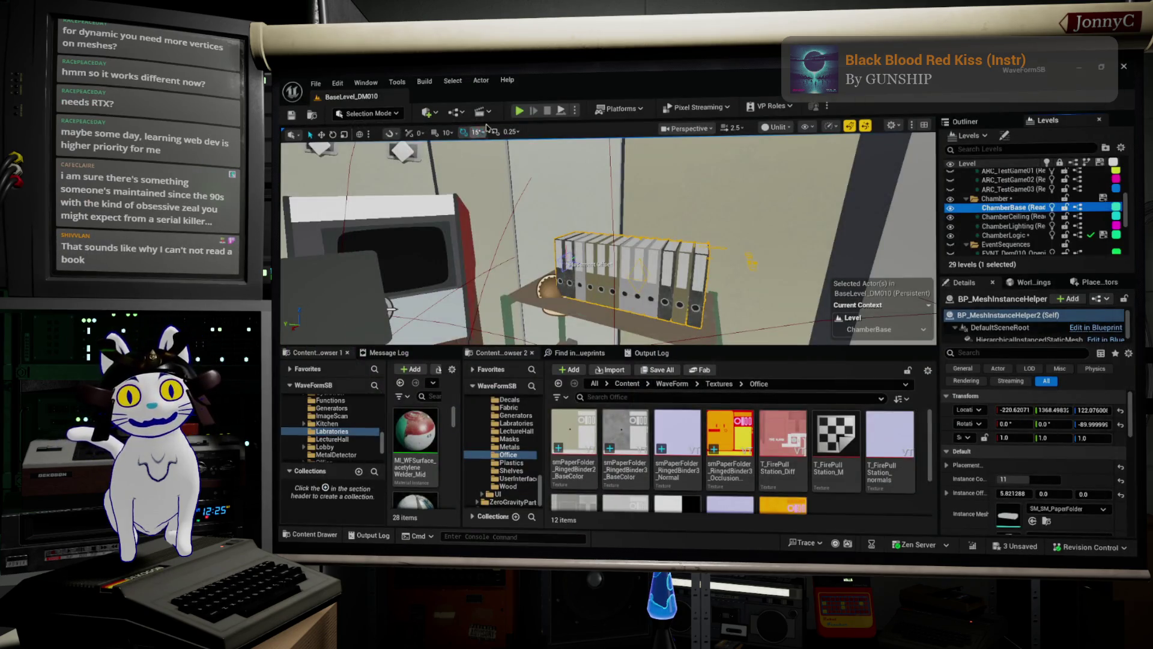
- Start a play session with Alt+P, go full-window with F11, and open the pause settings menu
key(alt+p)
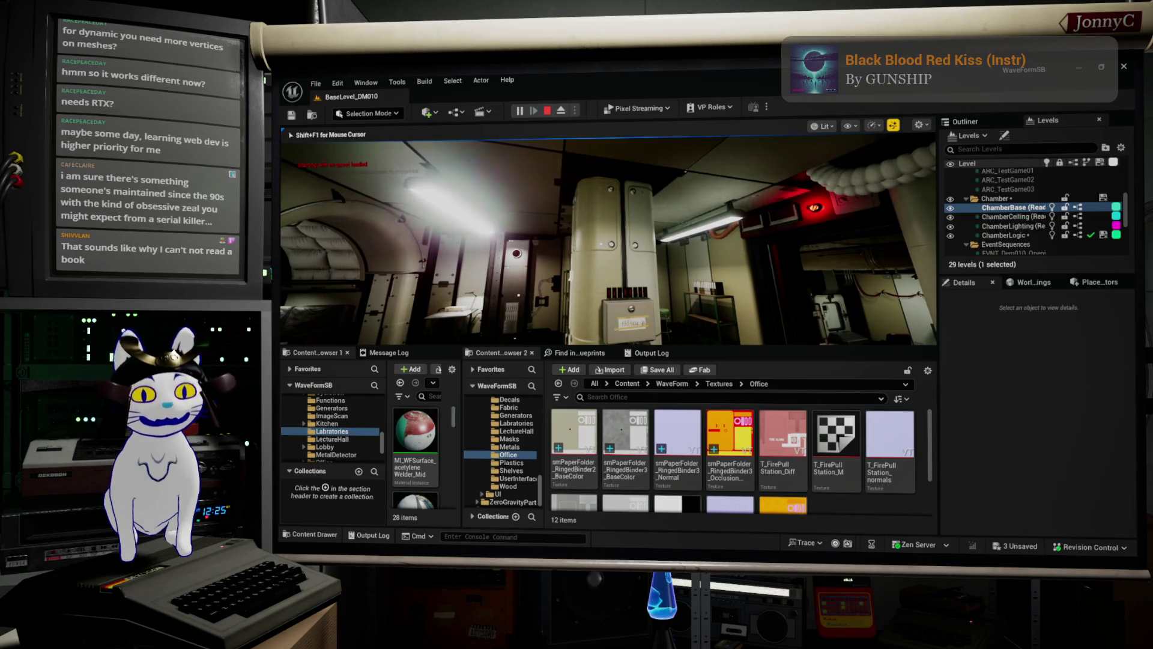
key(F11)
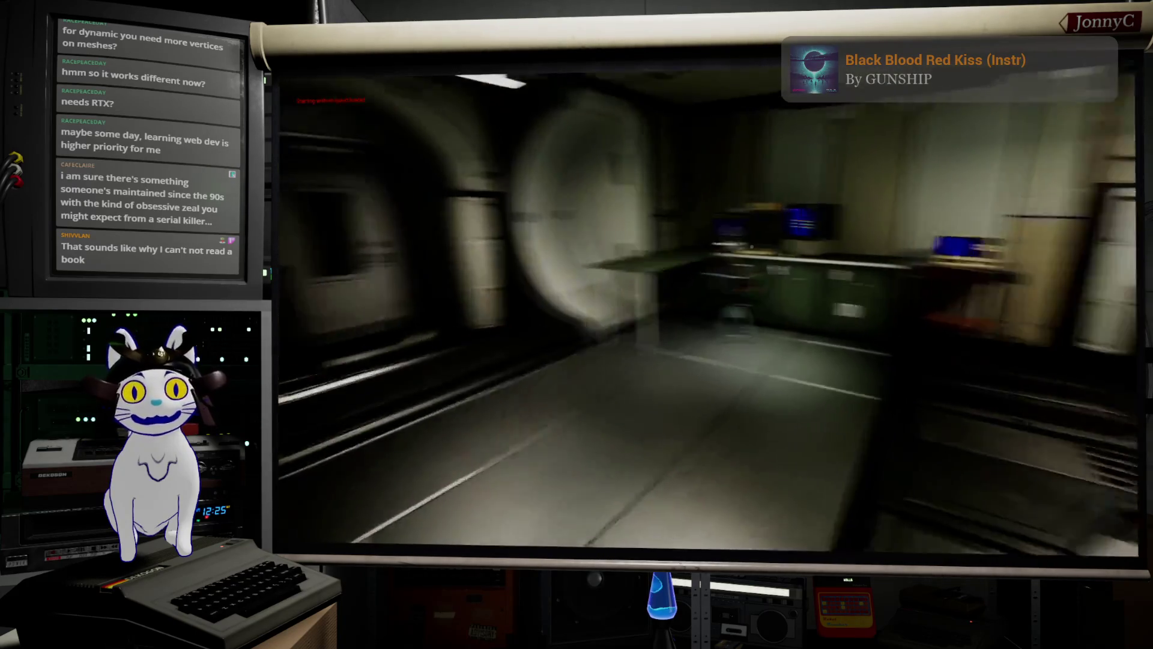
key(Escape)
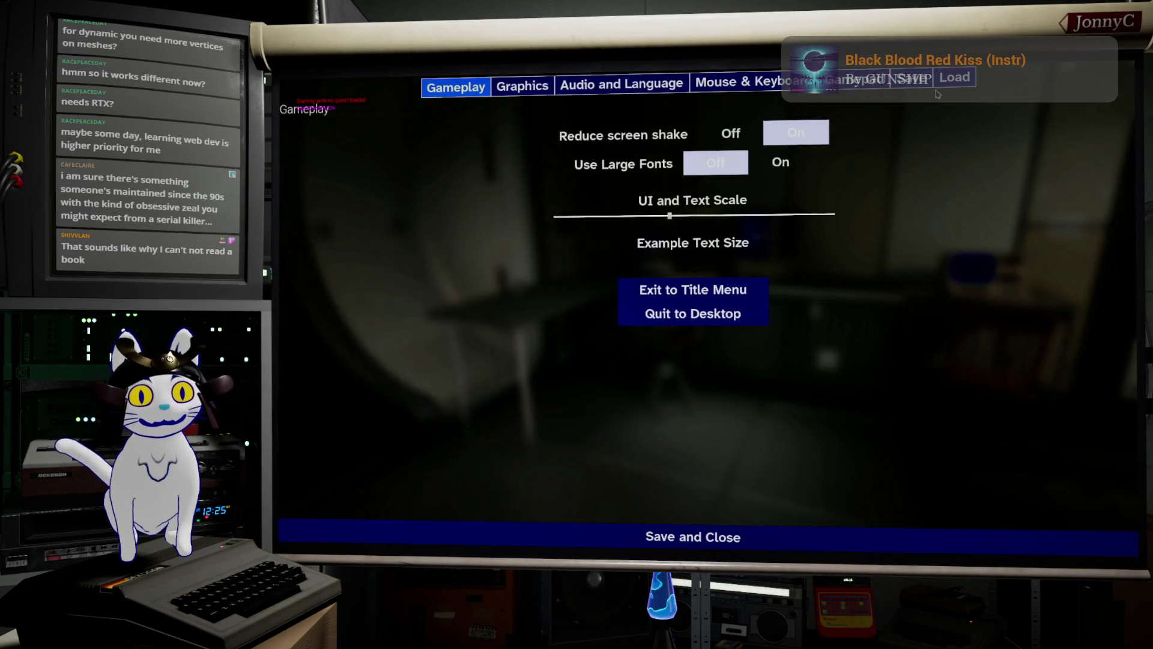
- Load the Mar 1, 2026 12:40:21 PM TutorialStart save
click(960, 79)
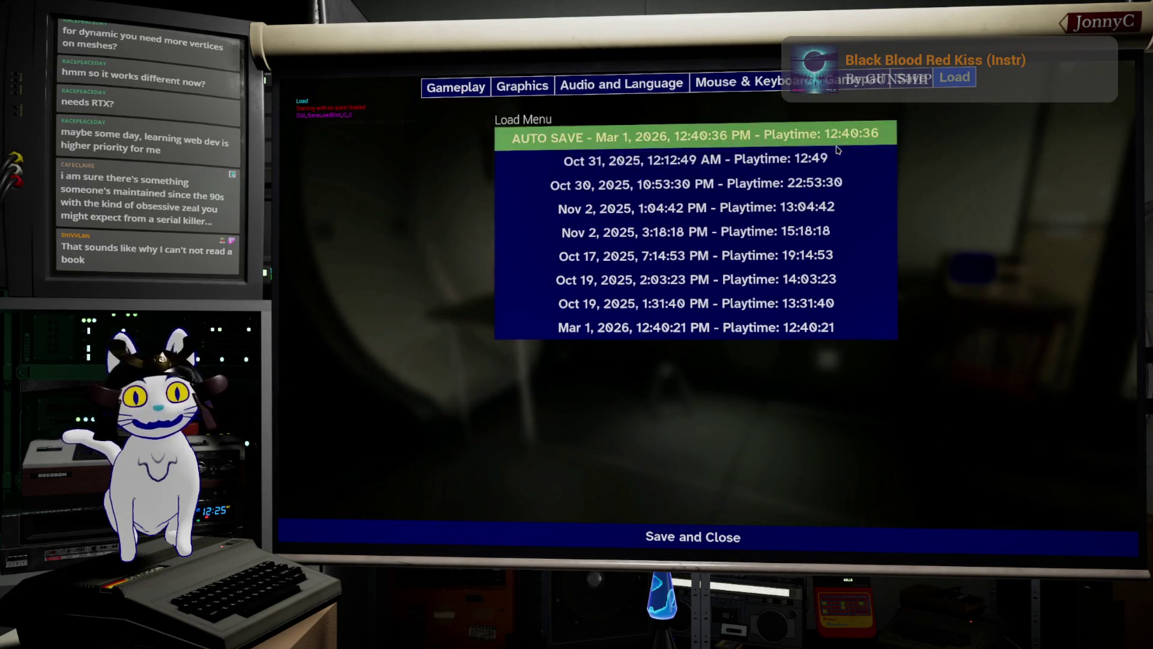
click(797, 324)
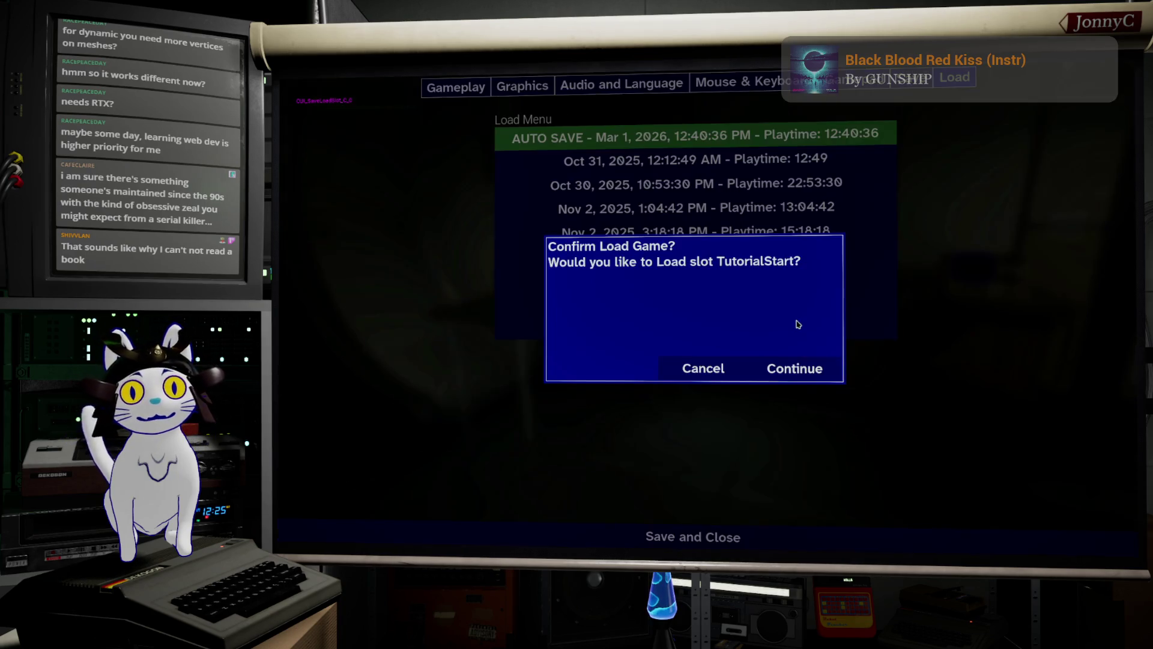
click(795, 369)
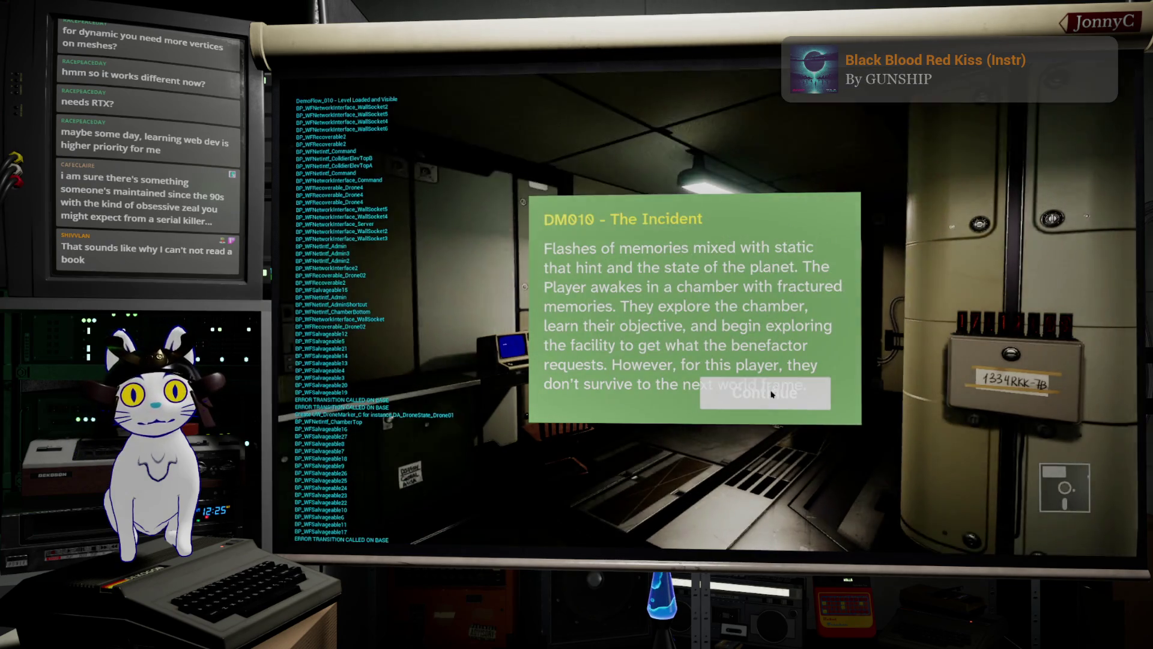
- Walk to the security terminal, accept Facility Exploration, and finish the drone tutorial
key(w)
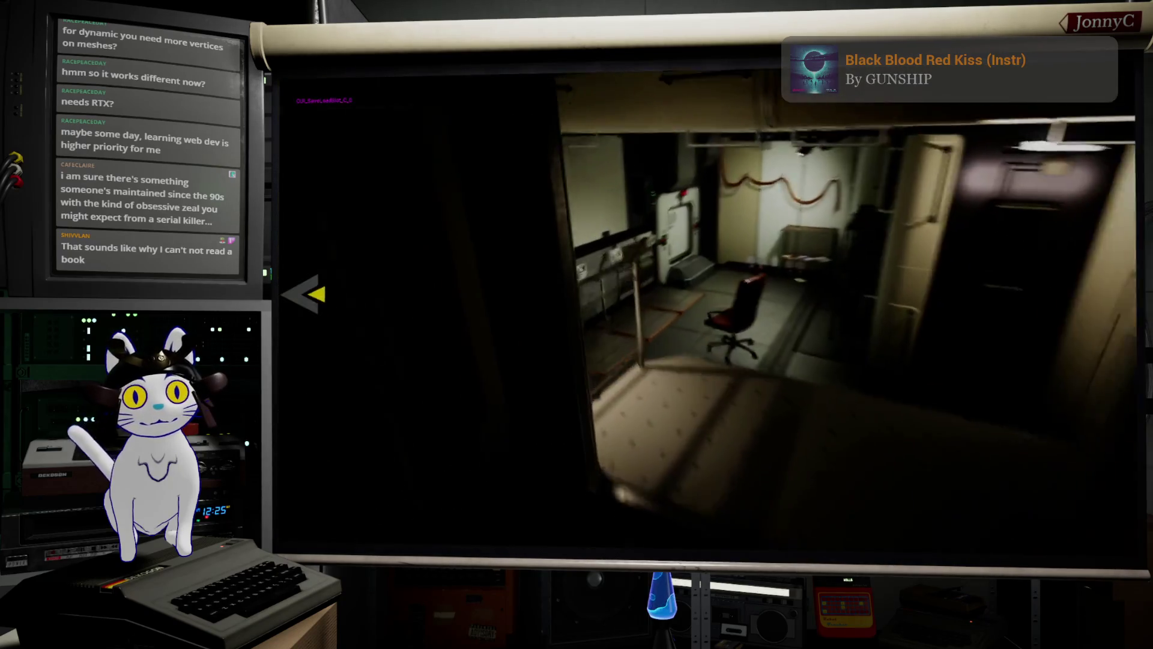
key(w)
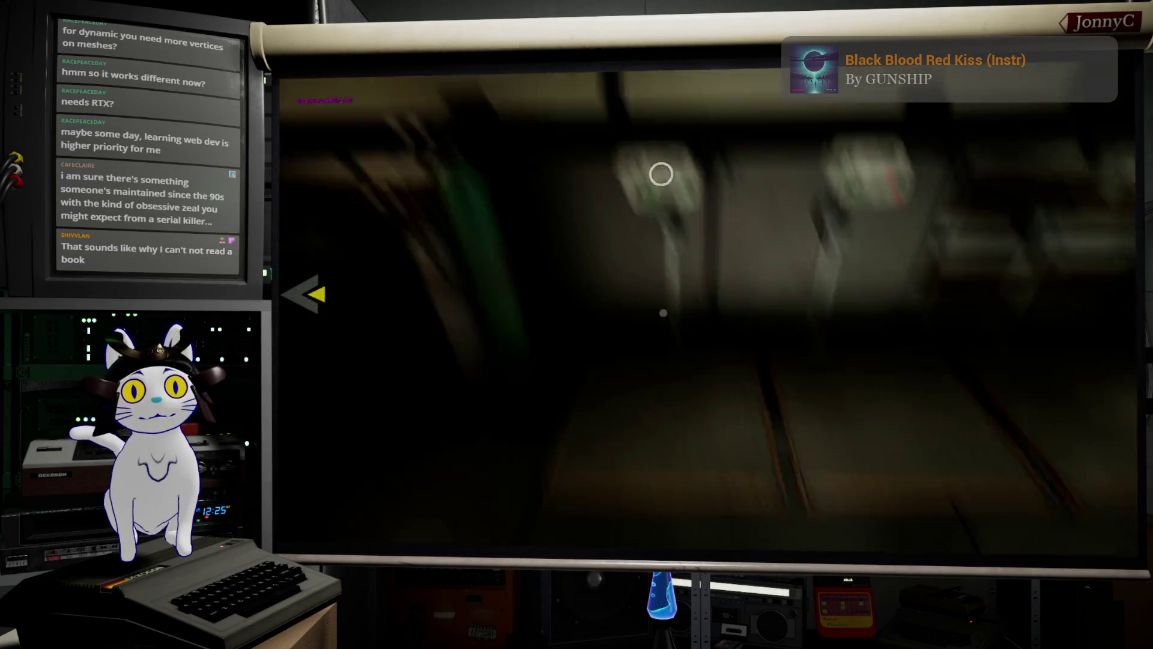
key(w)
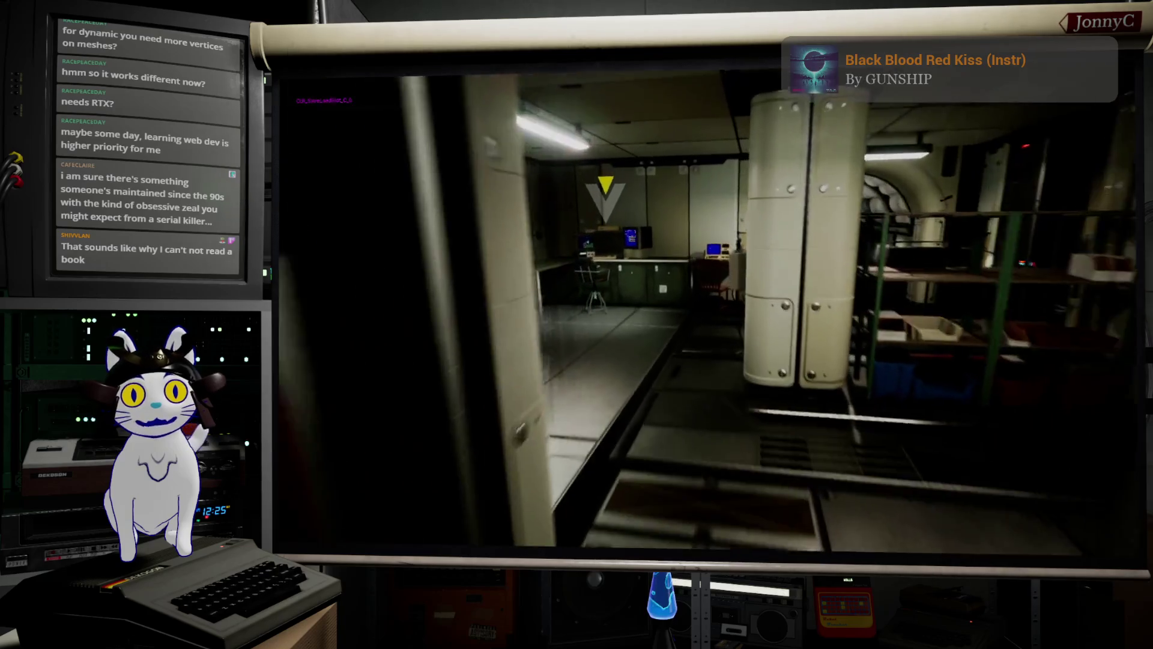
key(e)
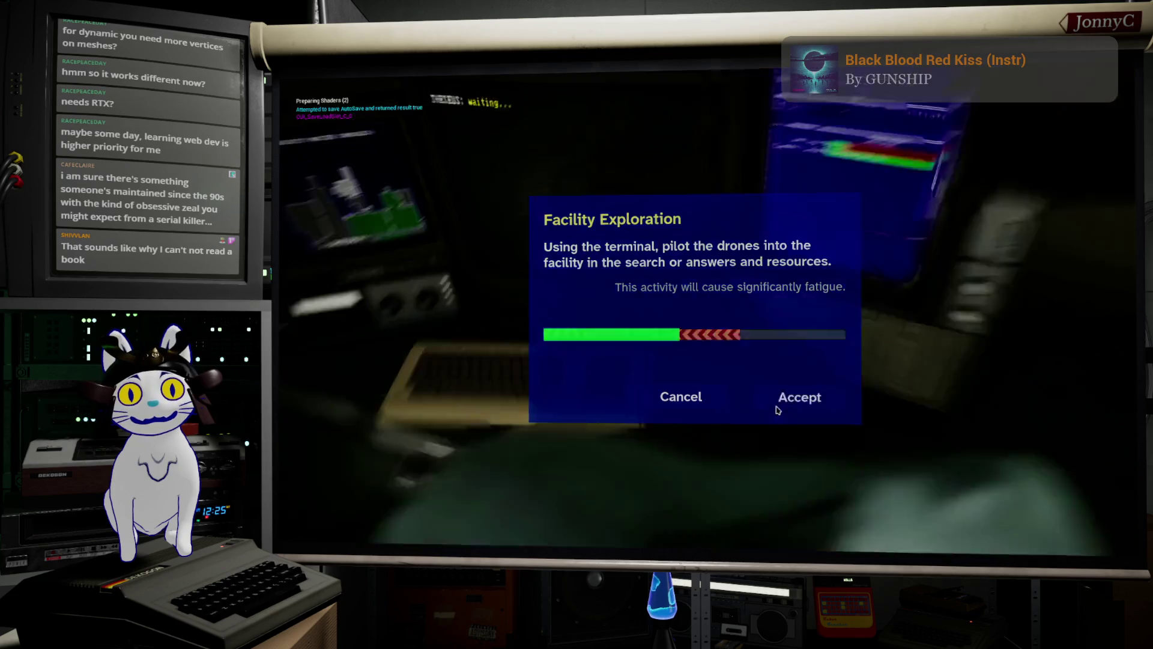
click(777, 401)
click(778, 397)
click(778, 398)
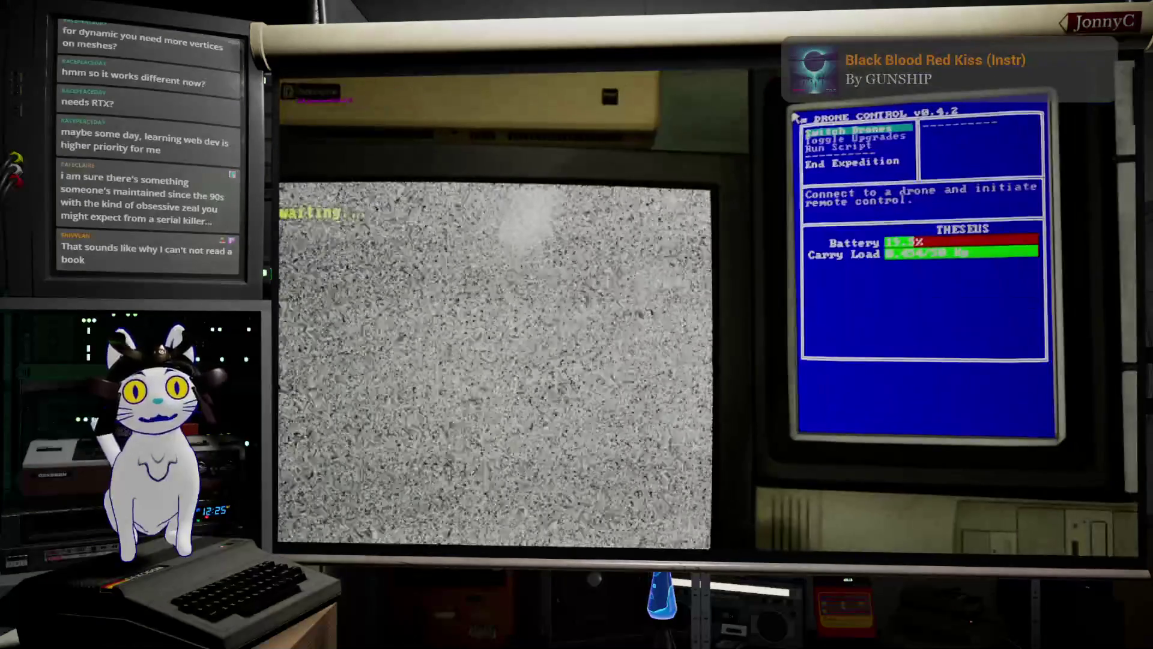
- Dismiss the Switching Drones tutorial and connect to the THESEUS drone
click(746, 391)
click(746, 391)
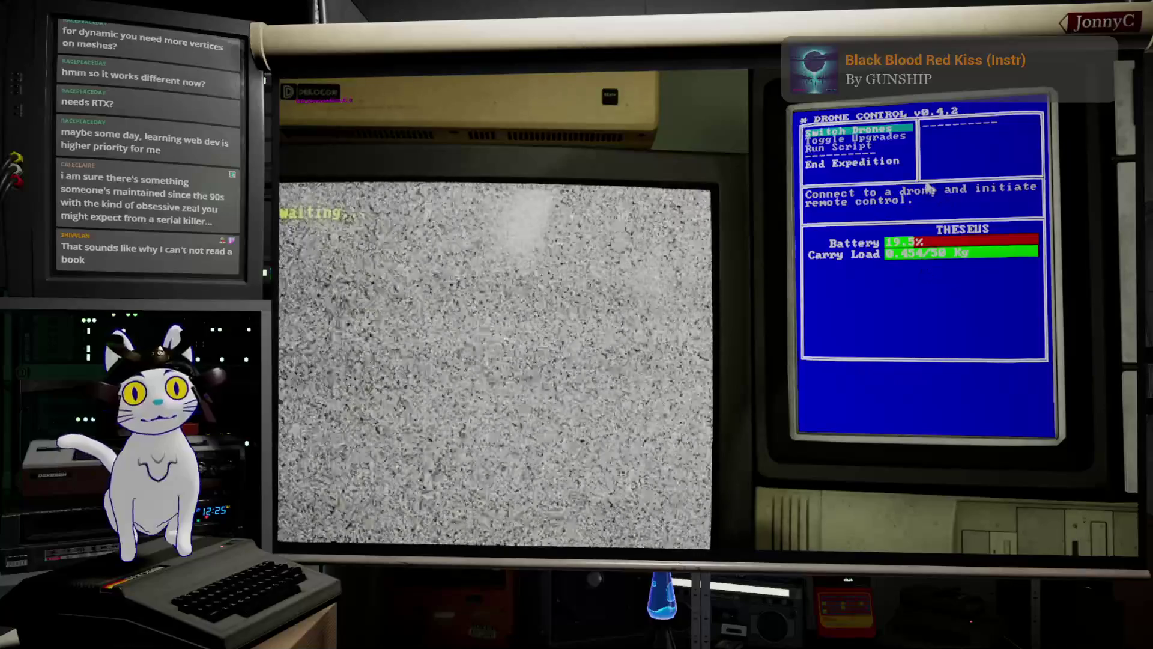
click(898, 130)
click(922, 129)
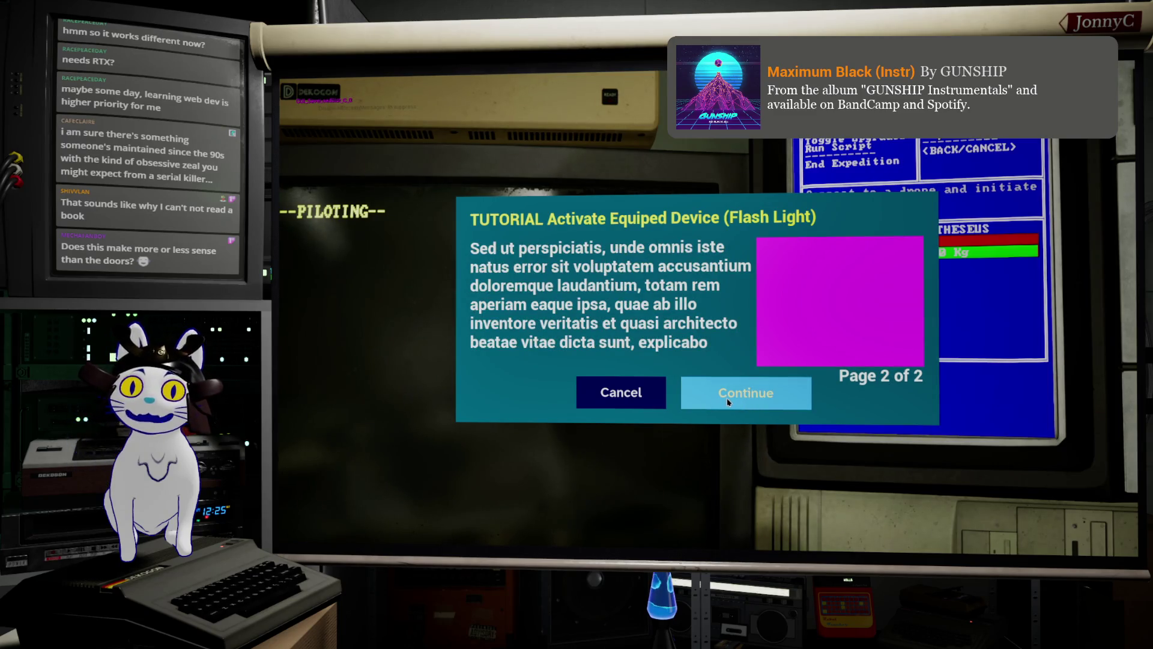
- Switch on the drone's flashlight and get through the Flash Light and Mini-Map tutorials
click(728, 401)
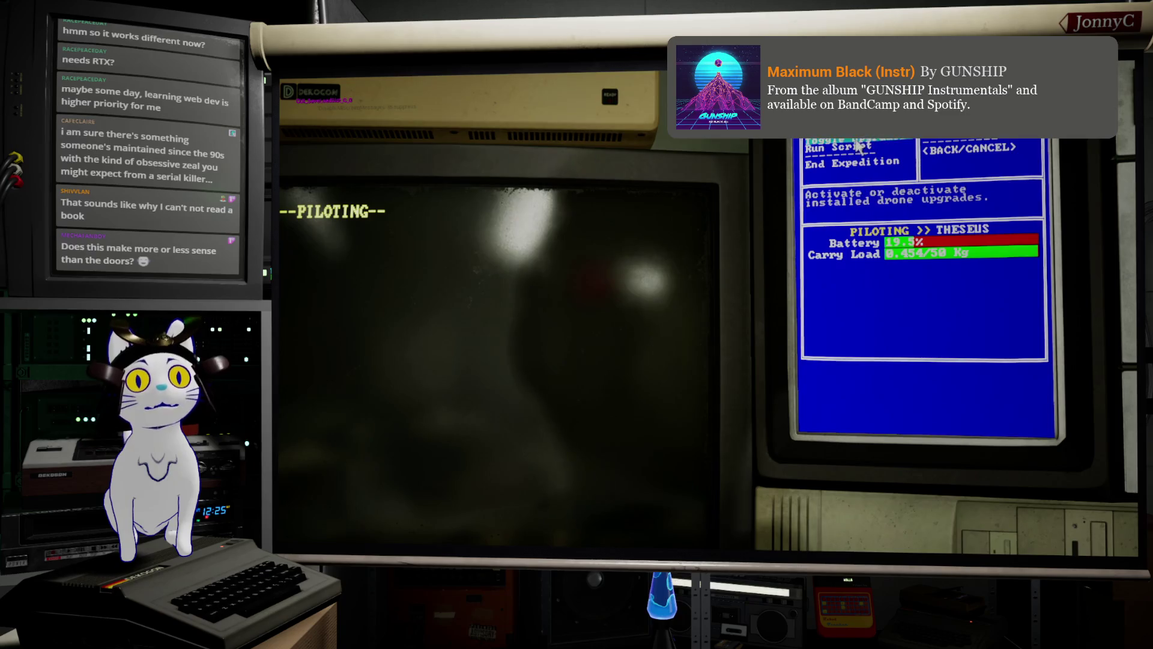
key(f)
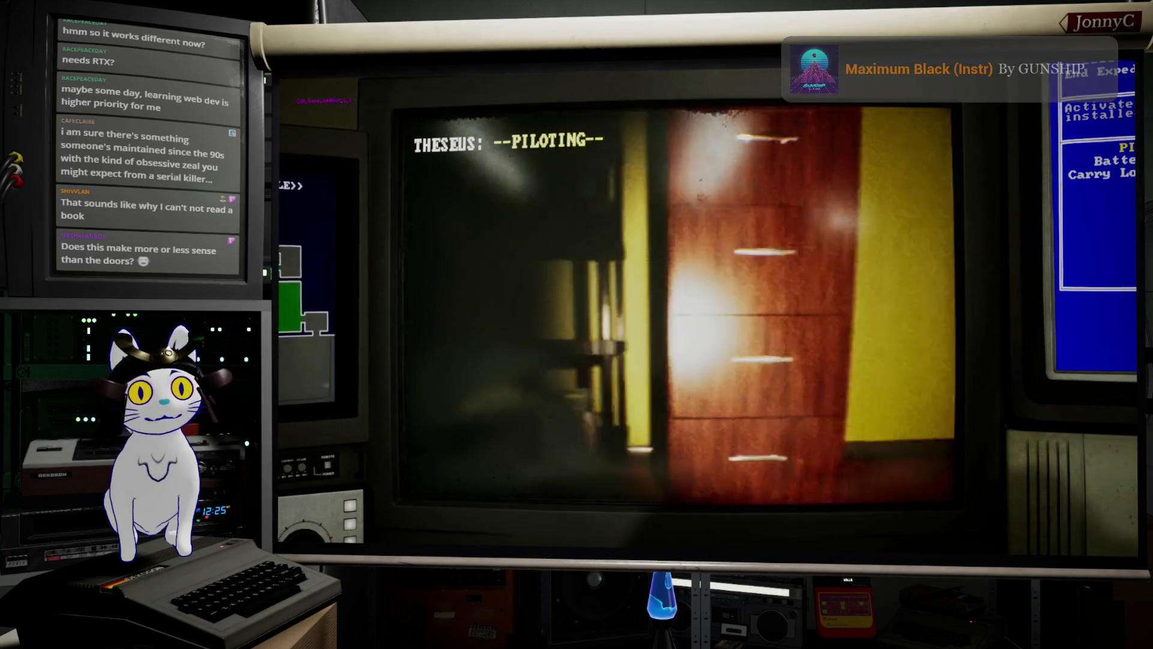
key(Escape)
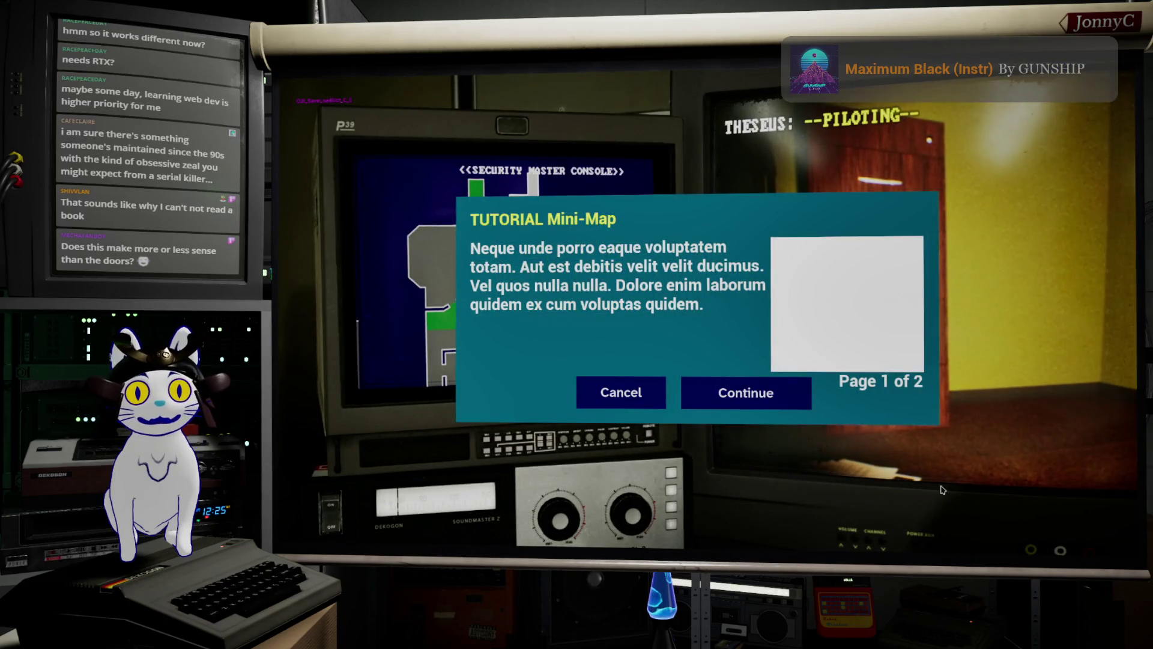
click(790, 401)
click(790, 401)
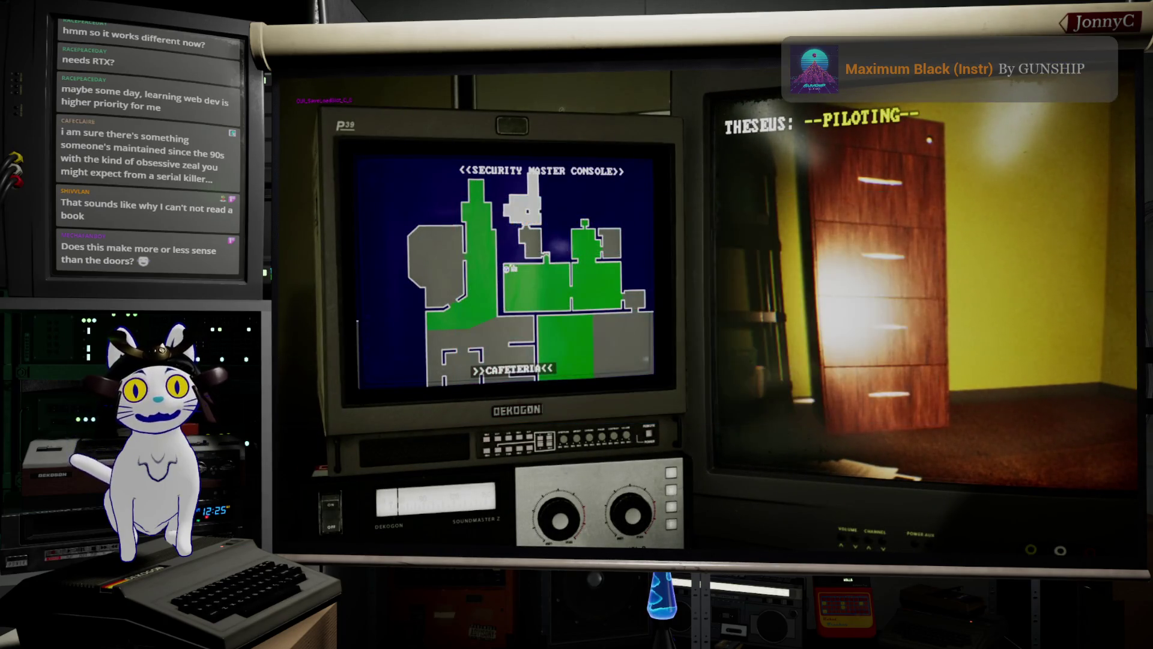
key(a)
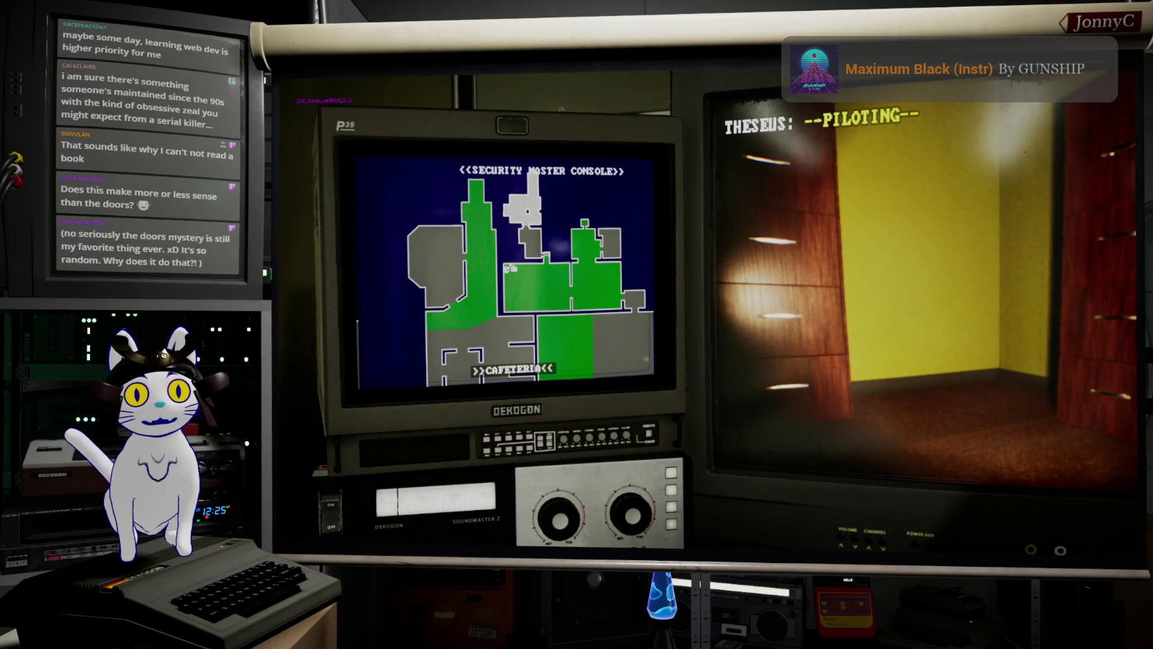
key(d)
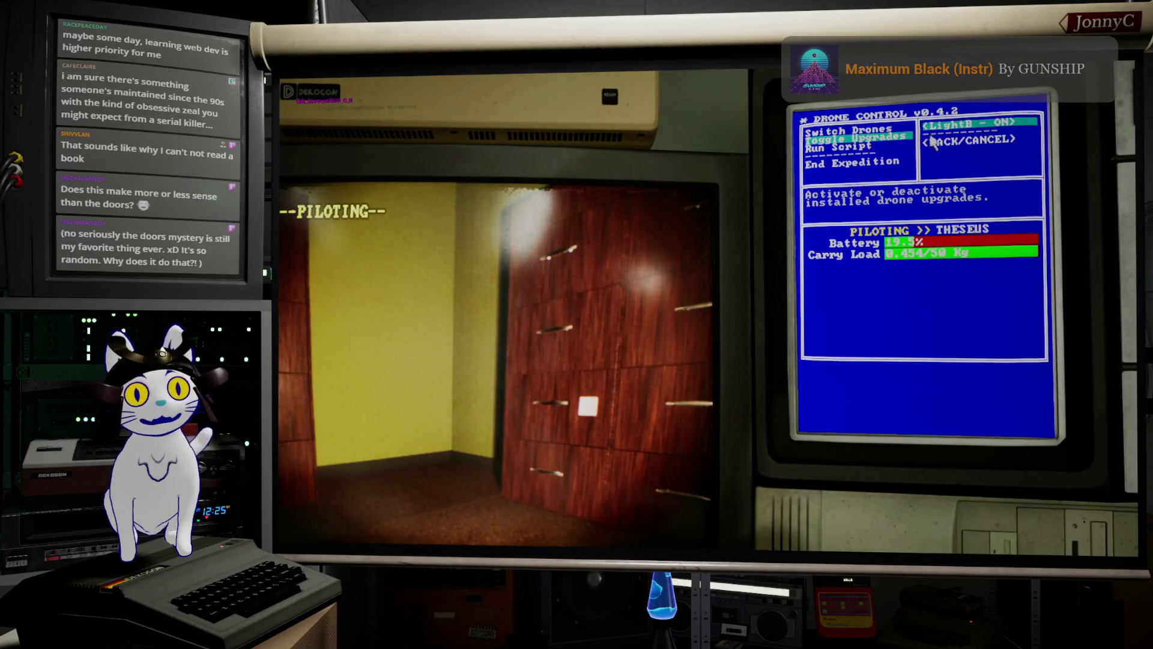
- Fly the drone past the desk into the olive room, facing the binder shelf
click(932, 142)
key(a)
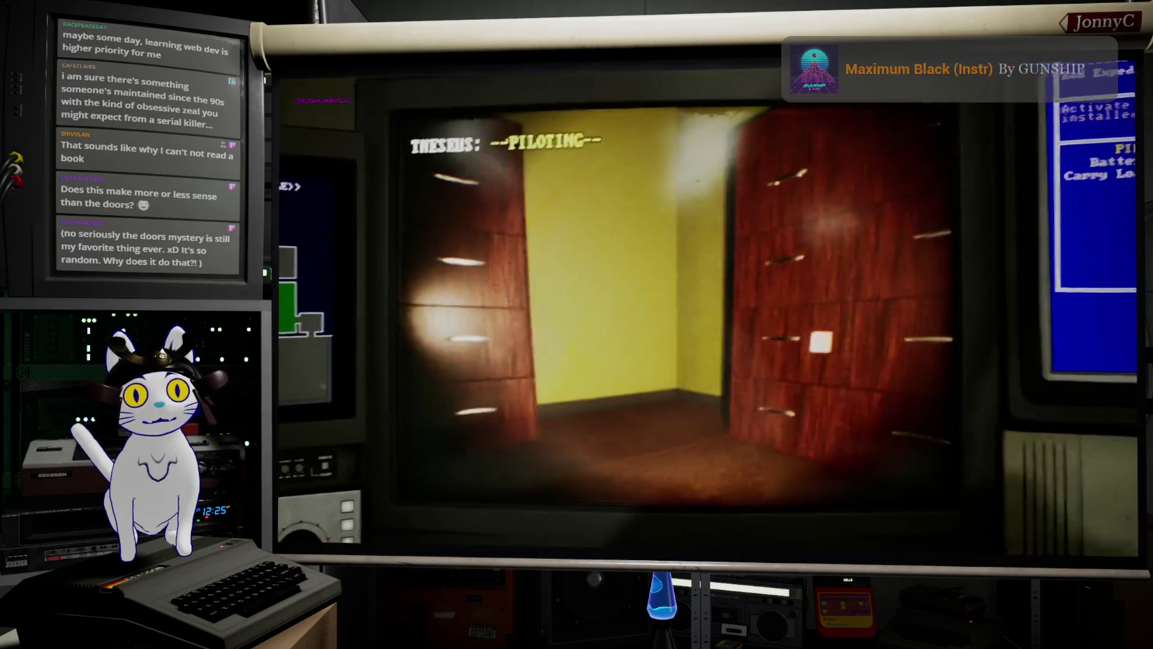
key(a)
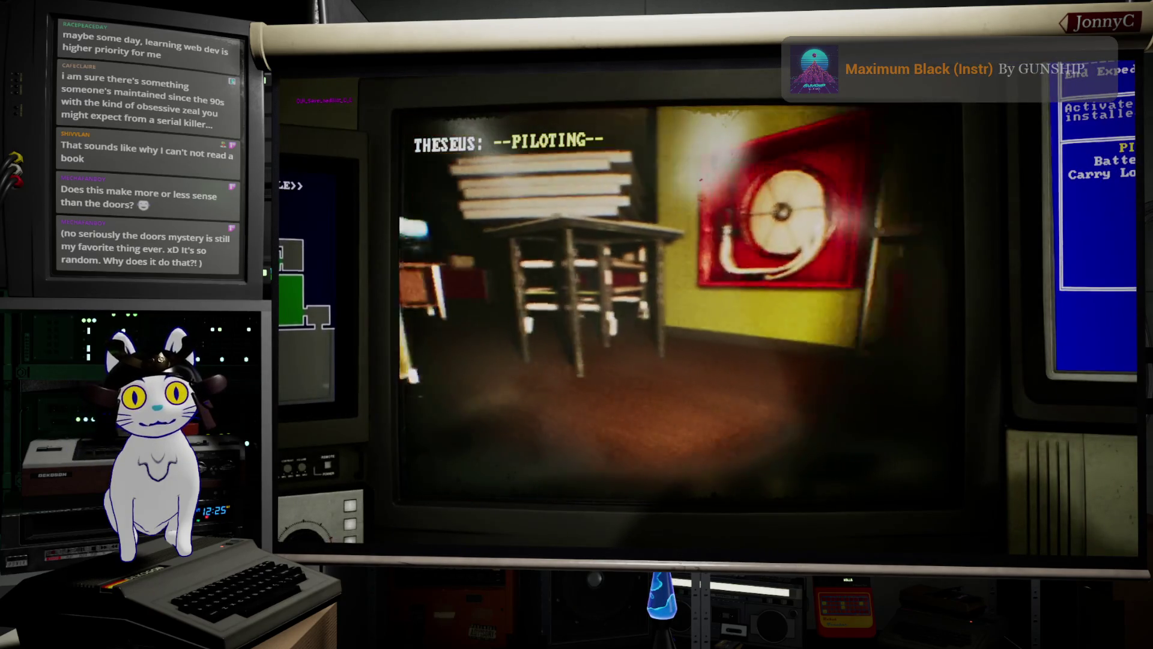
key(a)
key(w)
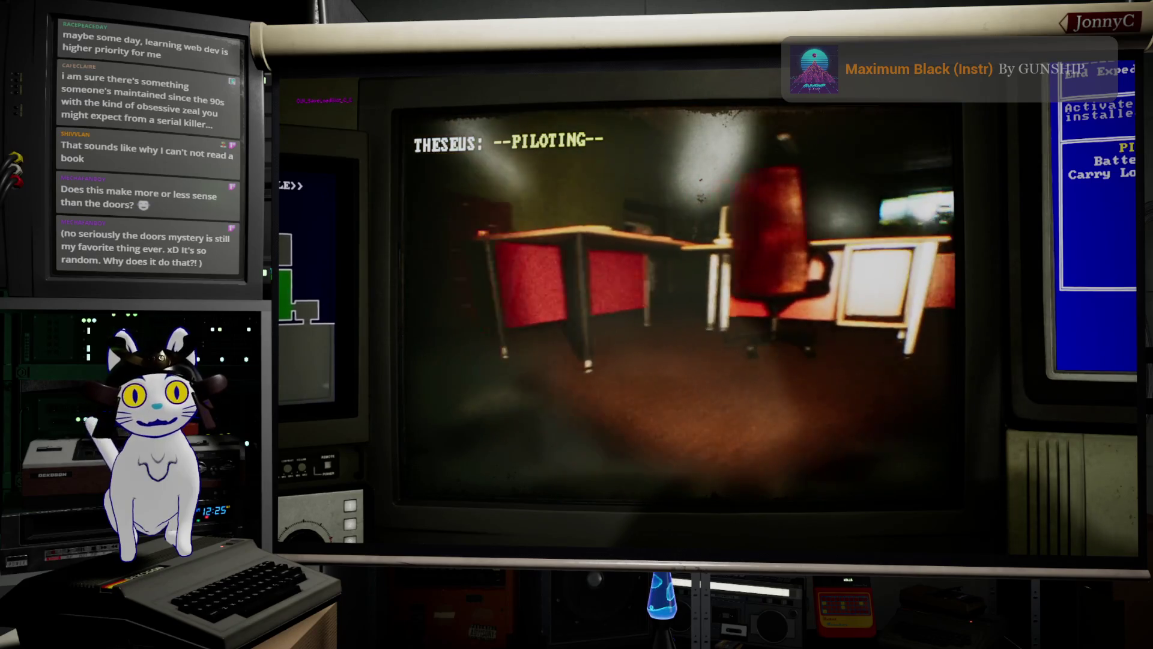
key(a)
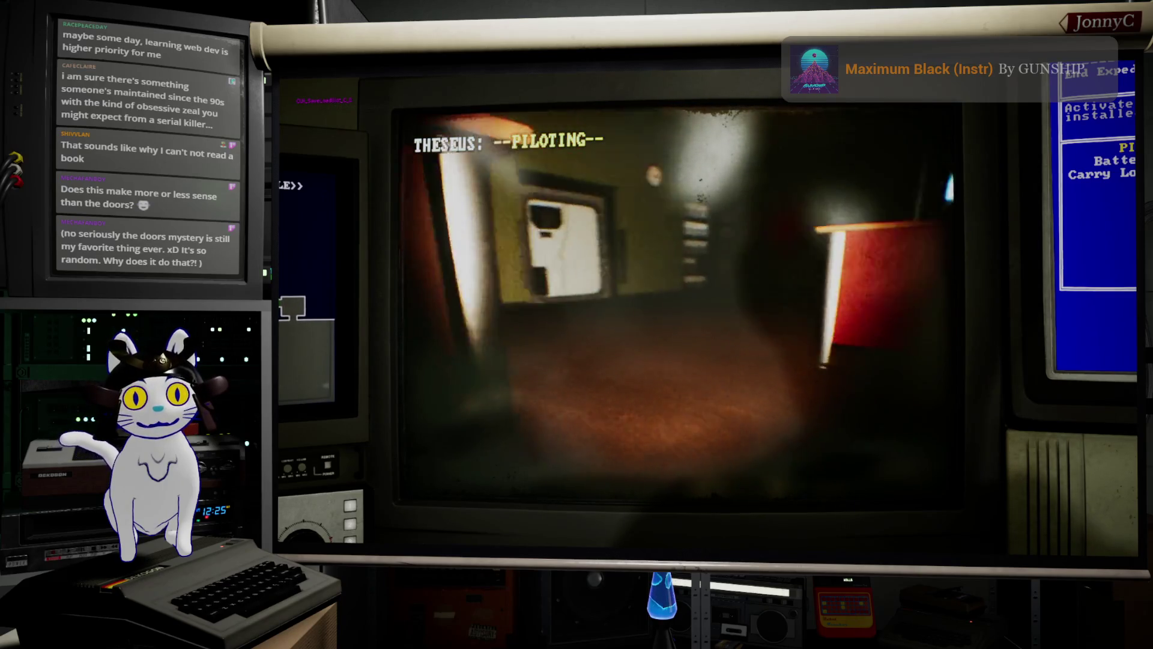
key(w)
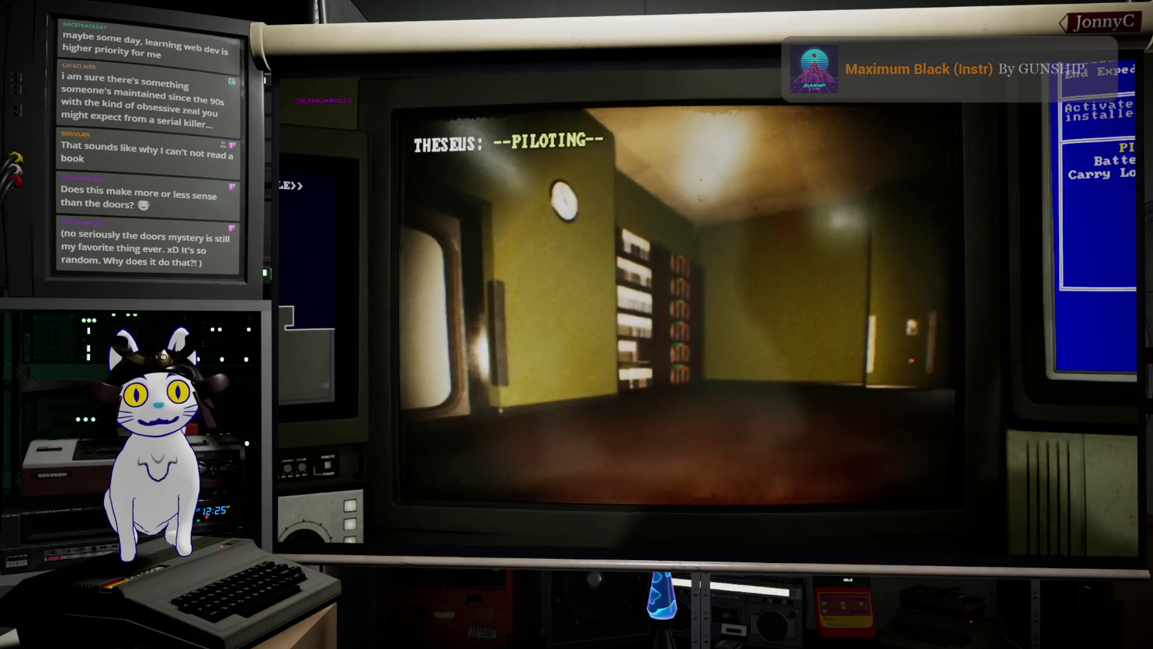
key(w)
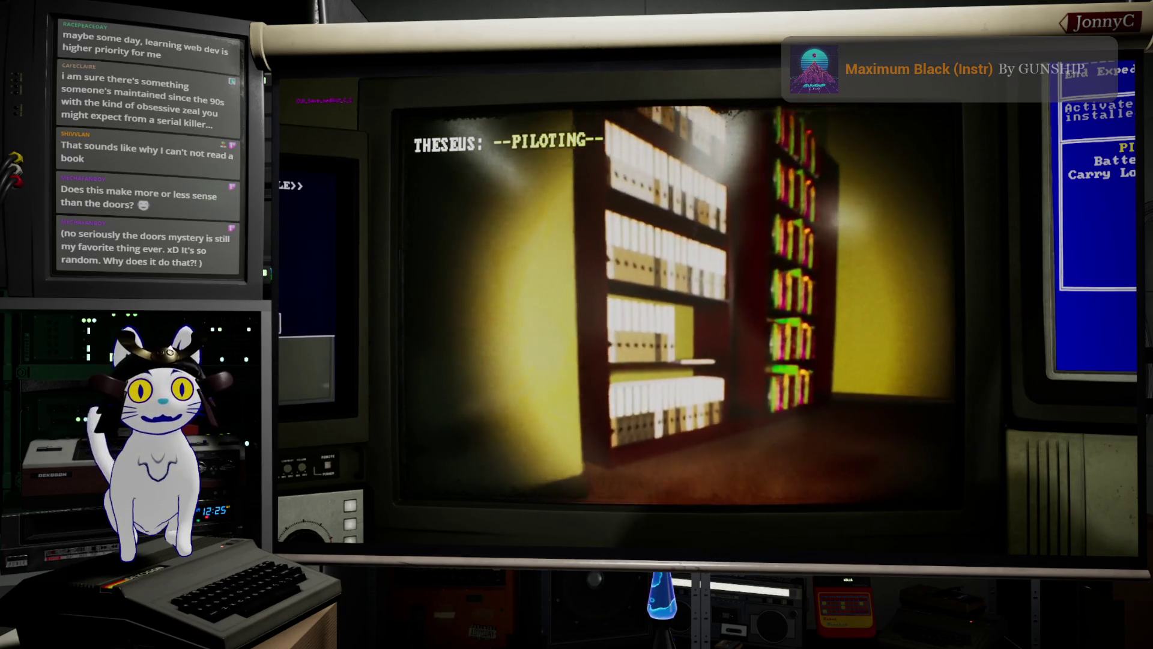
key(w)
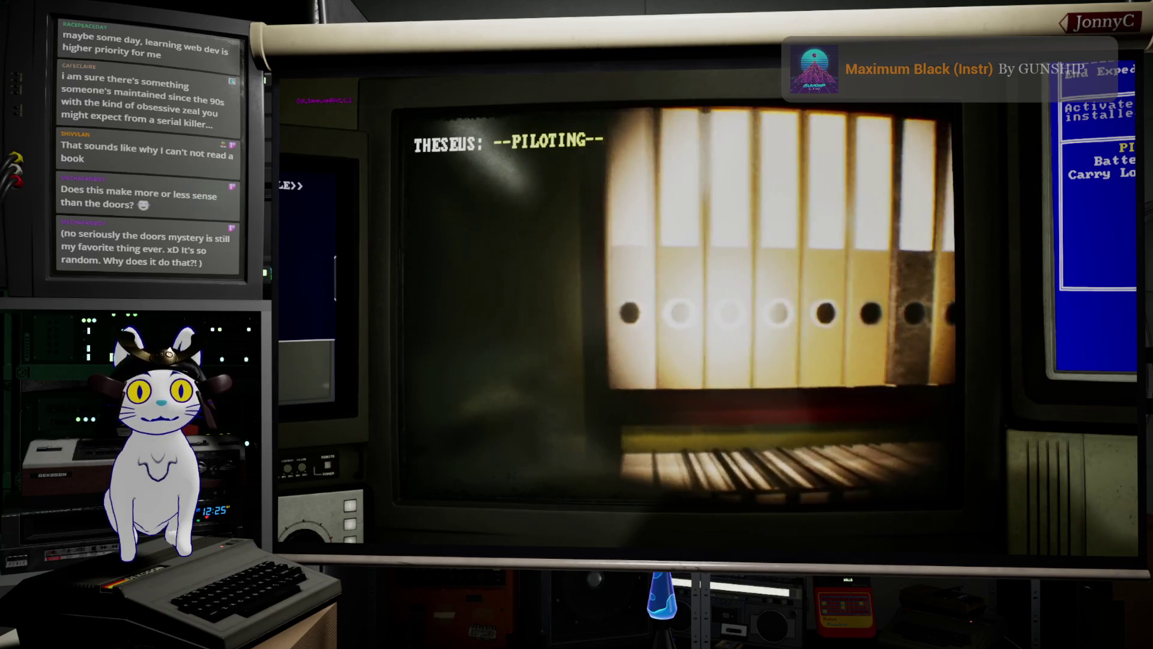
- Inspect the white binders up close on the upper and lower shelves
key(a)
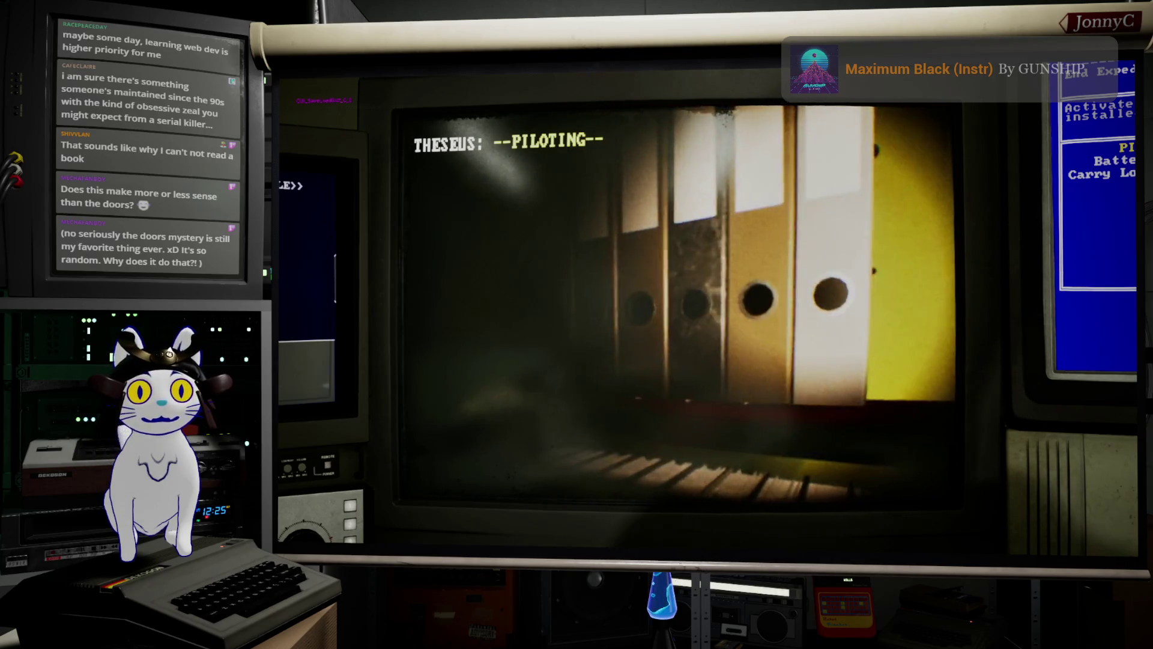
key(s)
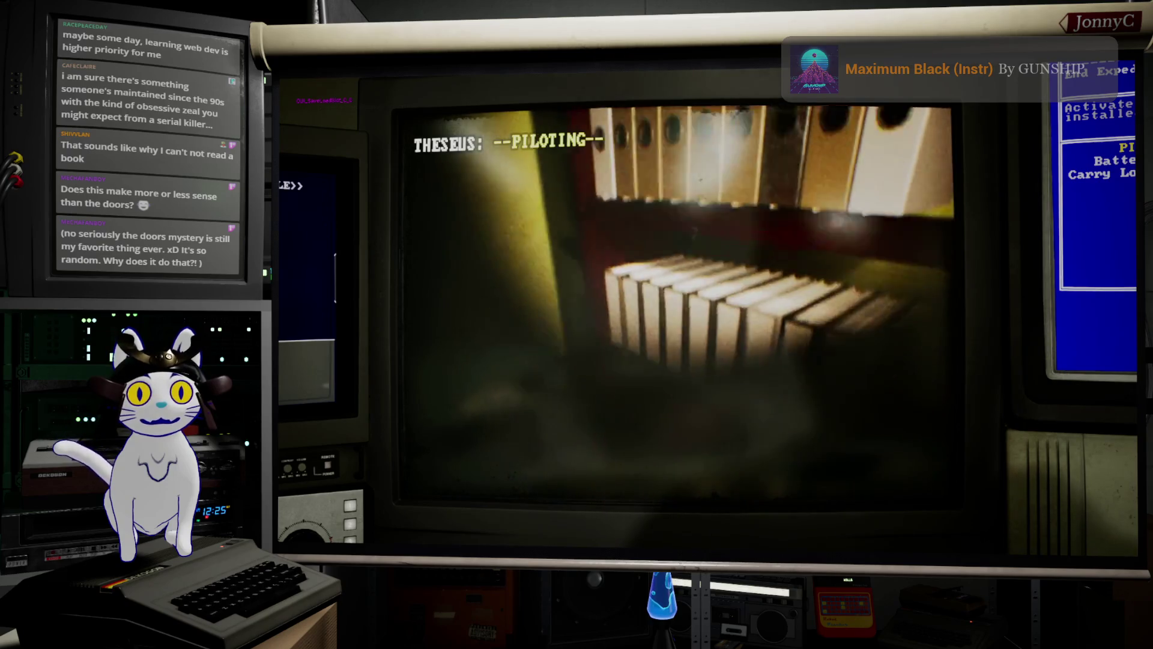
key(w)
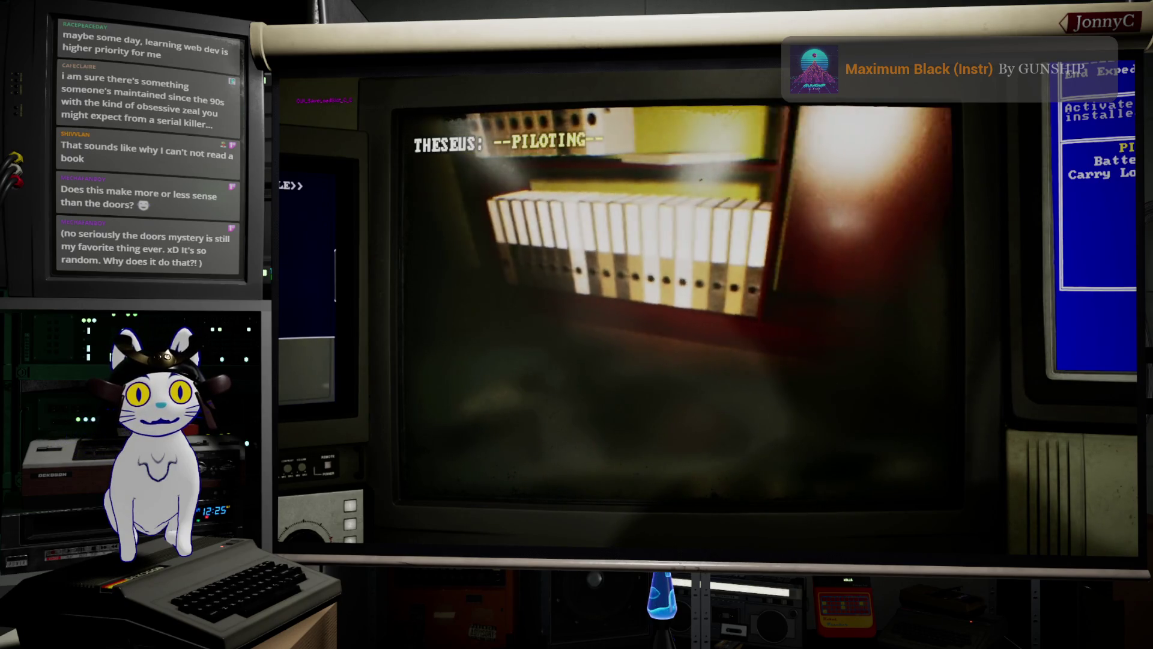
key(a)
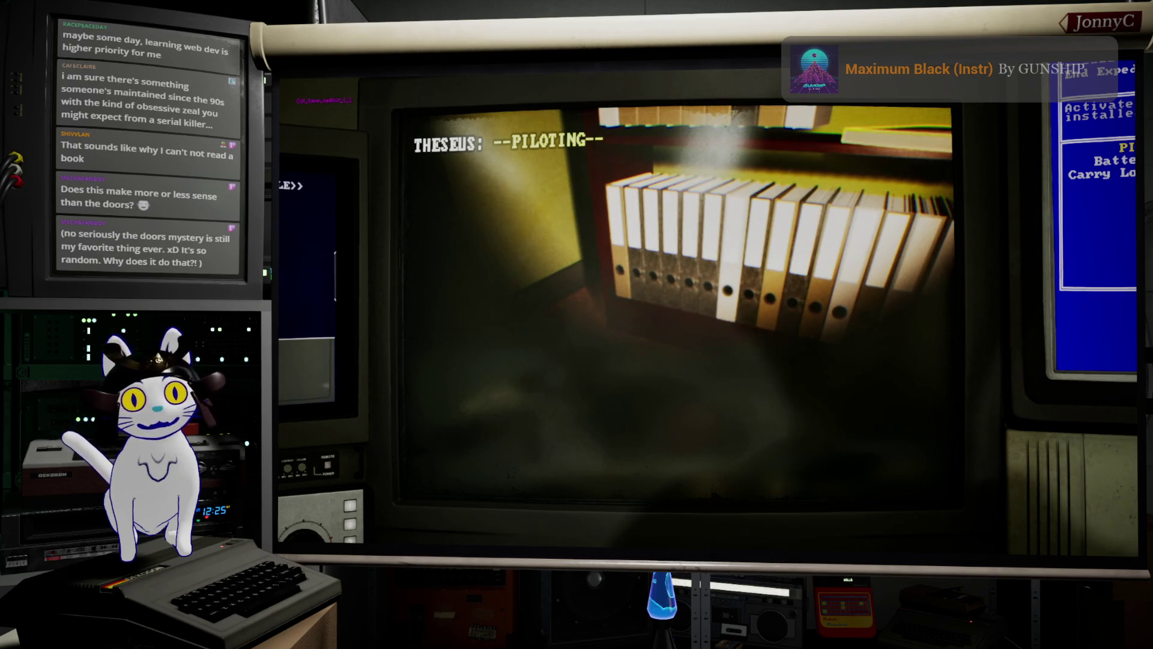
key(d)
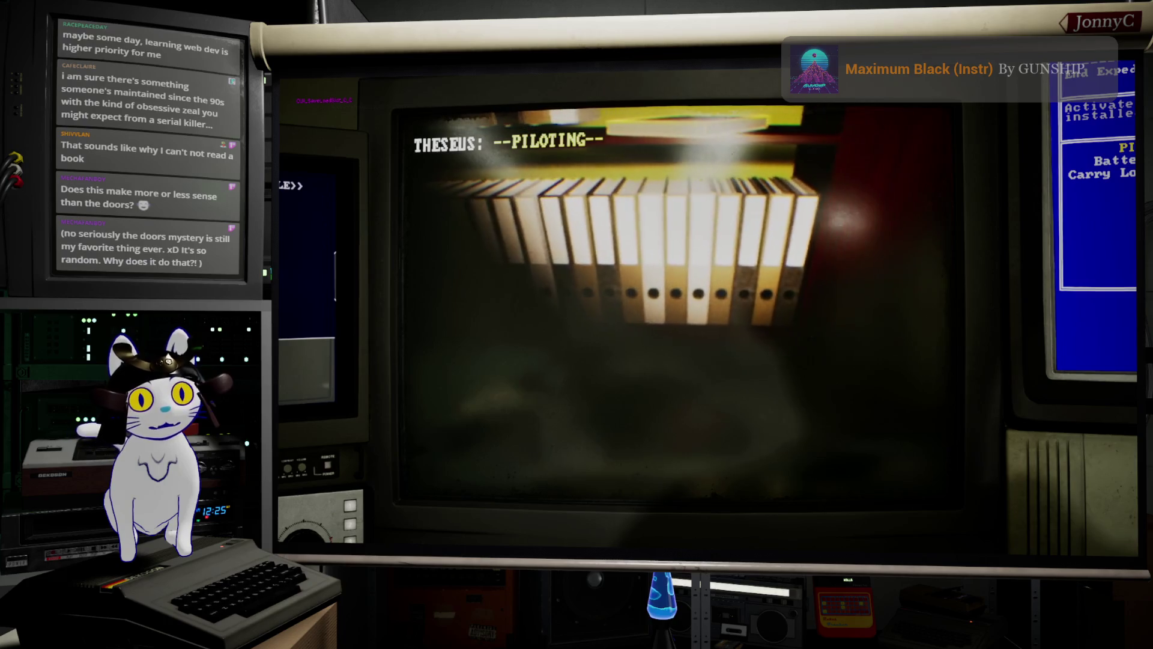
key(a)
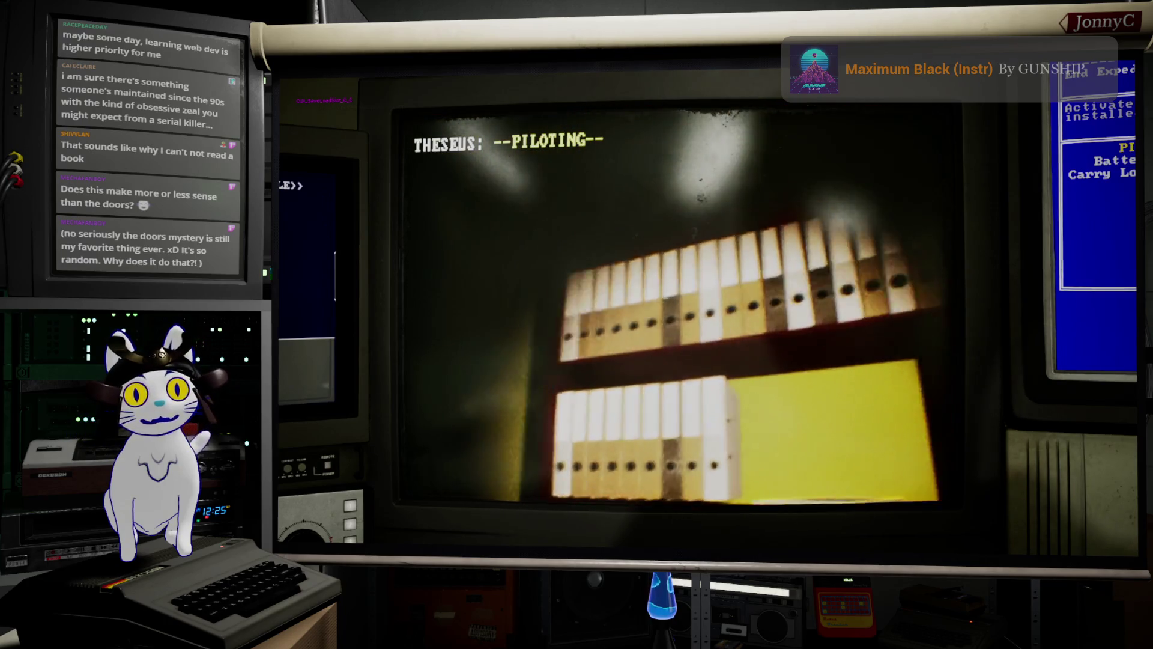
key(w)
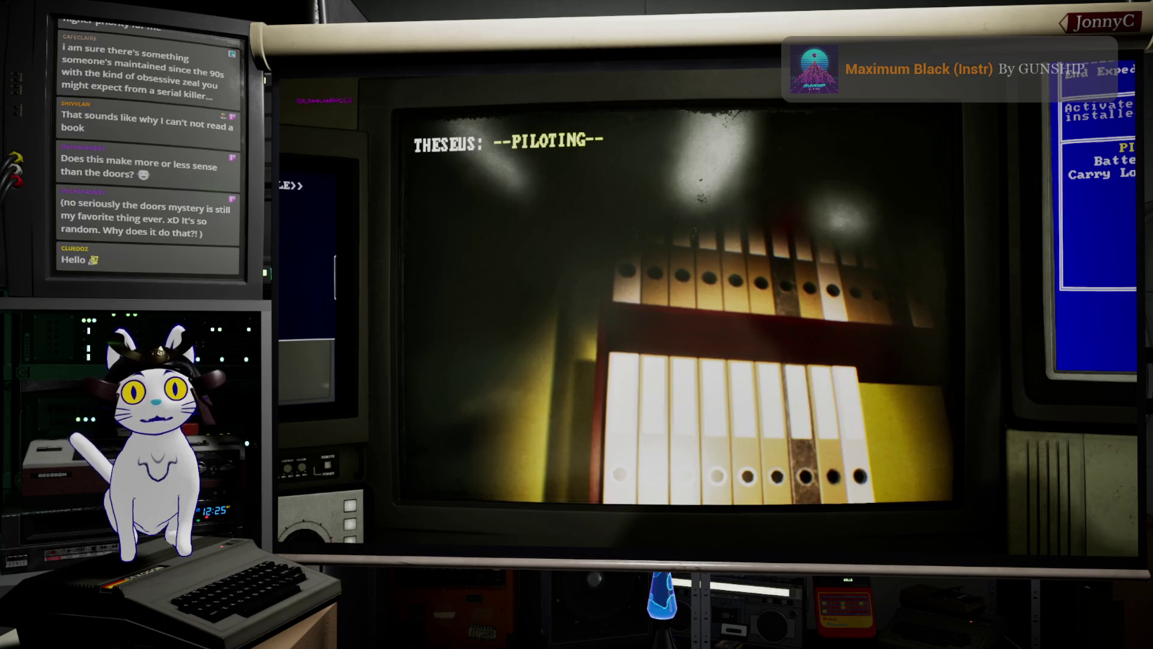
key(c)
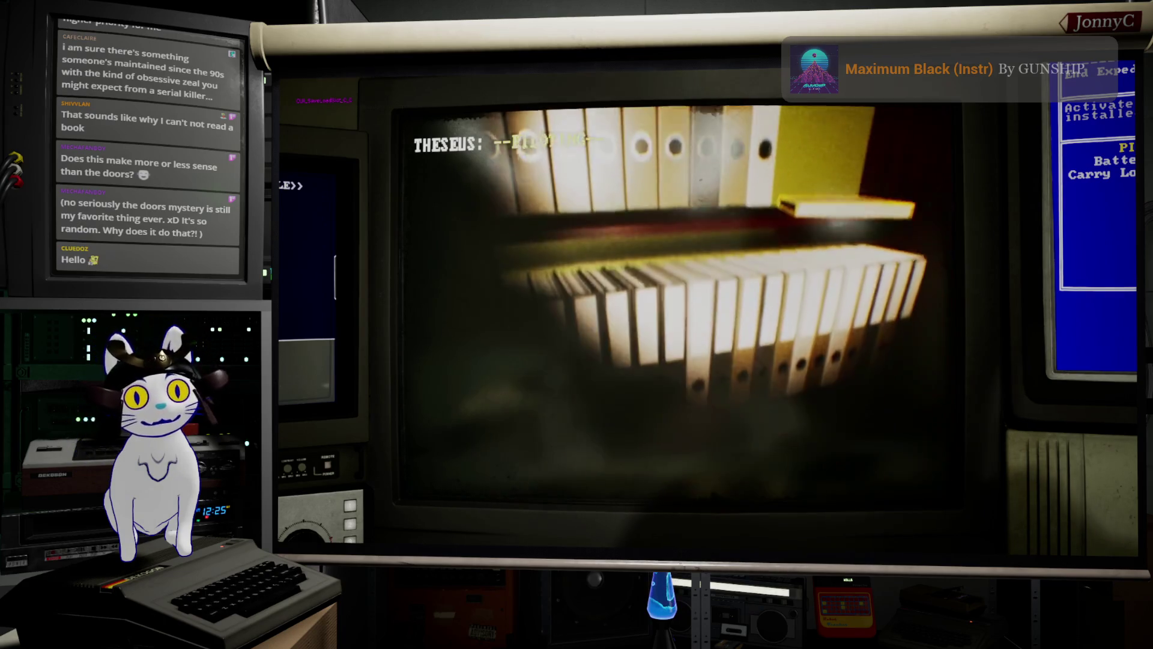
key(w)
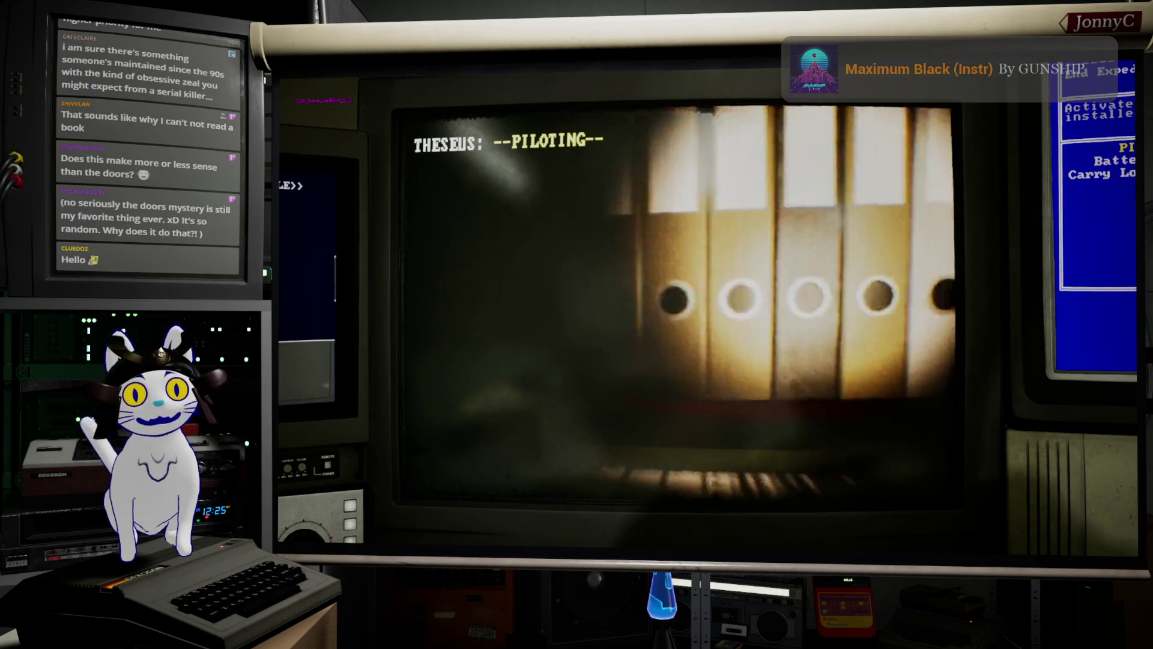
- Slide along the binders, back away to see the whole shelf, and turn toward the doorway
key(d)
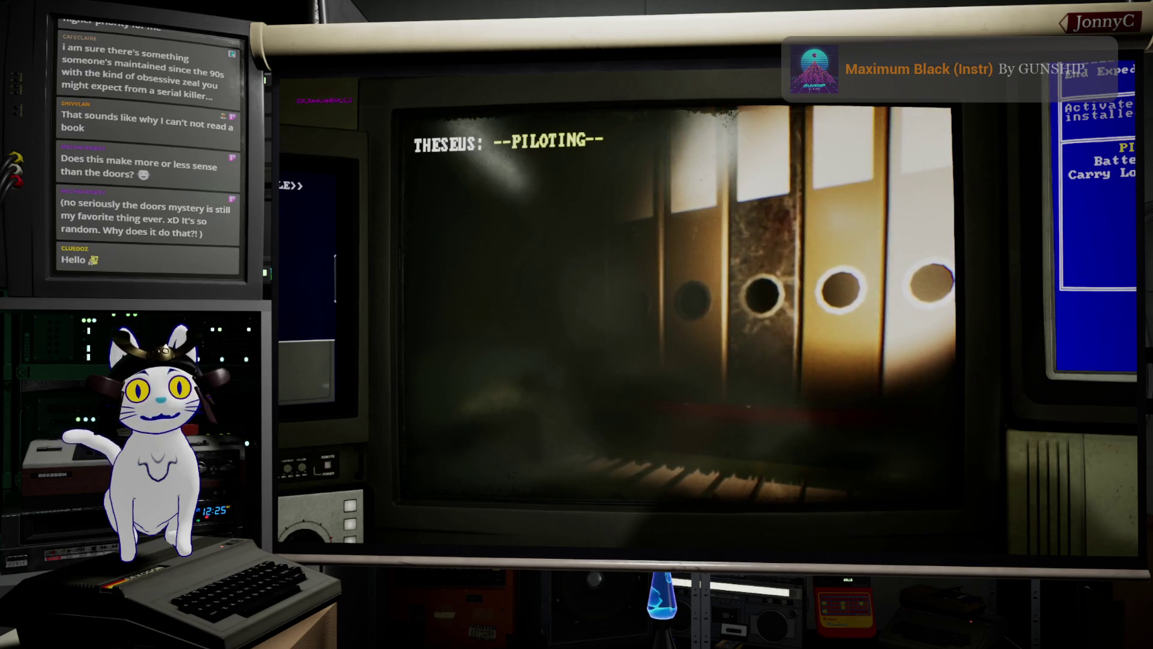
key(a)
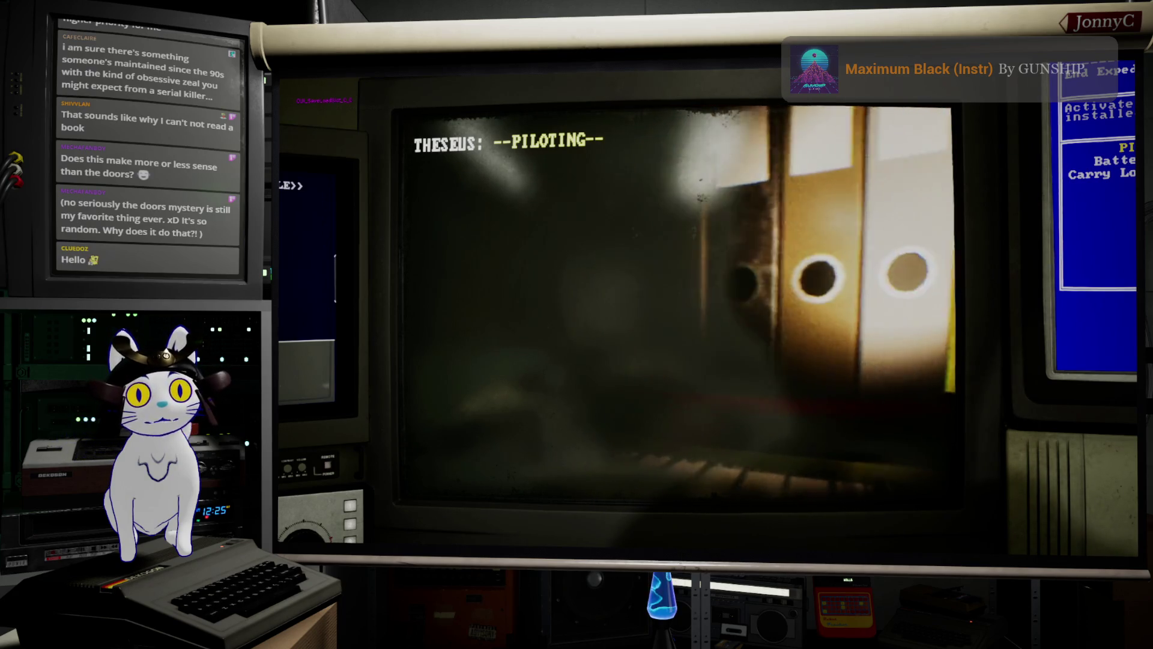
key(d)
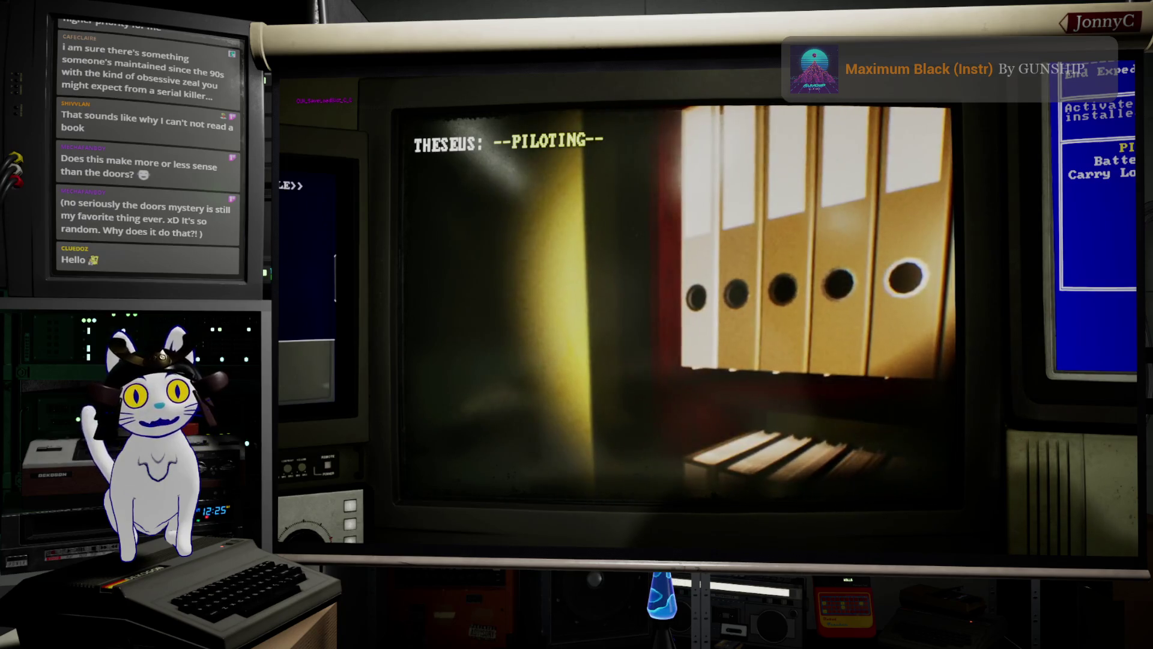
key(s)
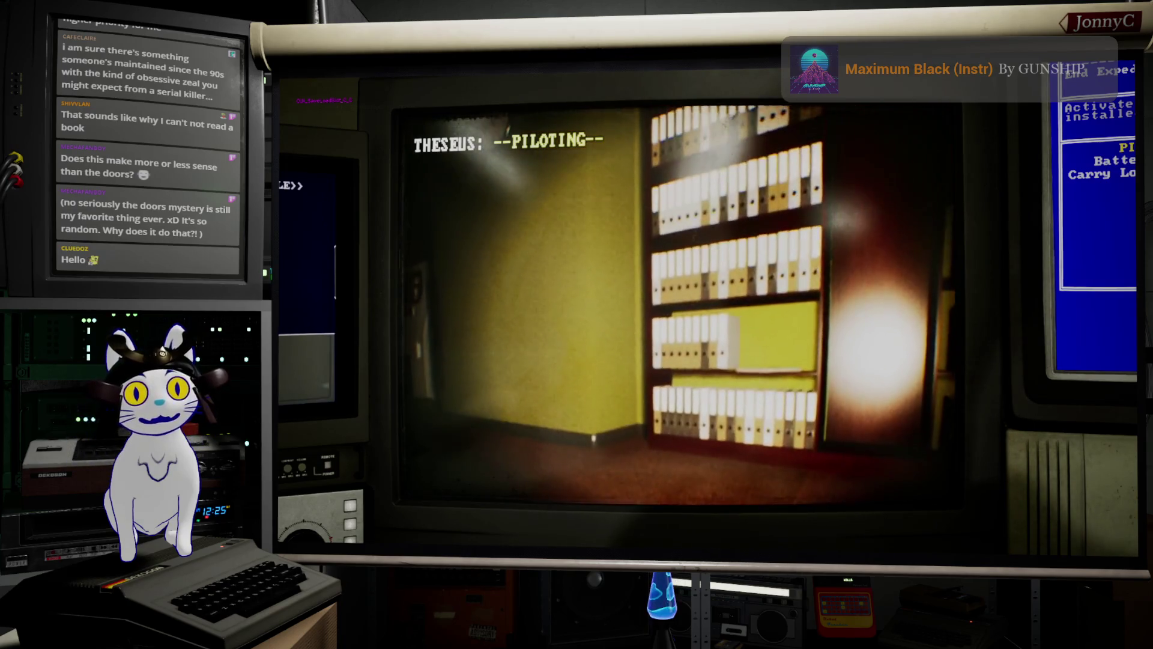
key(a)
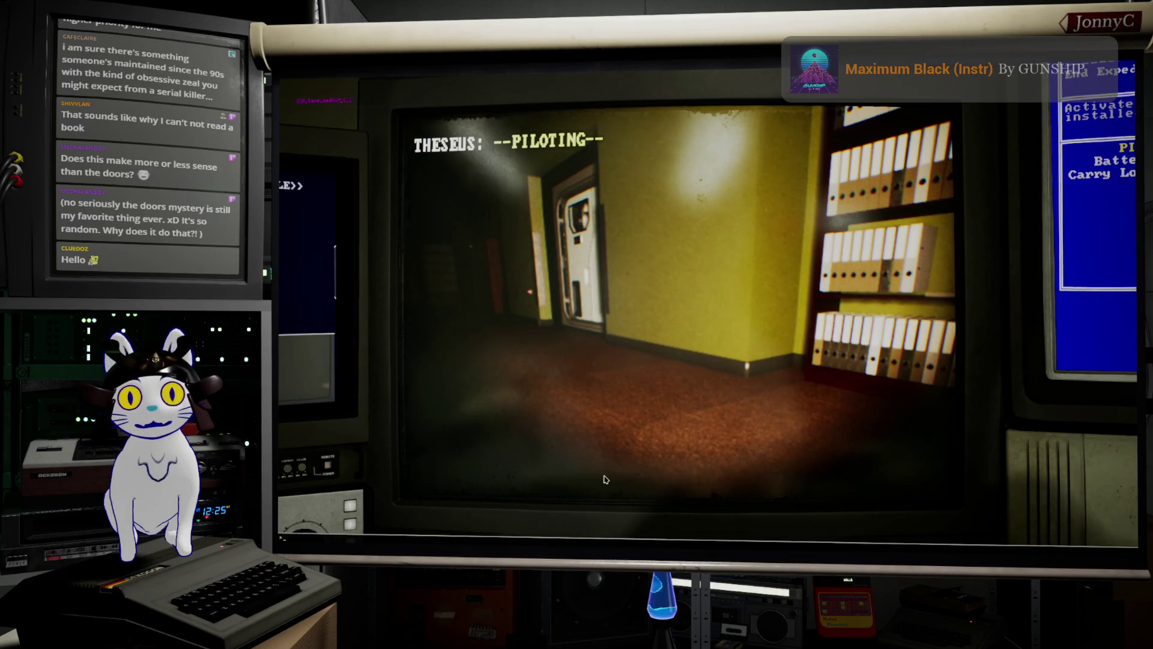
text(stat )
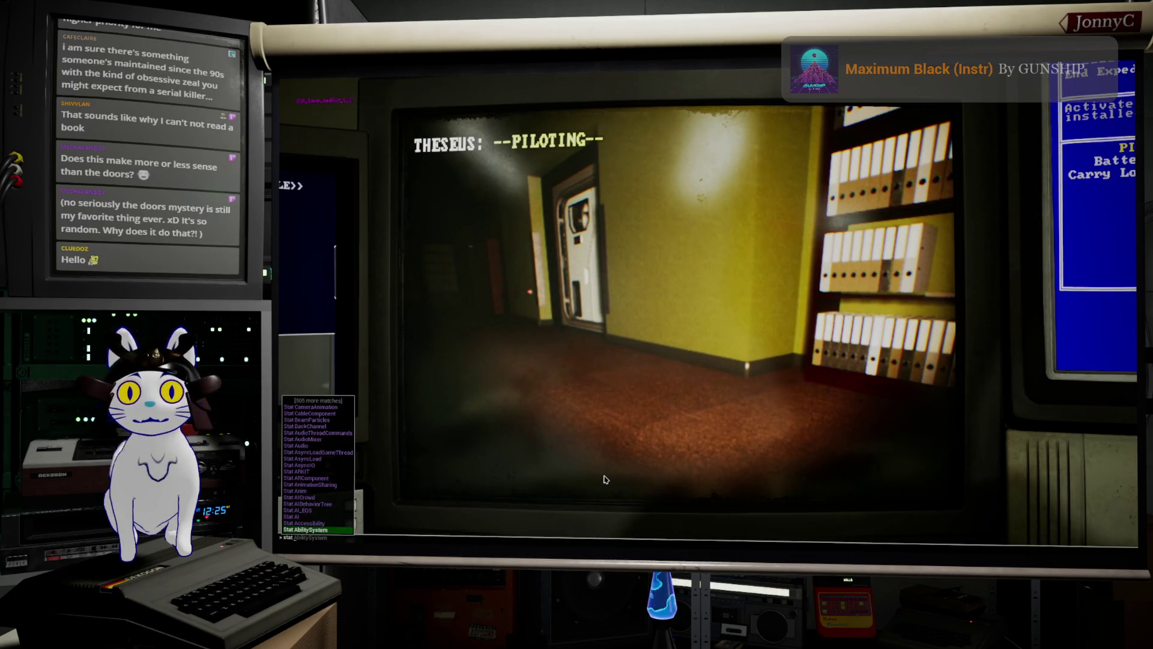
text(uni)
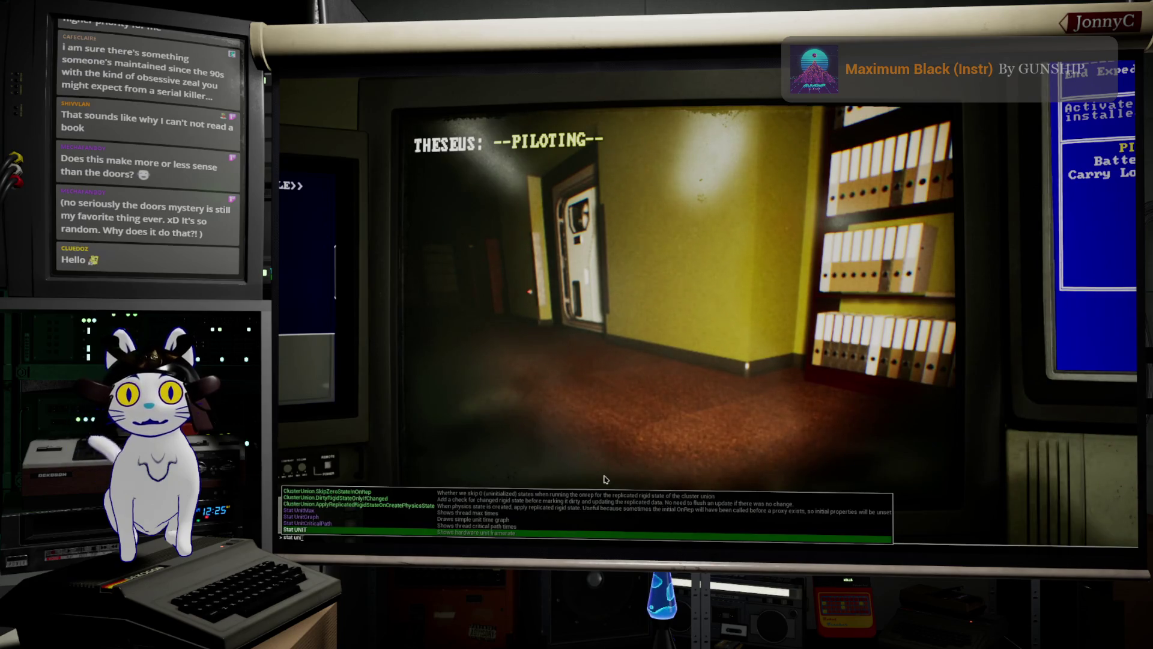
text(tgraph)
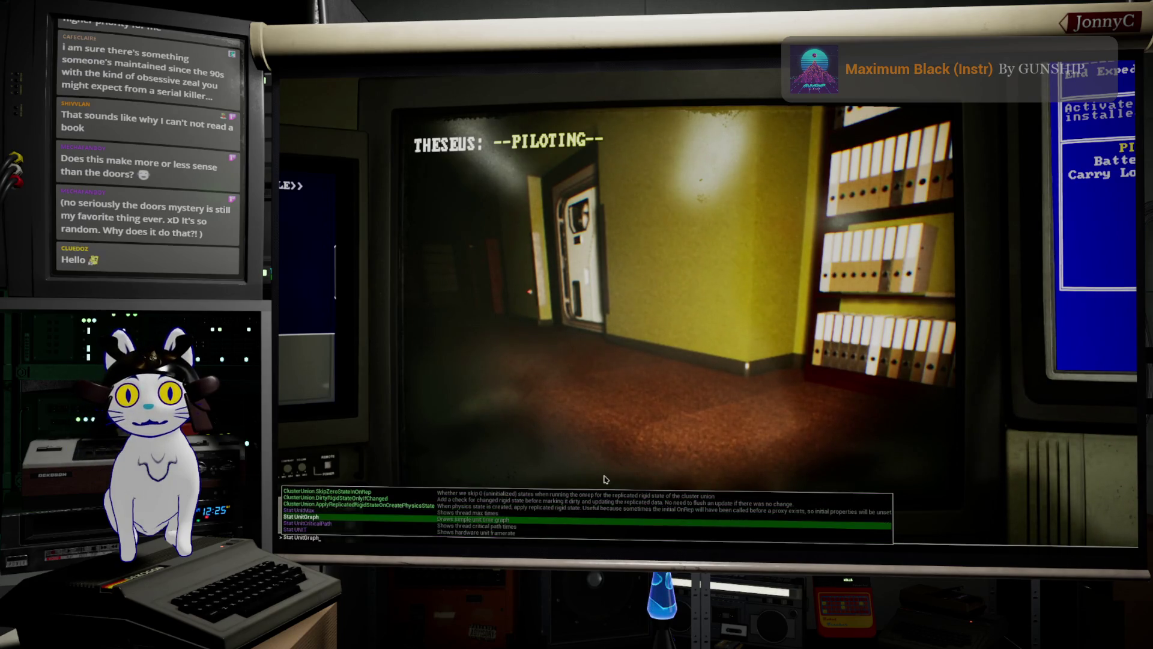
- Run 'stat unitgraph', then open the console and run 'stat fps'
key(Return)
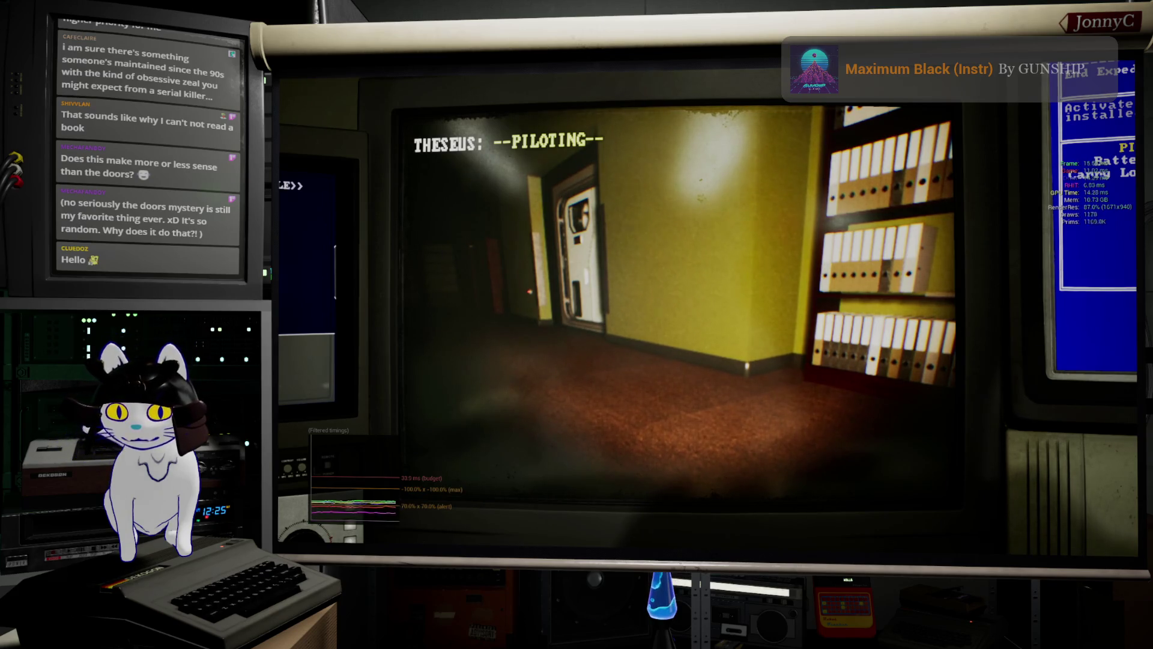
key(grave)
text(stat fps)
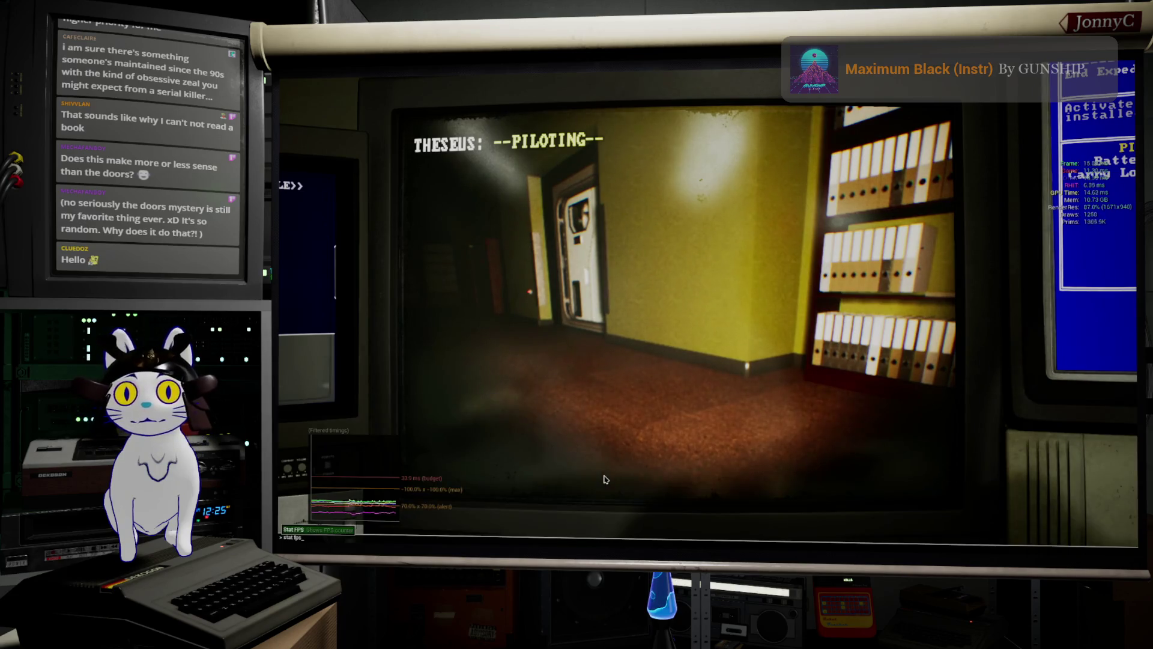
key(Return)
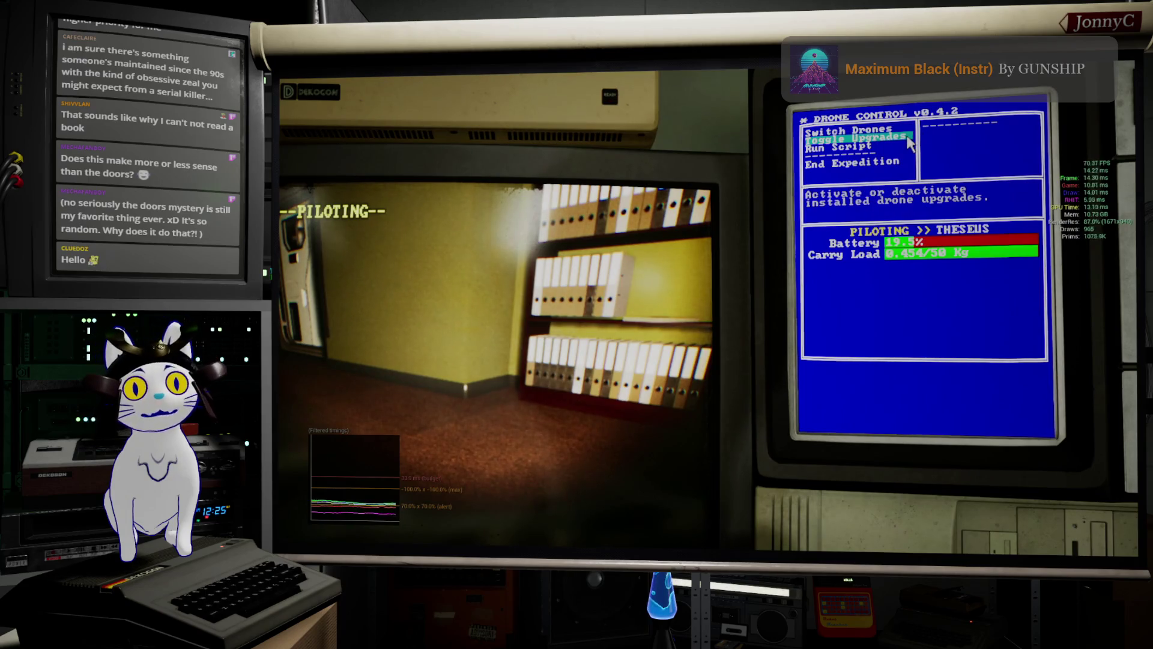
- Return to the drone feed, finish the tutorial, and steer past the red desk
key(w)
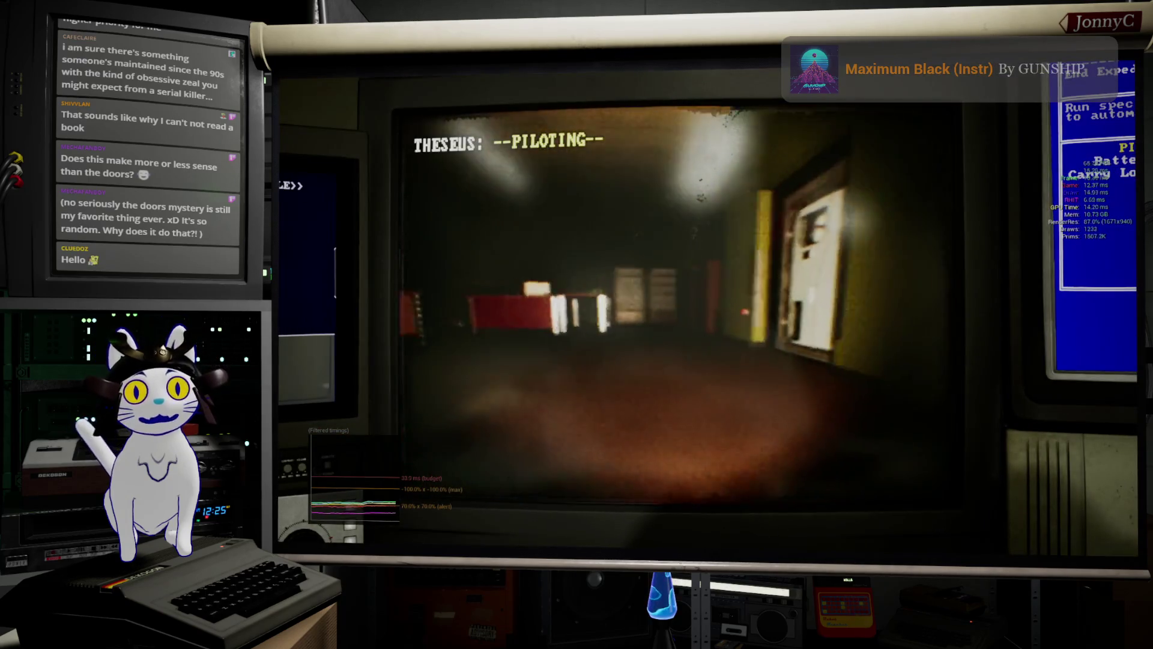
key(a)
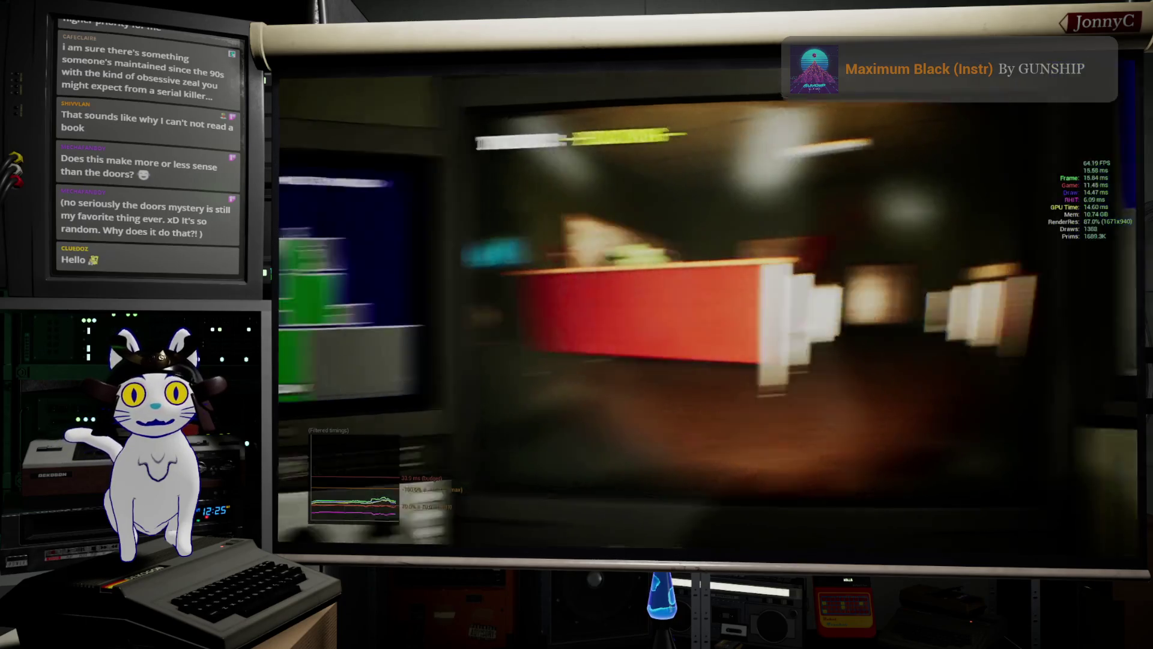
key(a)
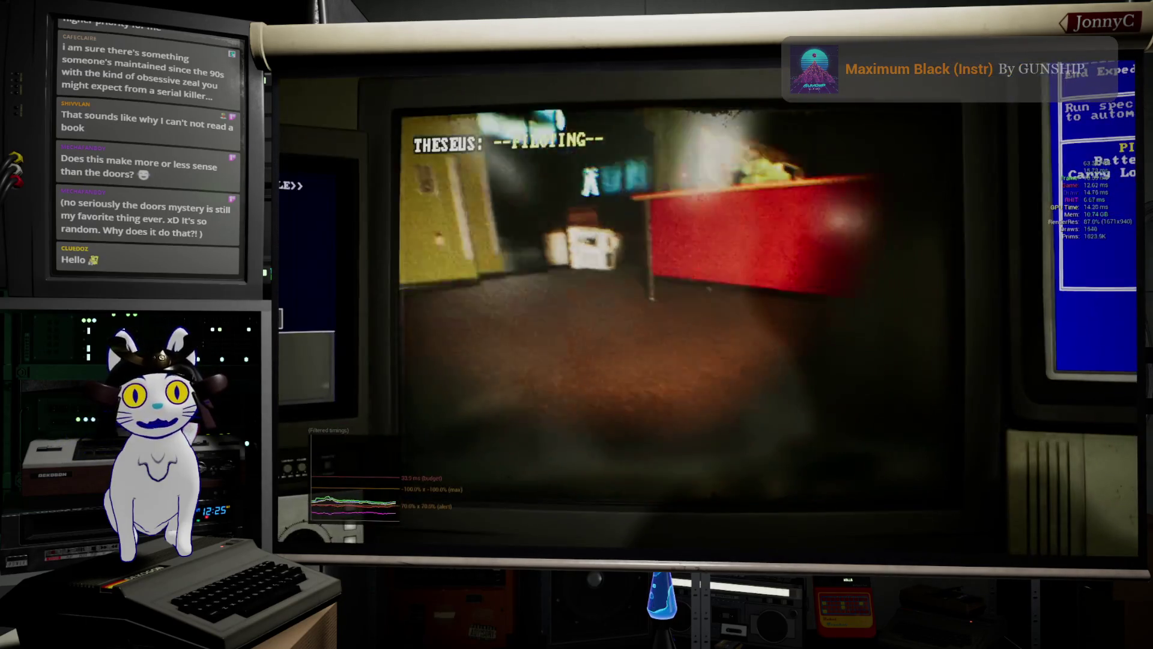
key(a)
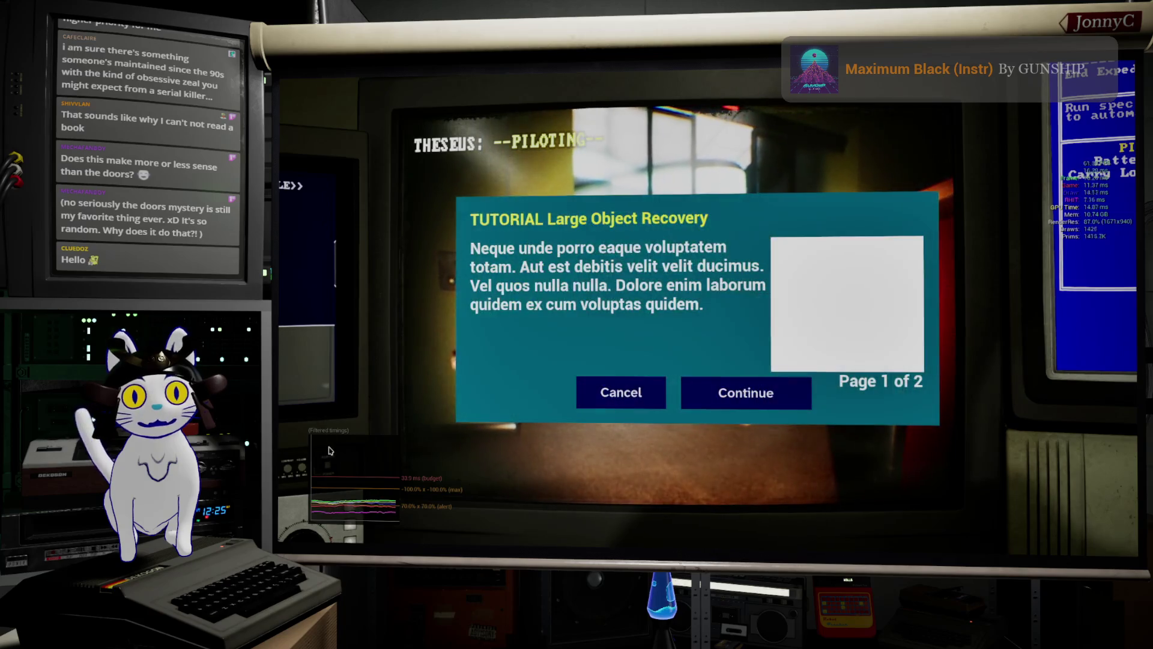
click(725, 402)
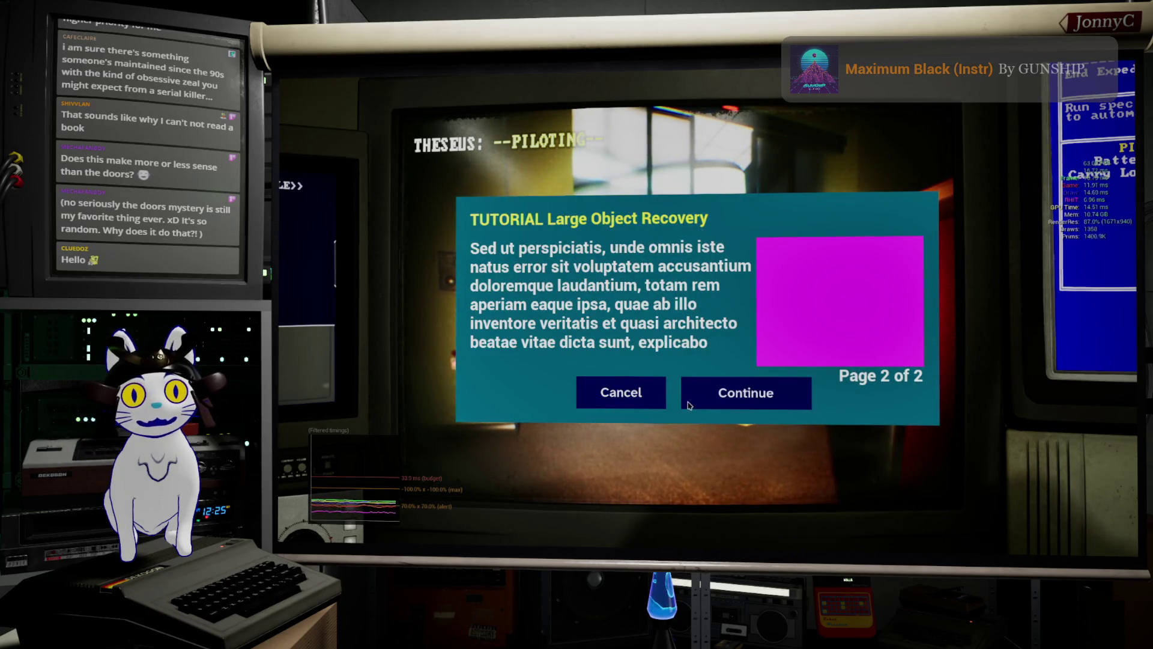
click(689, 405)
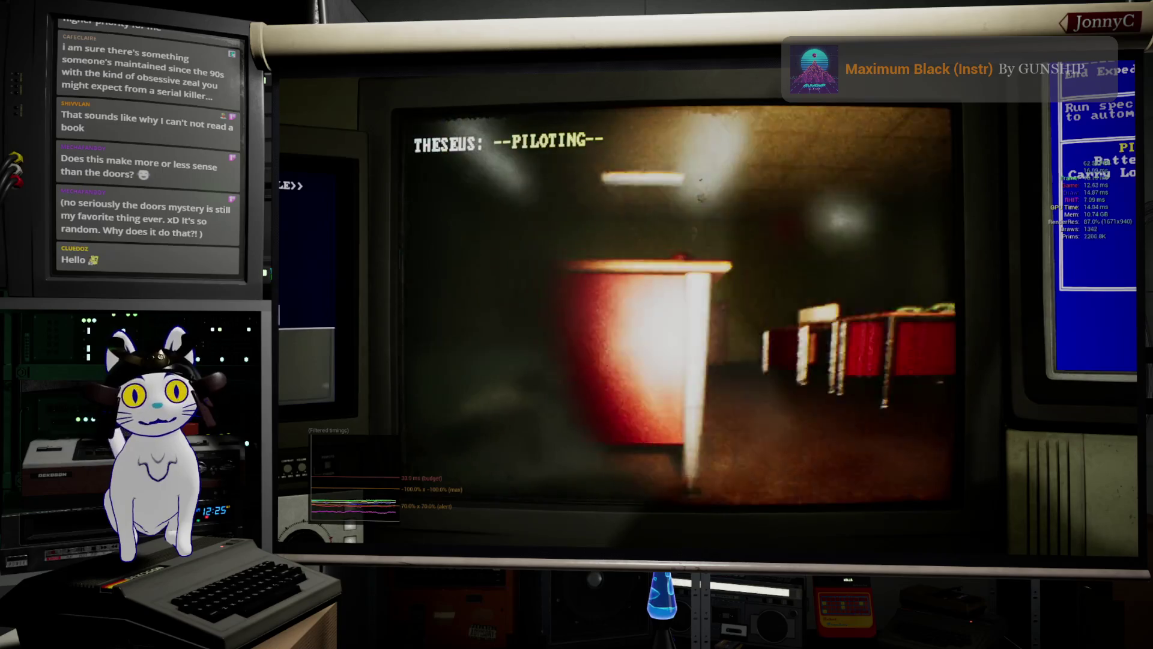
key(s)
key(d)
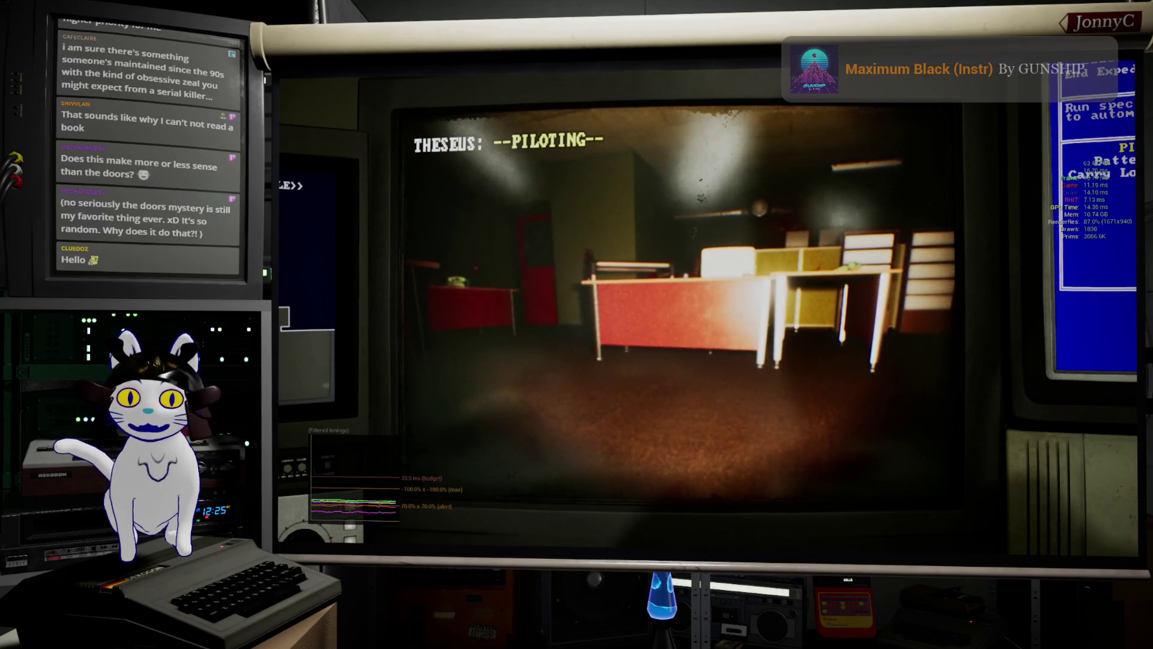
key(a)
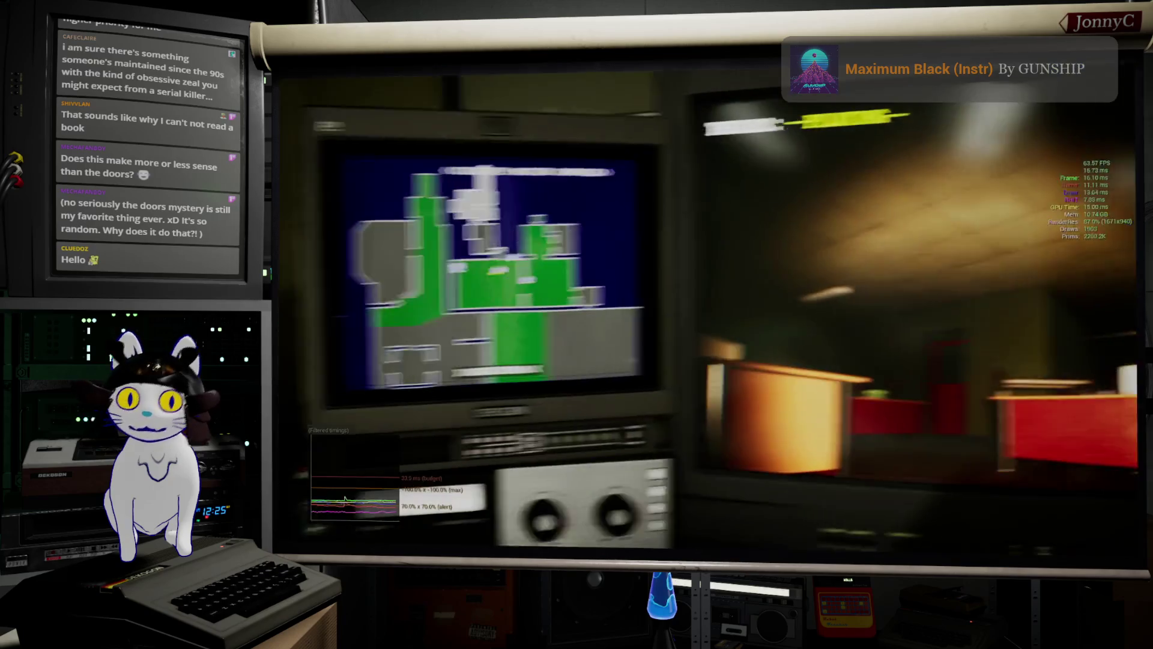
- Toggle the F1 debug overlay, then fly through the red doorway into the dim room
key(F1)
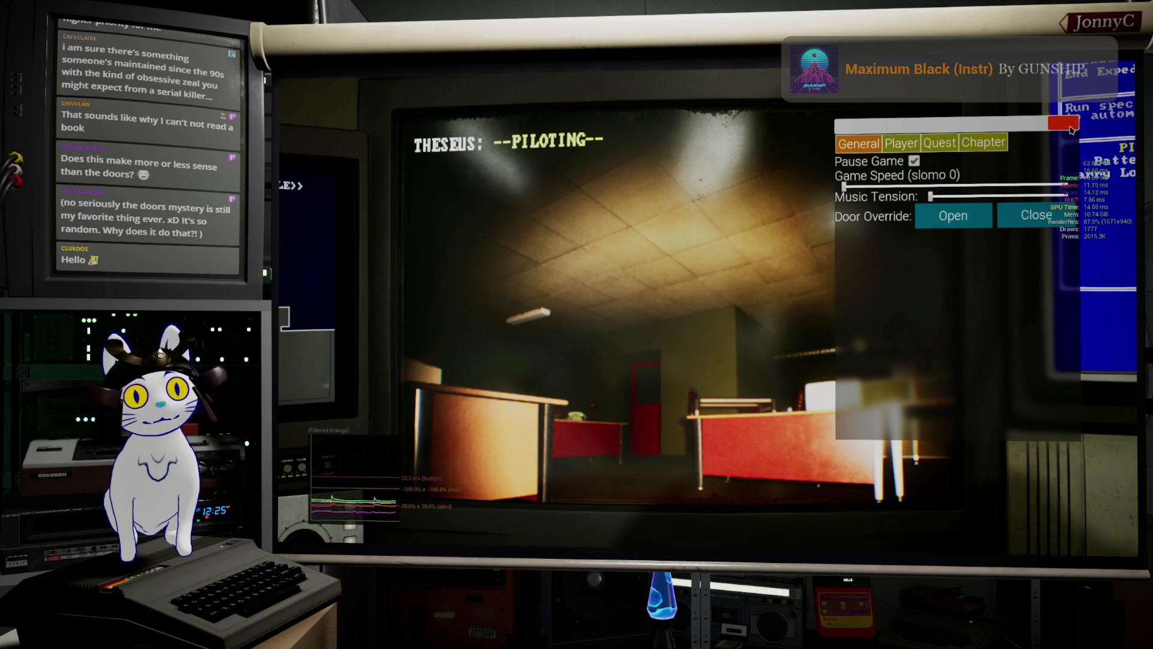
key(F1)
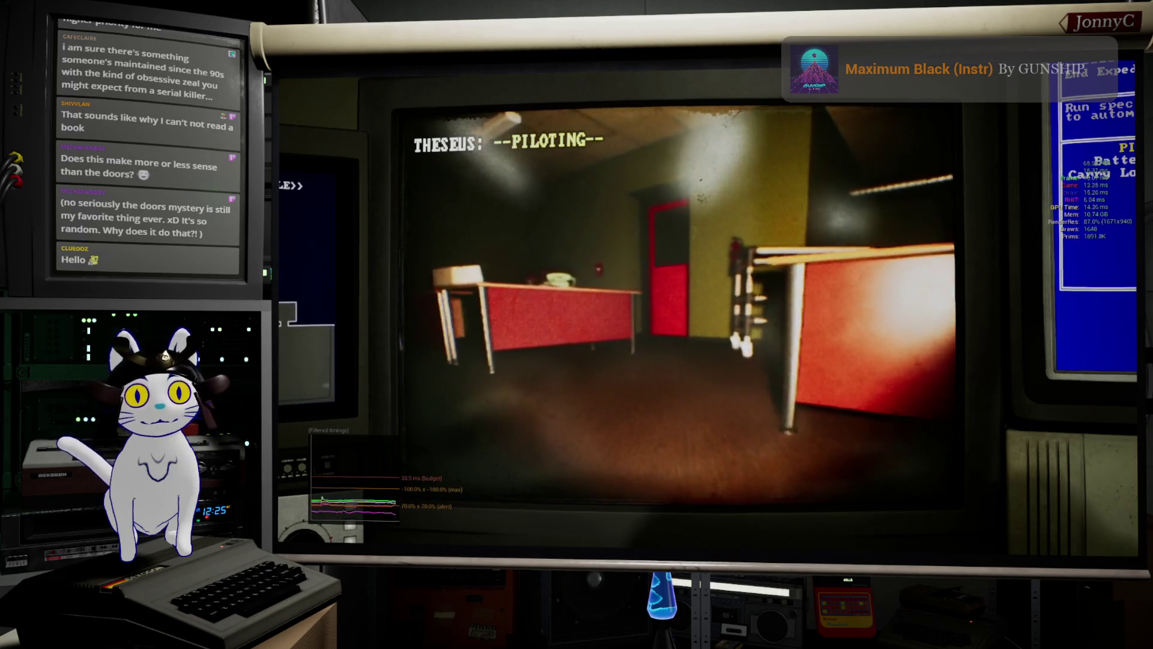
key(w)
key(a)
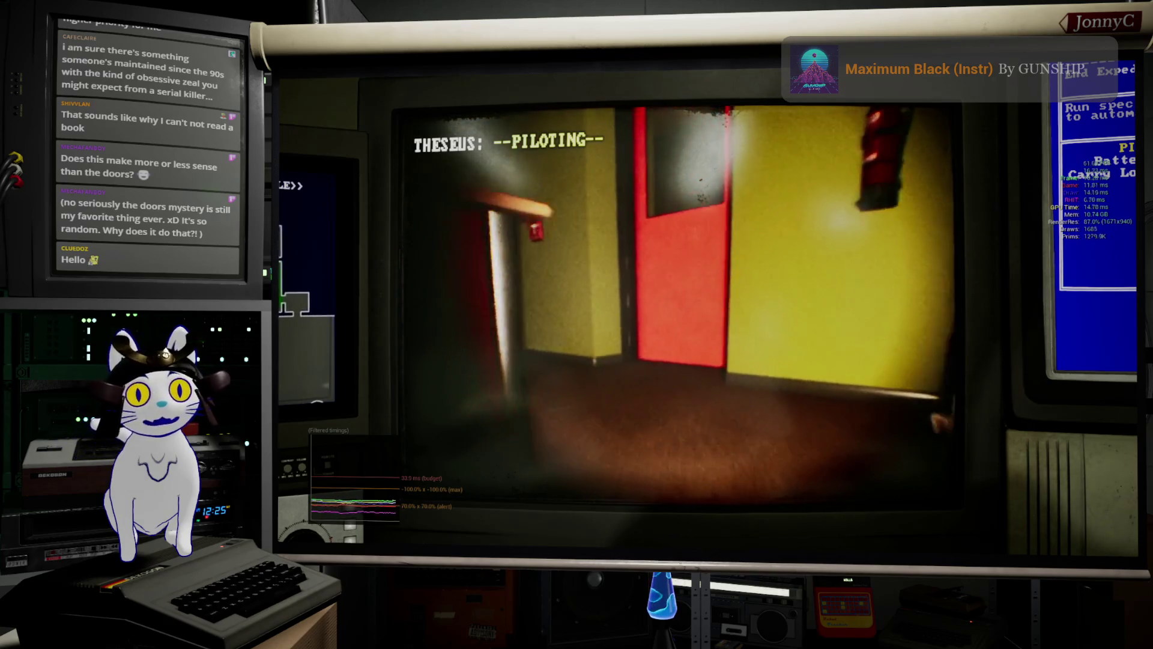
key(w)
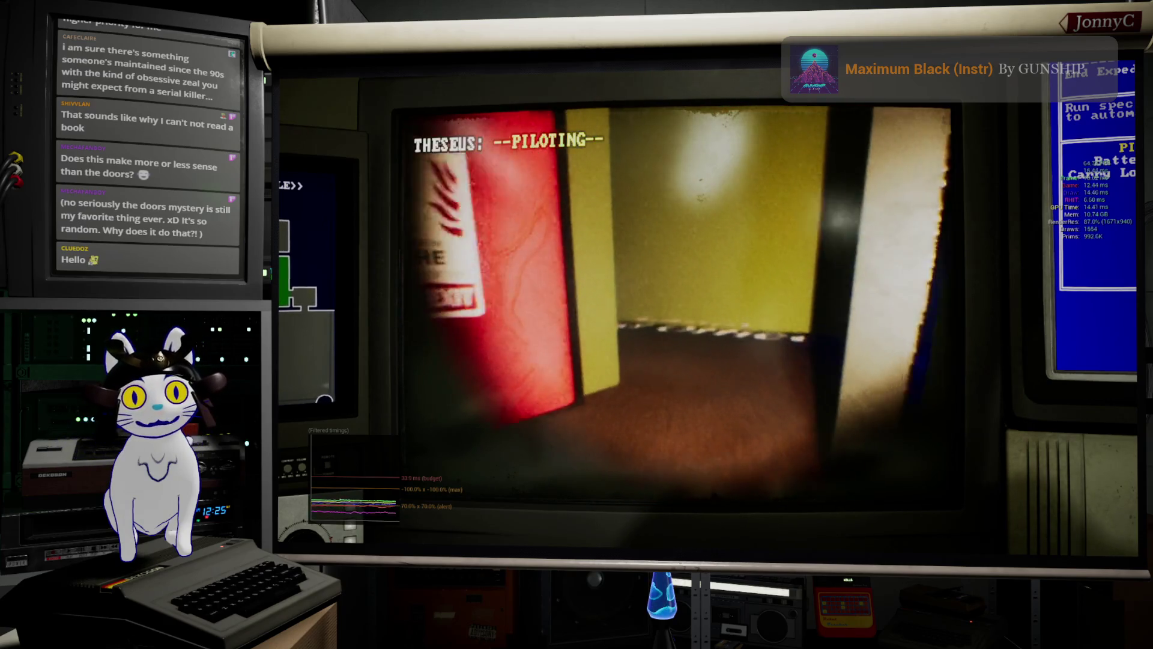
key(a)
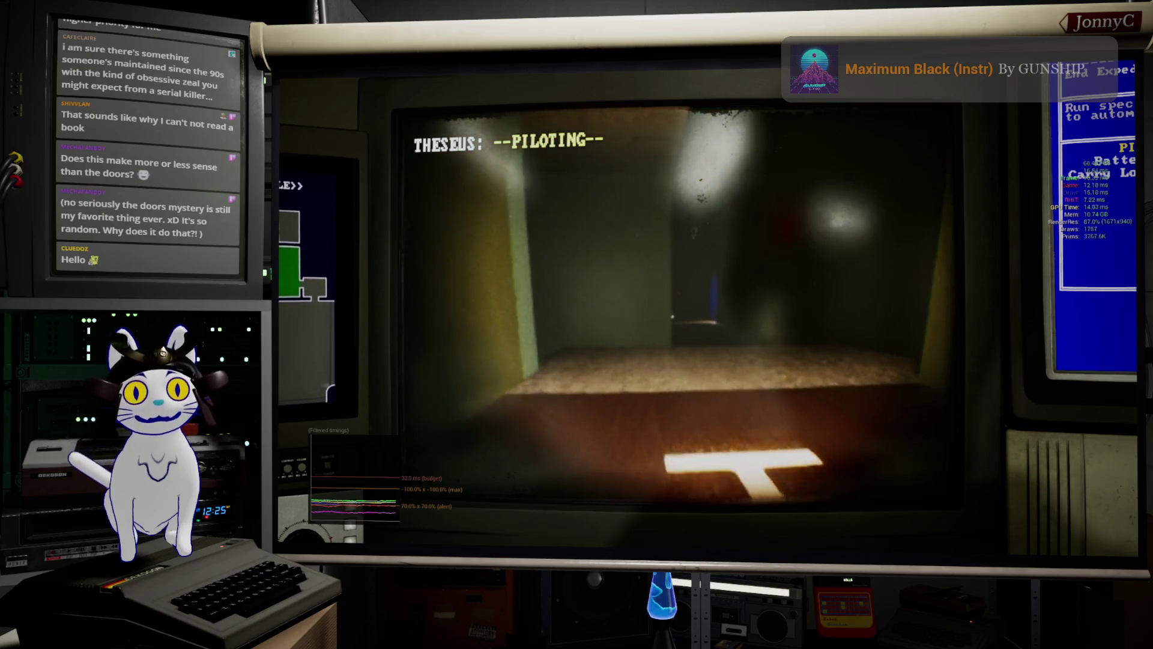
key(w)
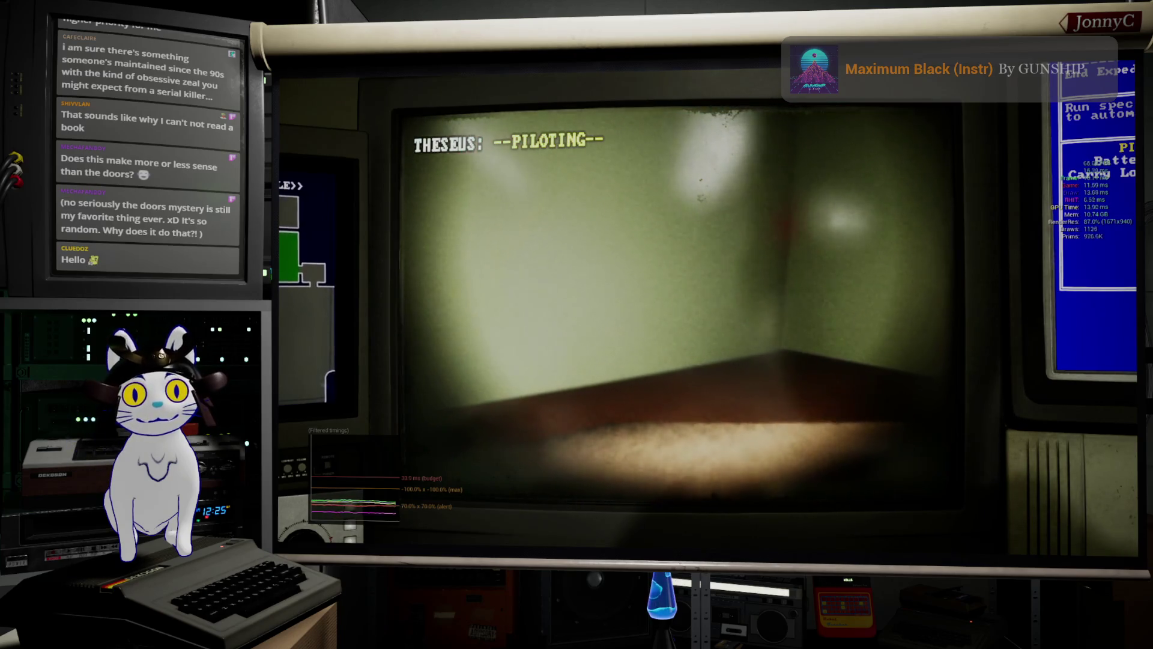
key(d)
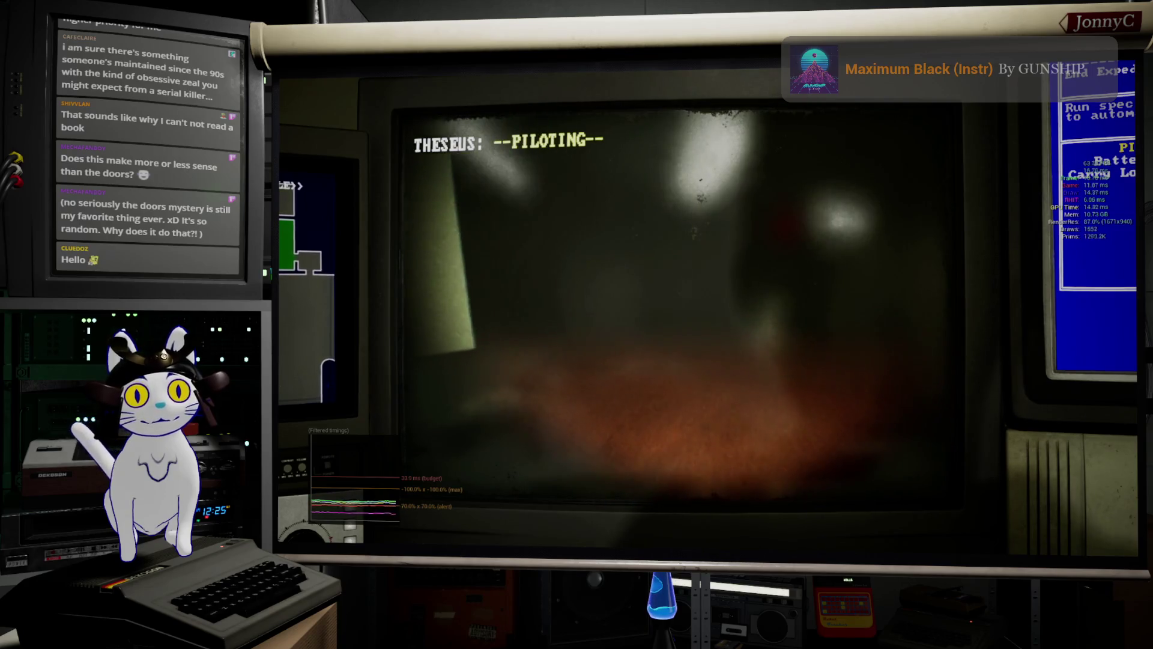
key(a)
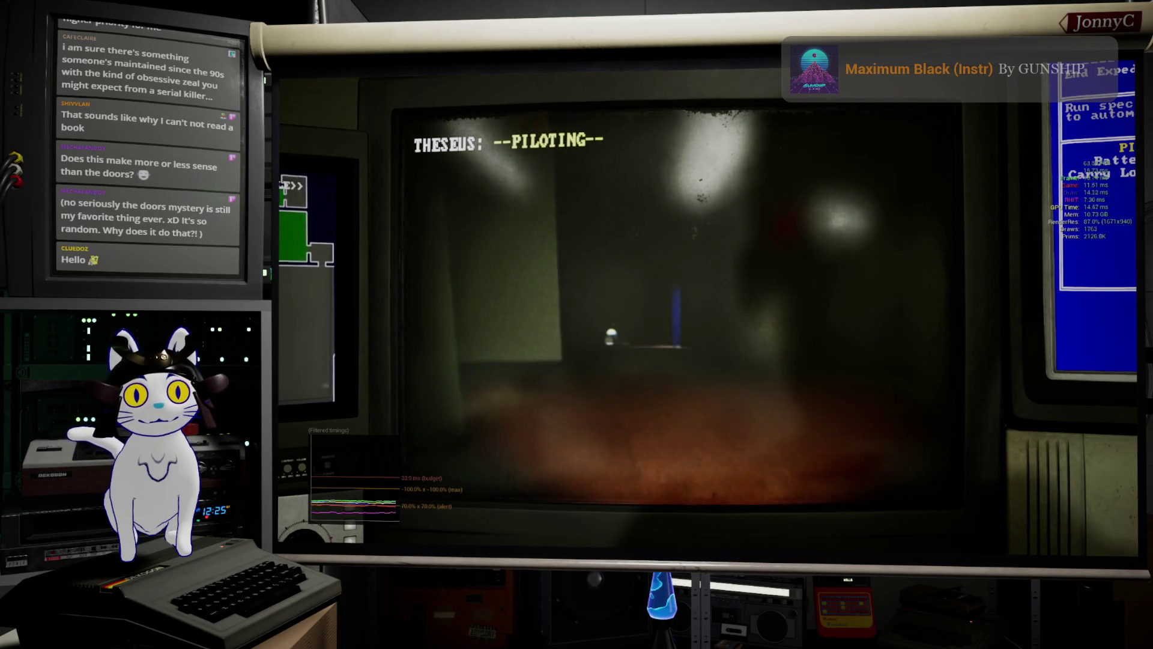
key(w)
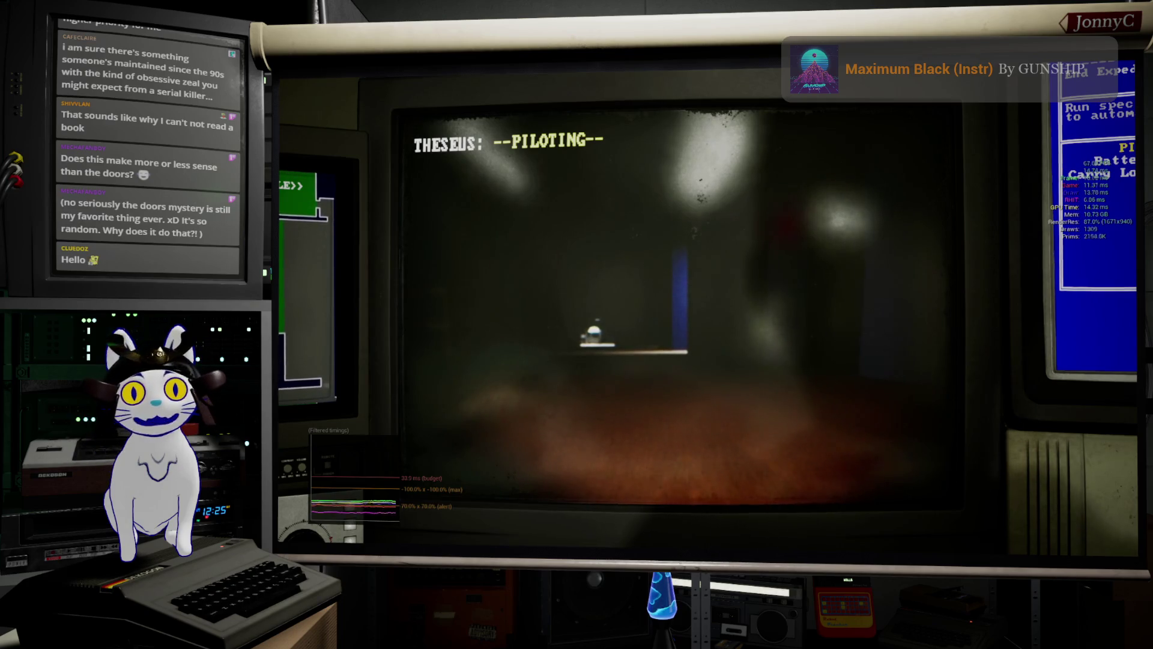
- Fly past the blue panel and lab equipment, under the table, to the railed walkway
key(d)
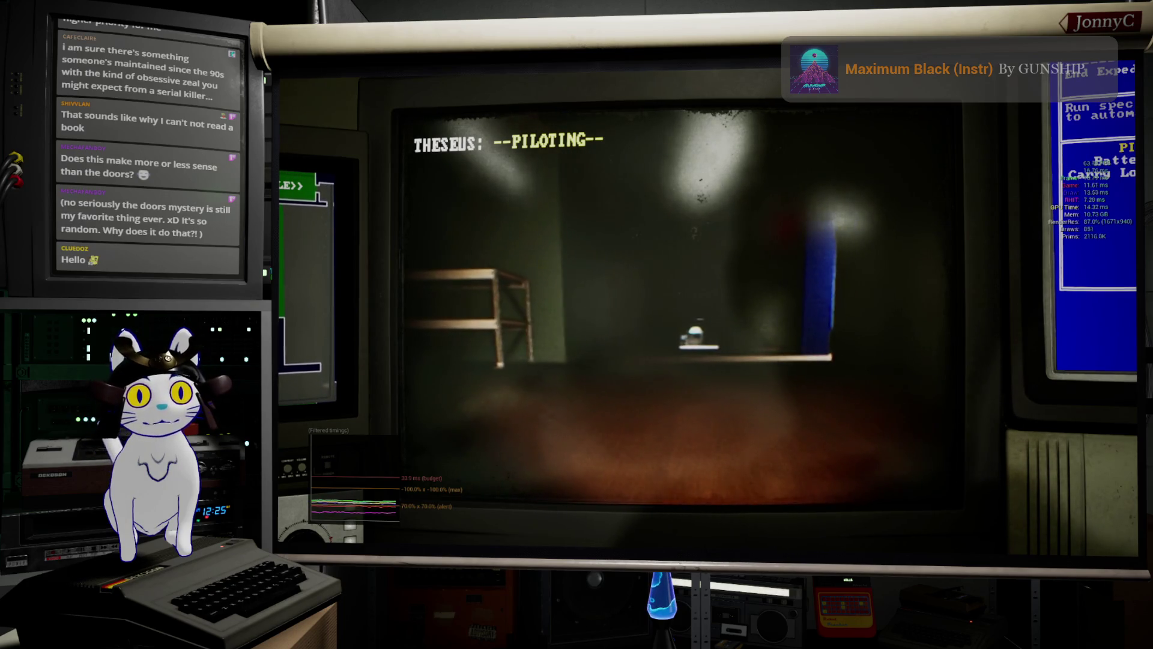
key(w)
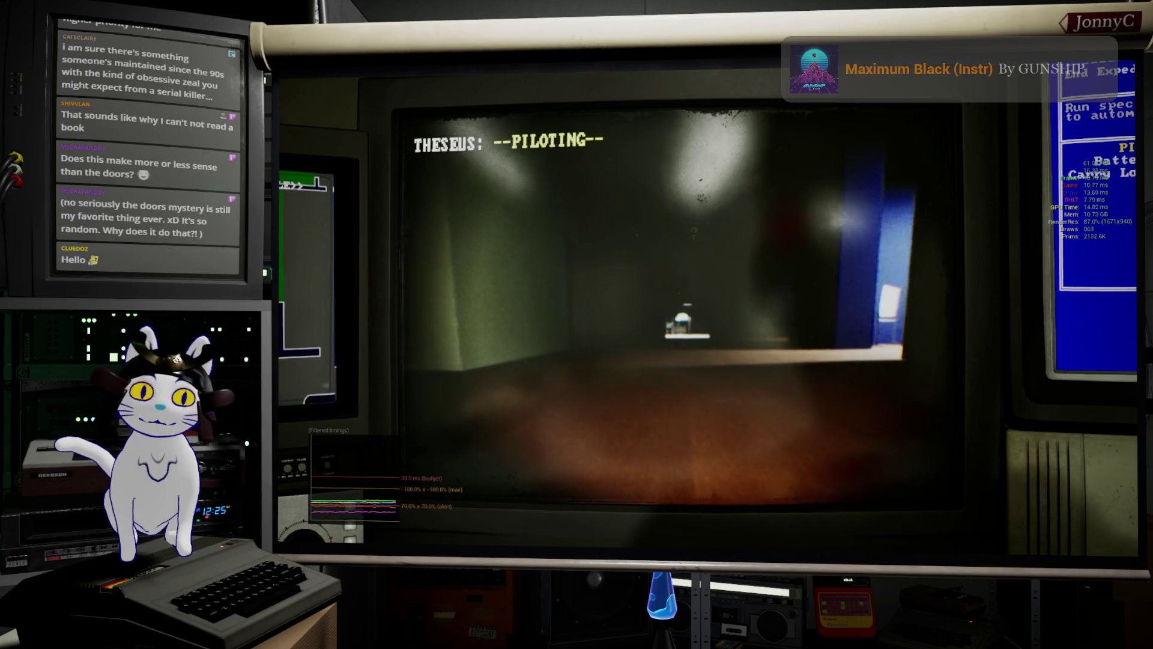
key(a)
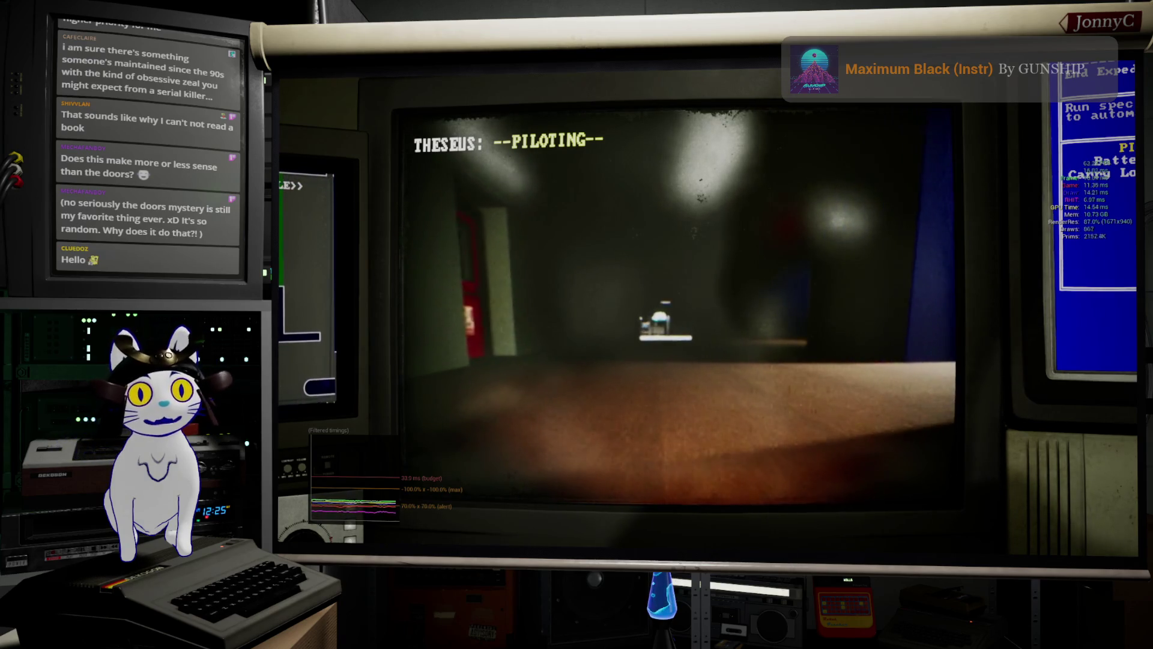
key(d)
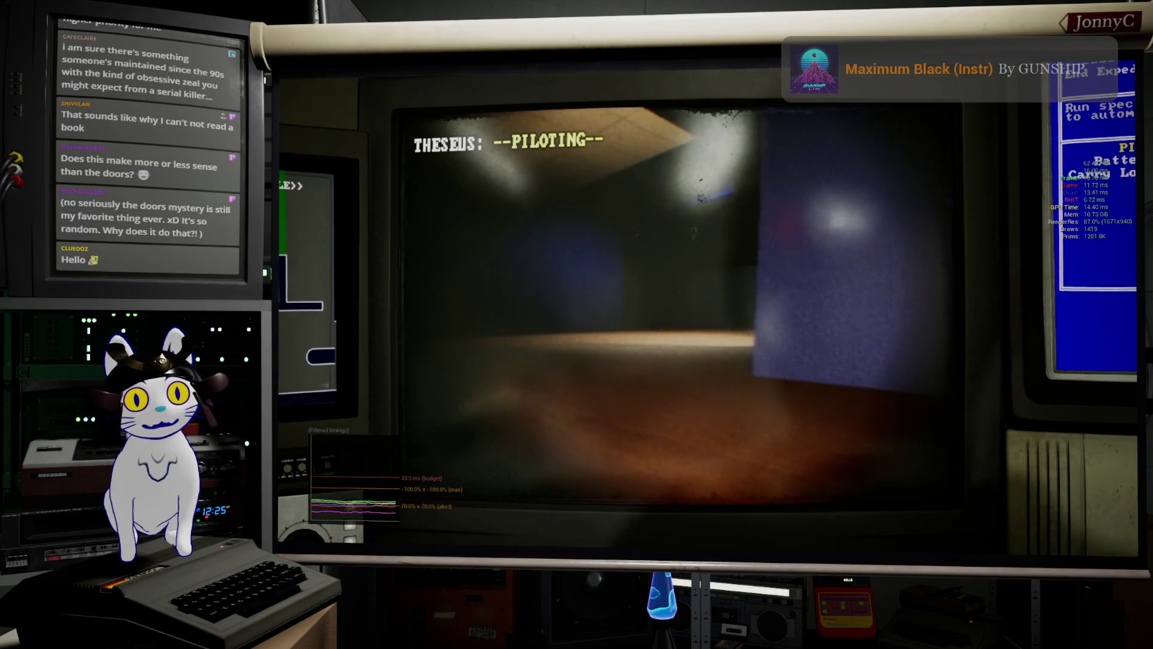
key(a)
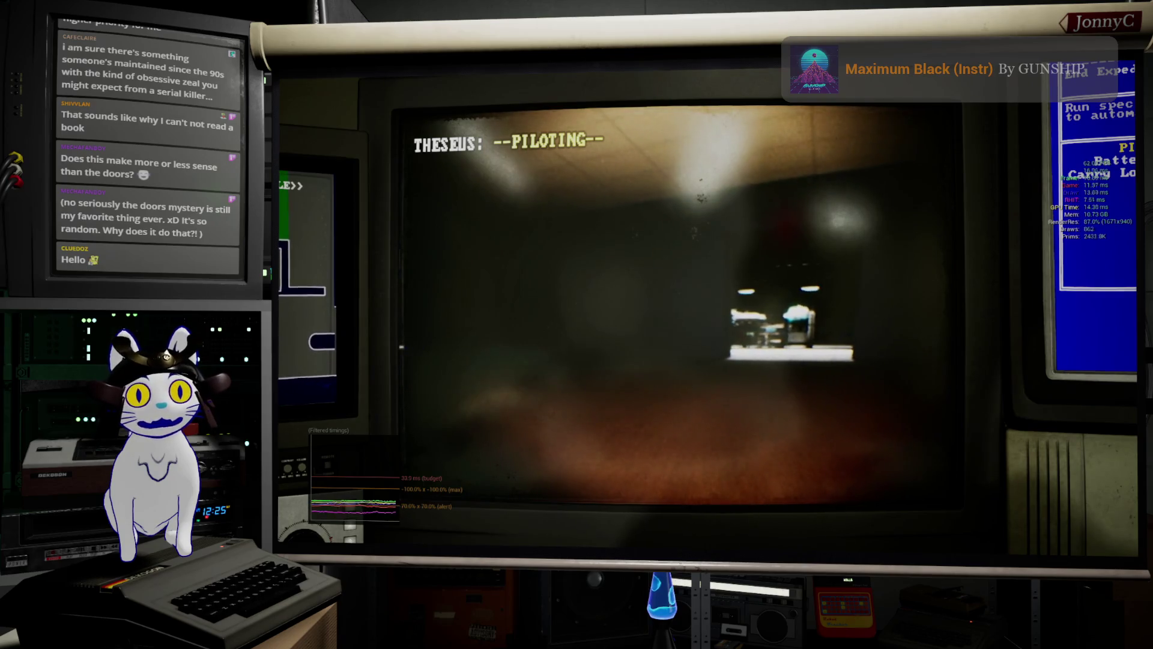
key(d)
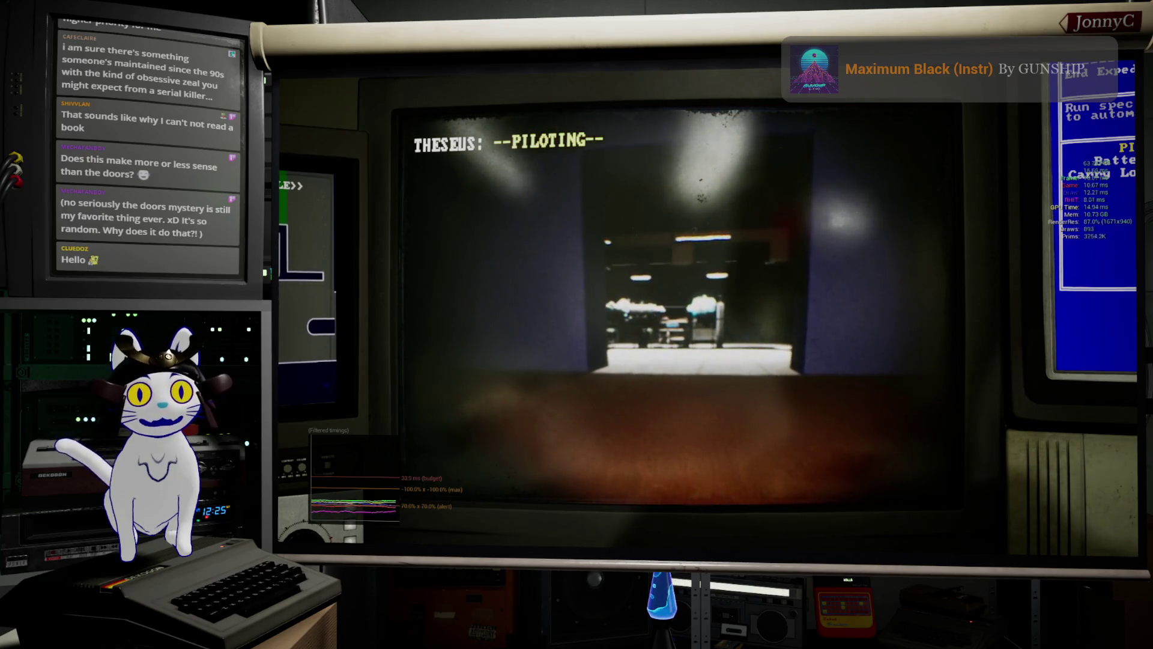
key(w)
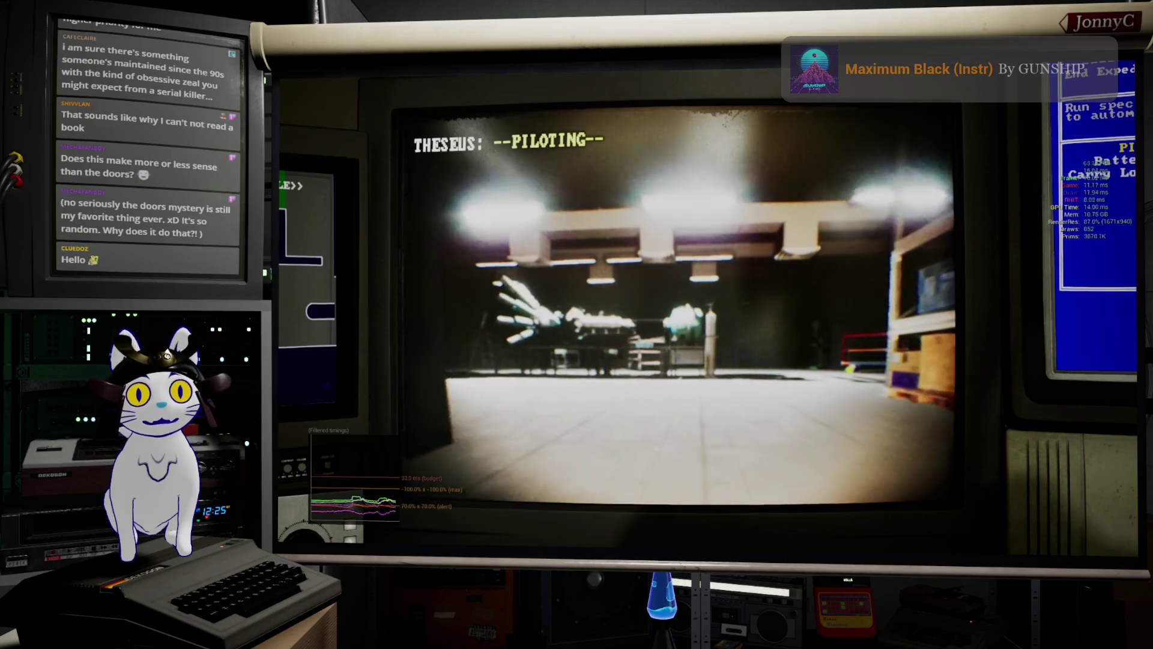
key(w)
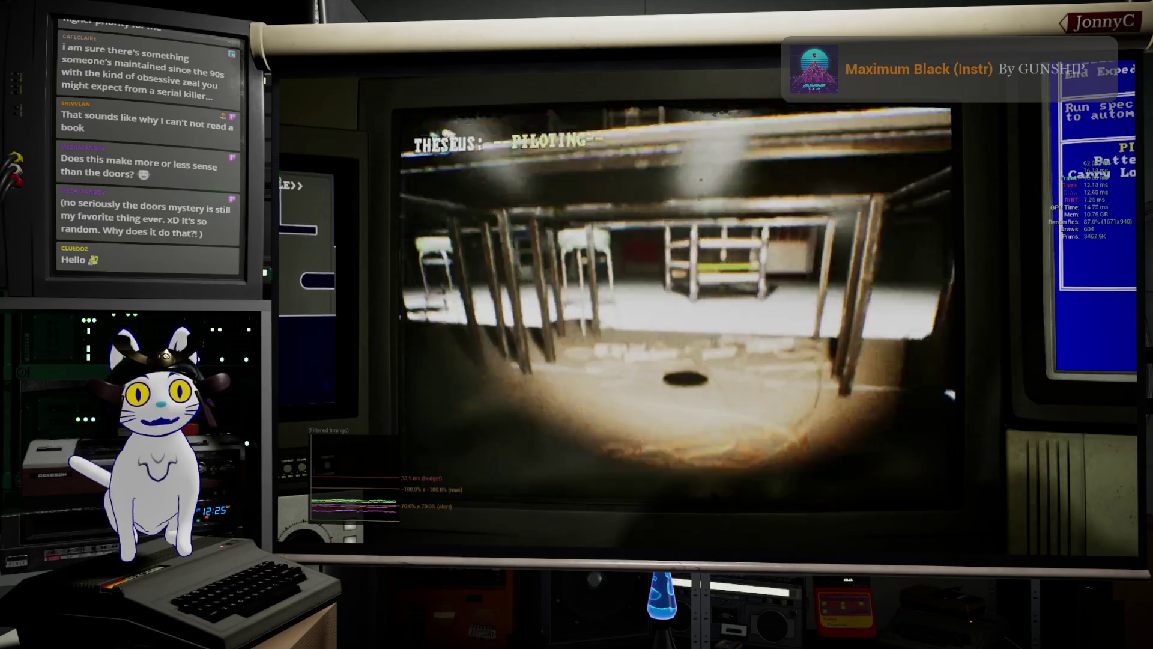
key(w)
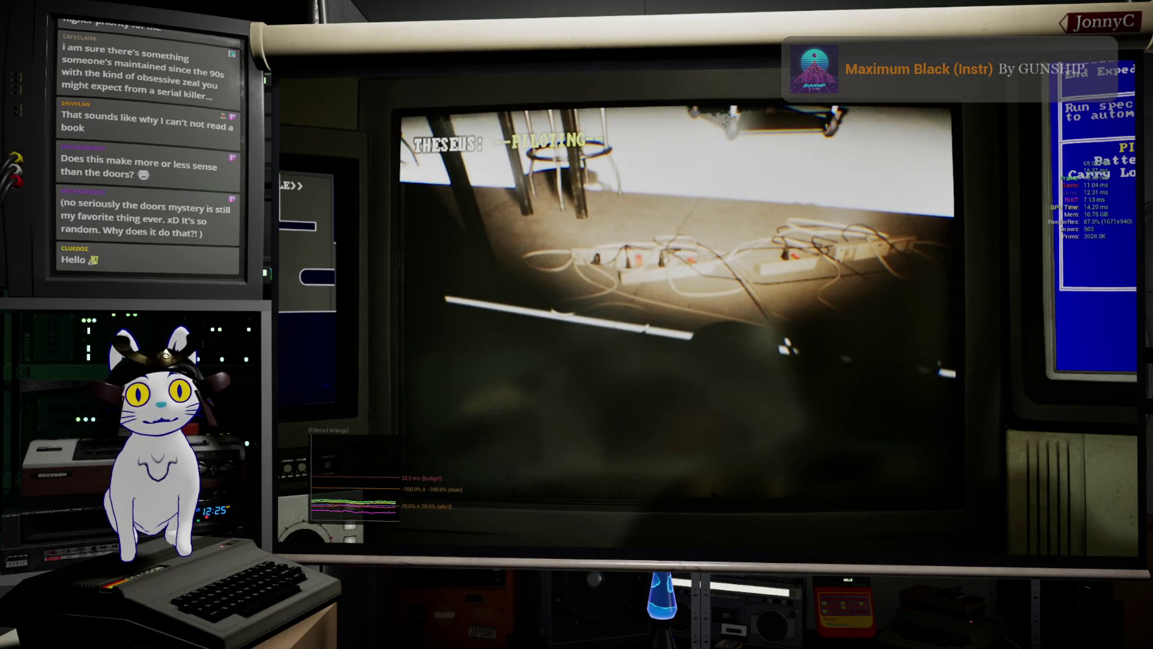
key(w)
key(w)
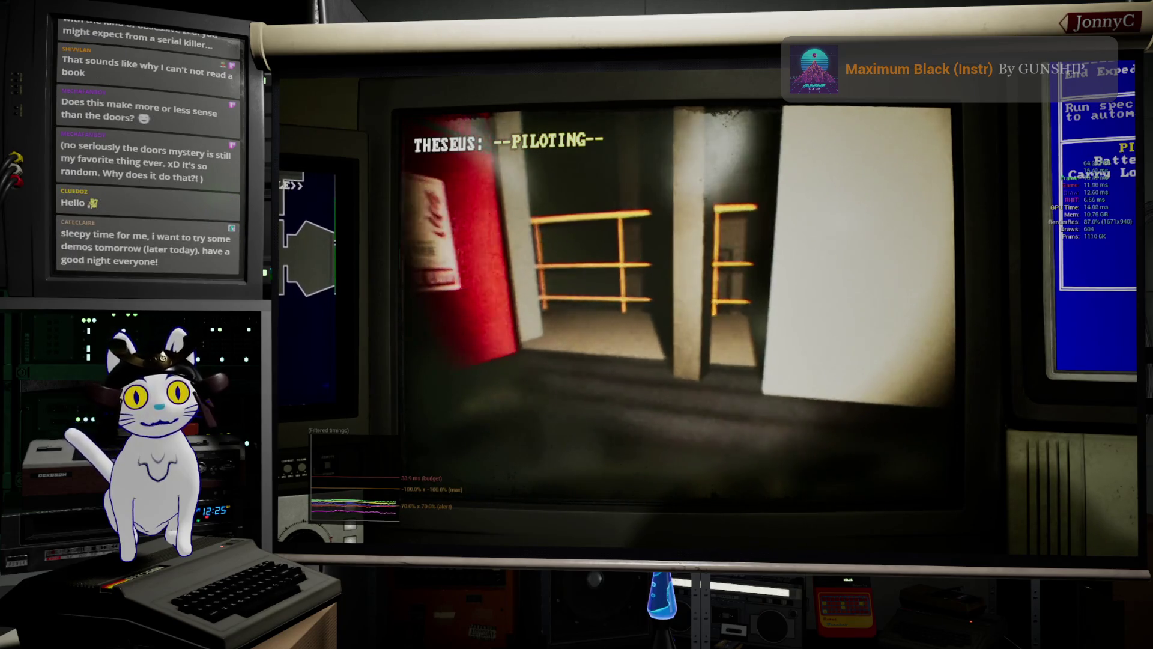
key(d)
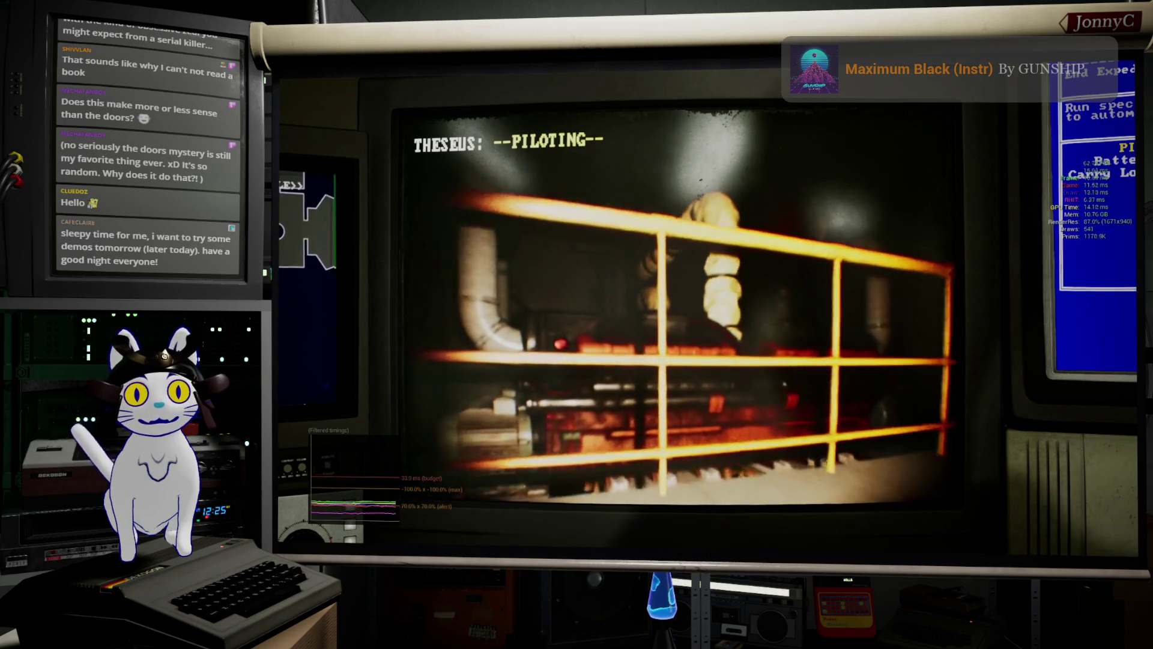
- Fly the drone past the CAUTION sign, white motor, tanks and fan box to the red-curtained door
key(w)
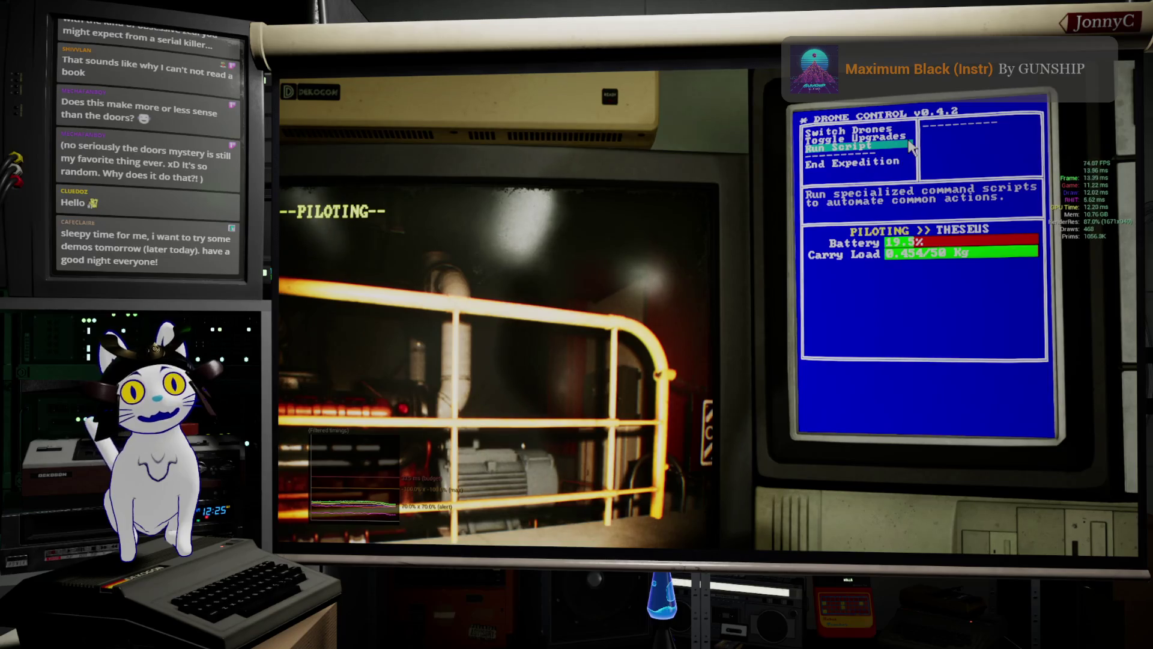
key(d)
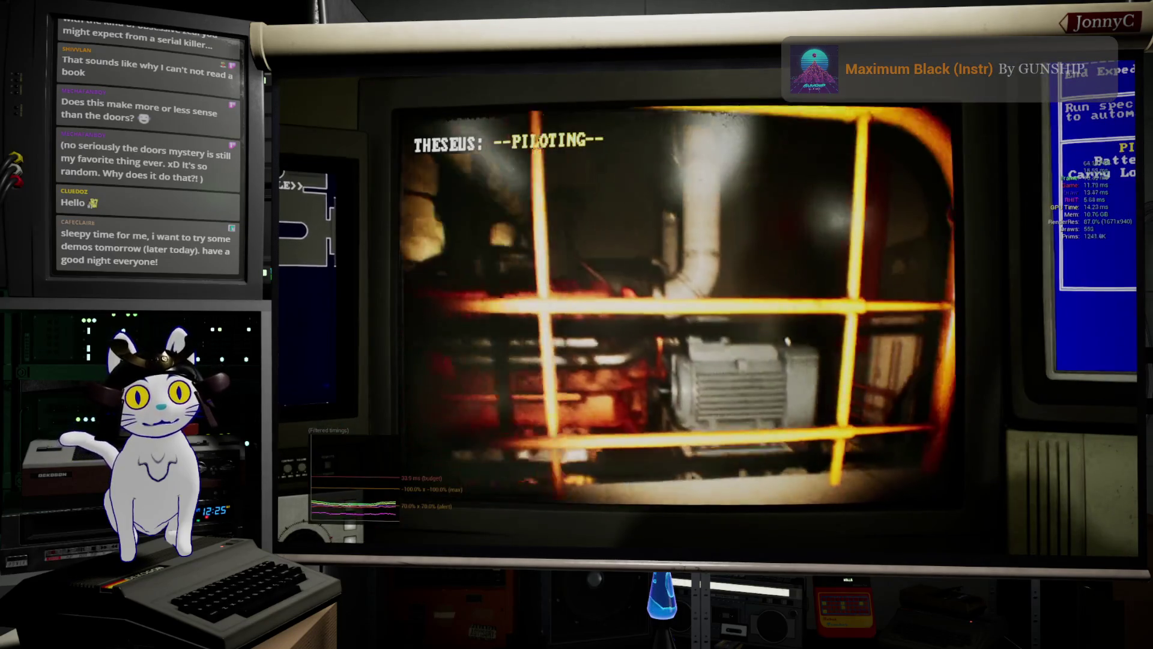
key(d)
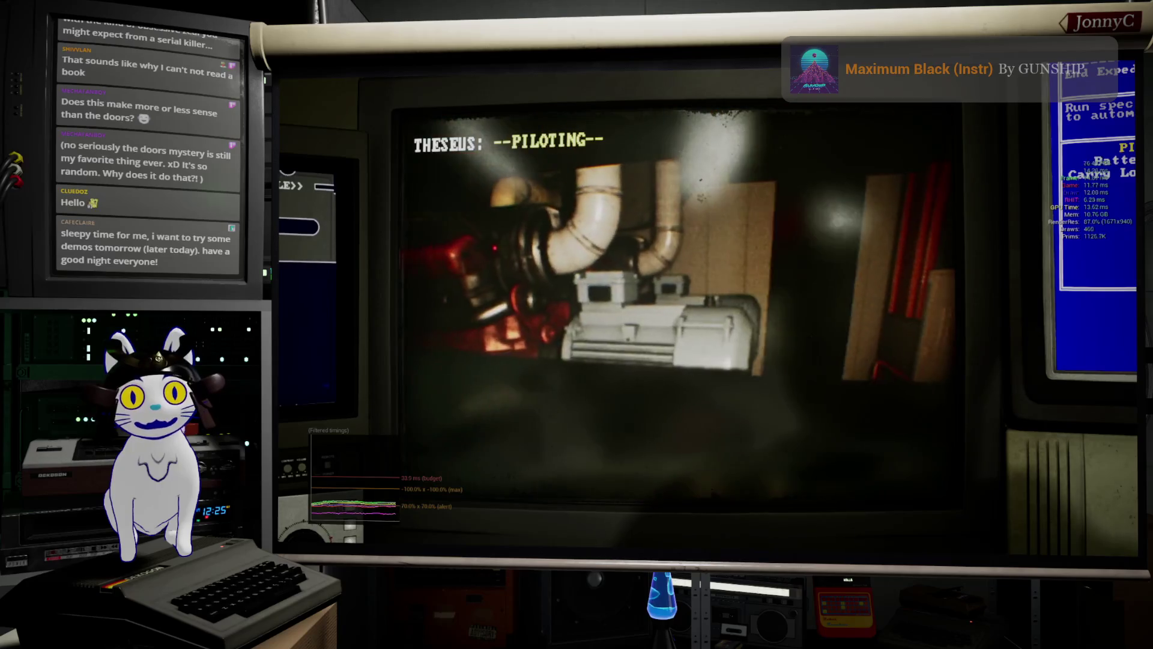
key(s)
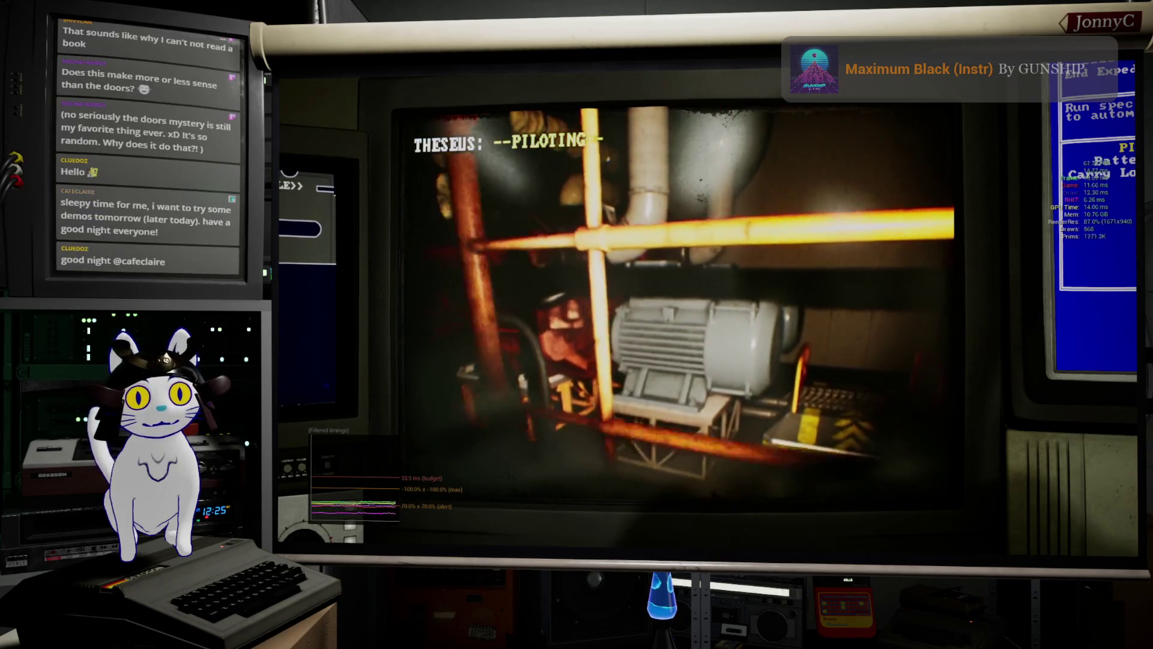
key(a)
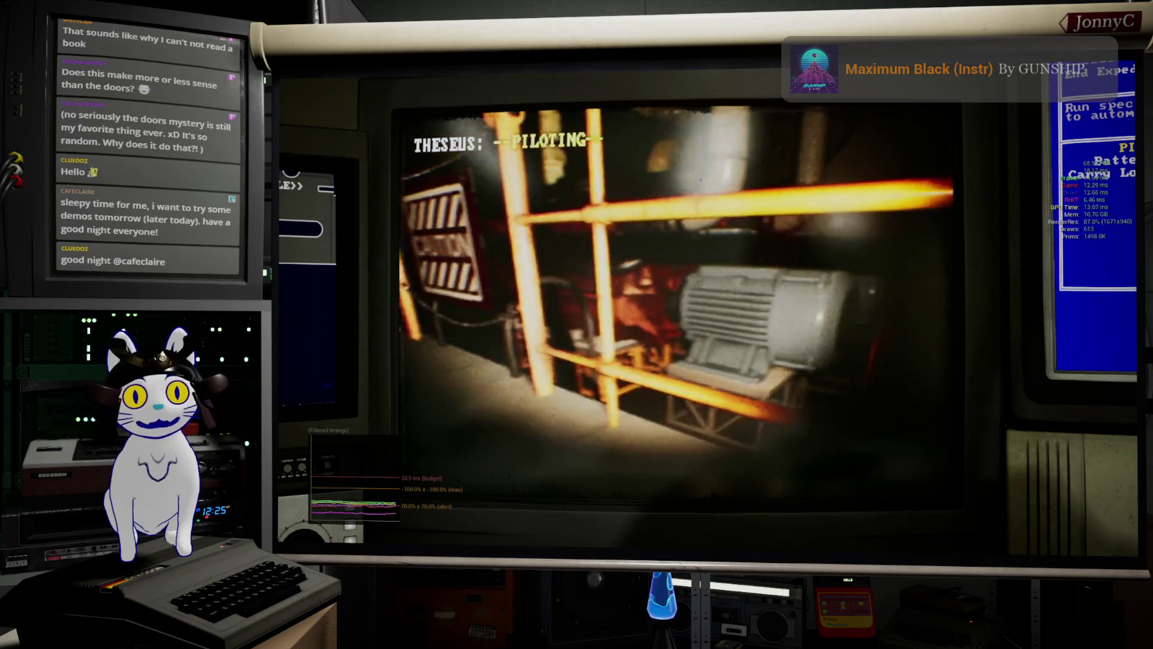
key(a)
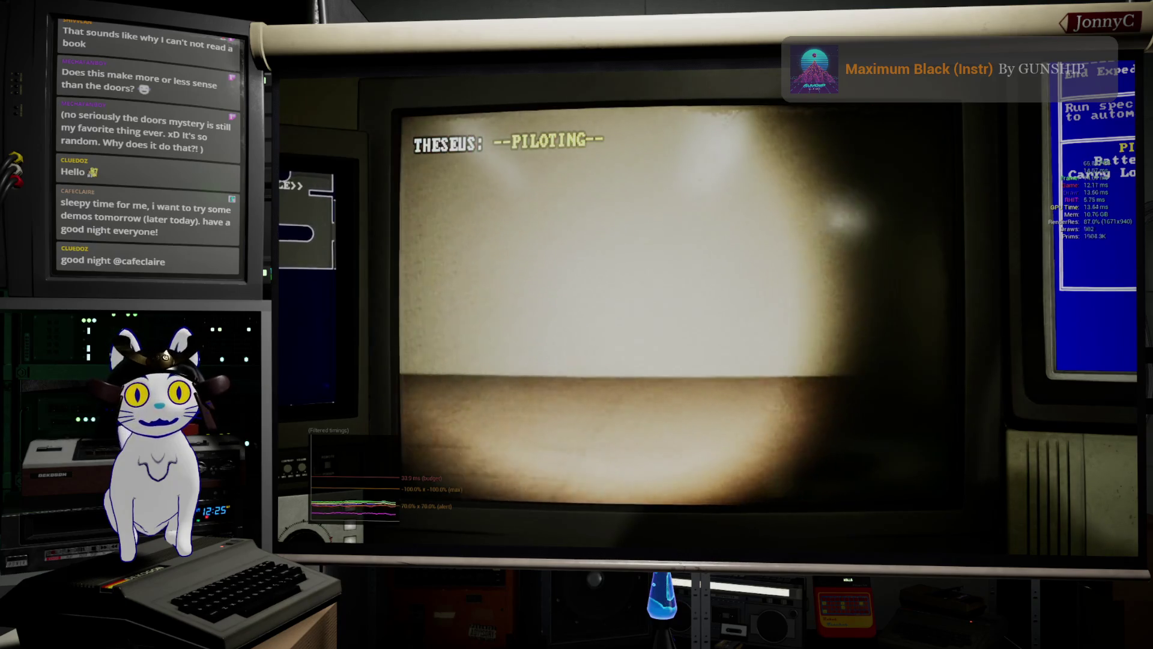
key(d)
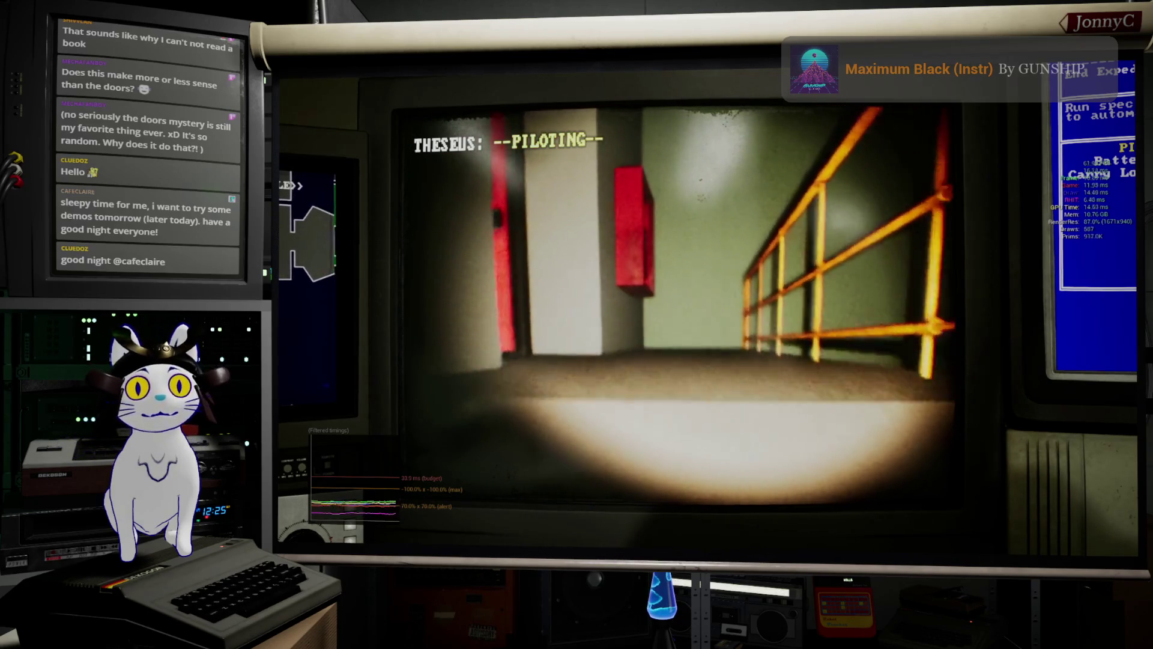
key(a)
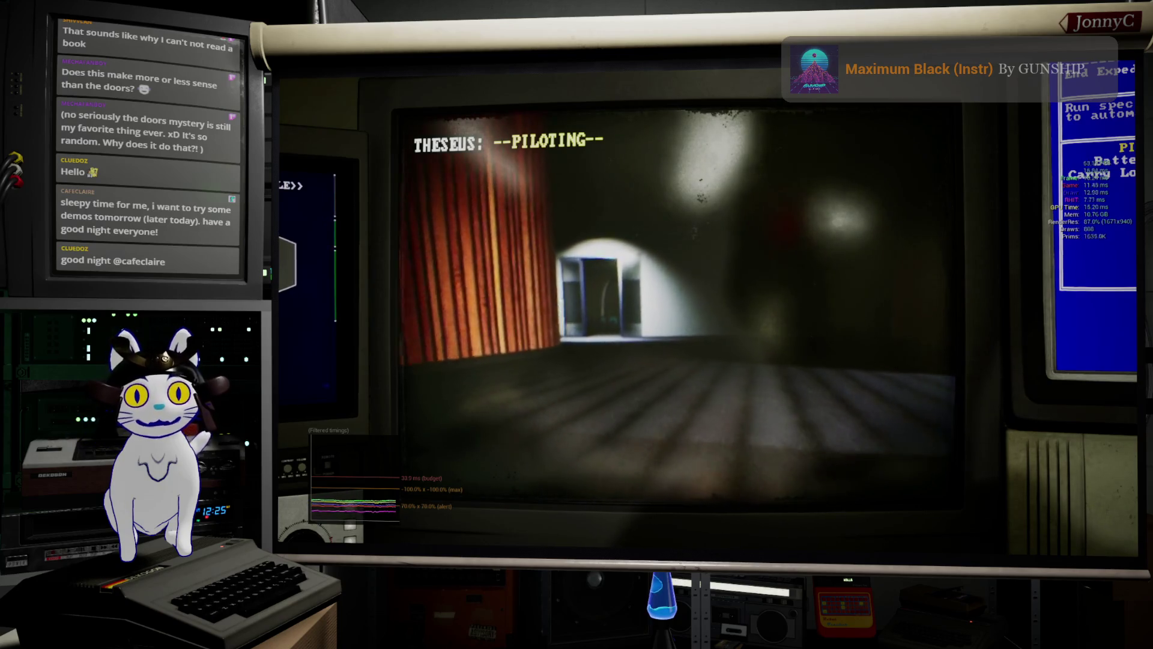
- Fly the drone through the doorway and across the green-seat room past the wall monitor
key(w)
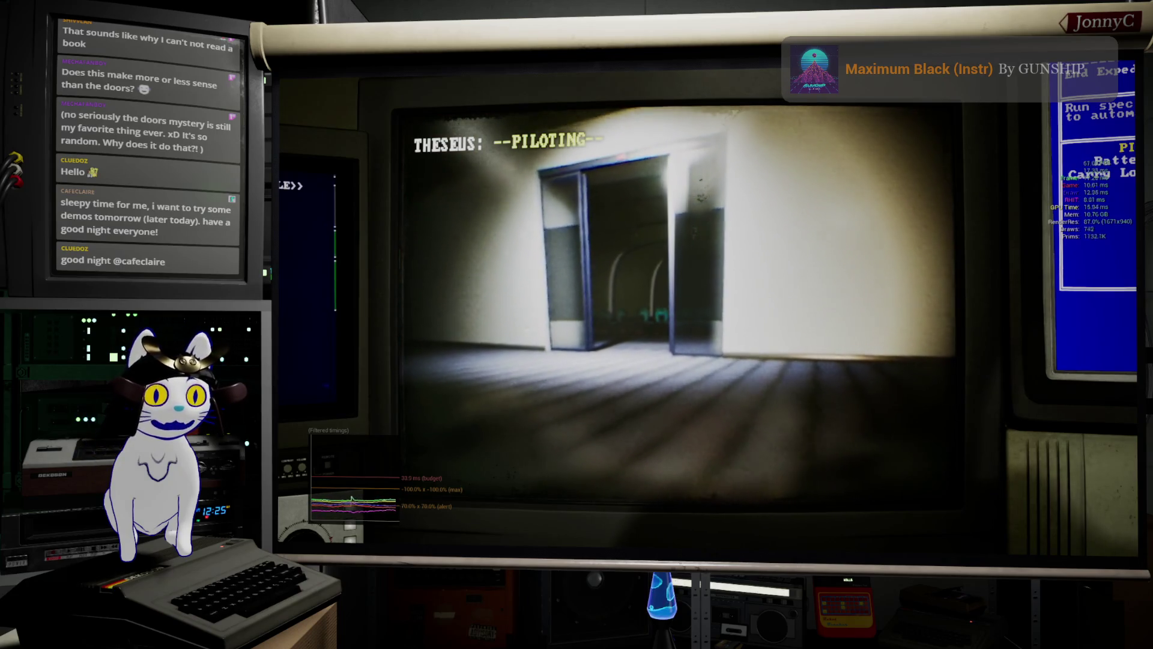
key(w)
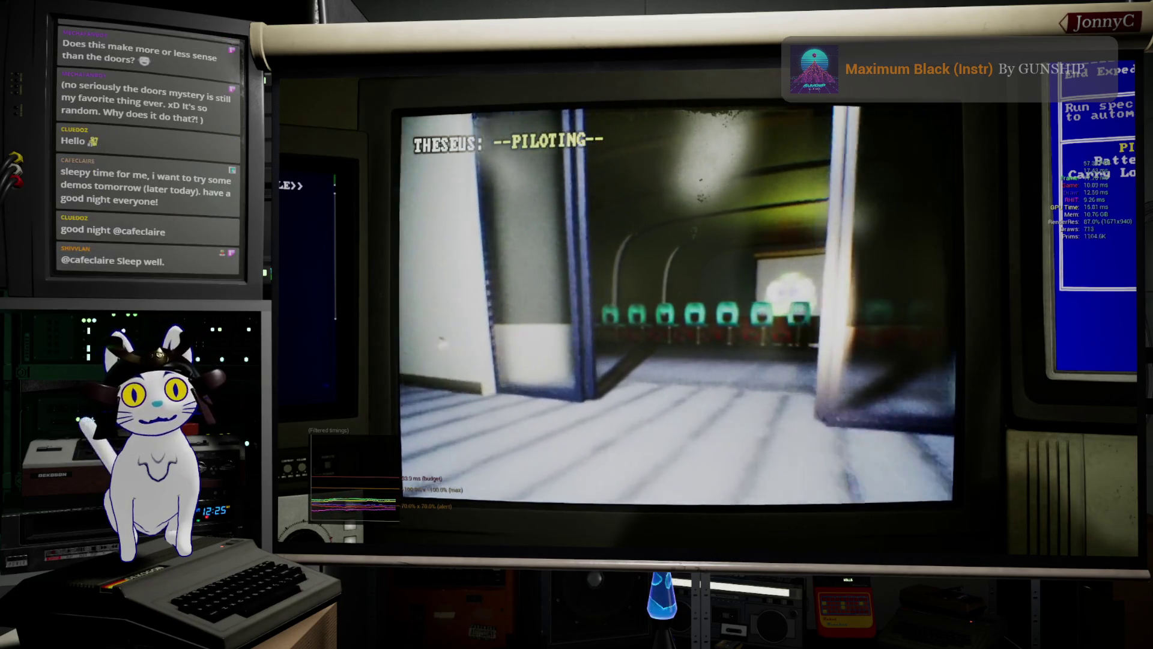
key(w)
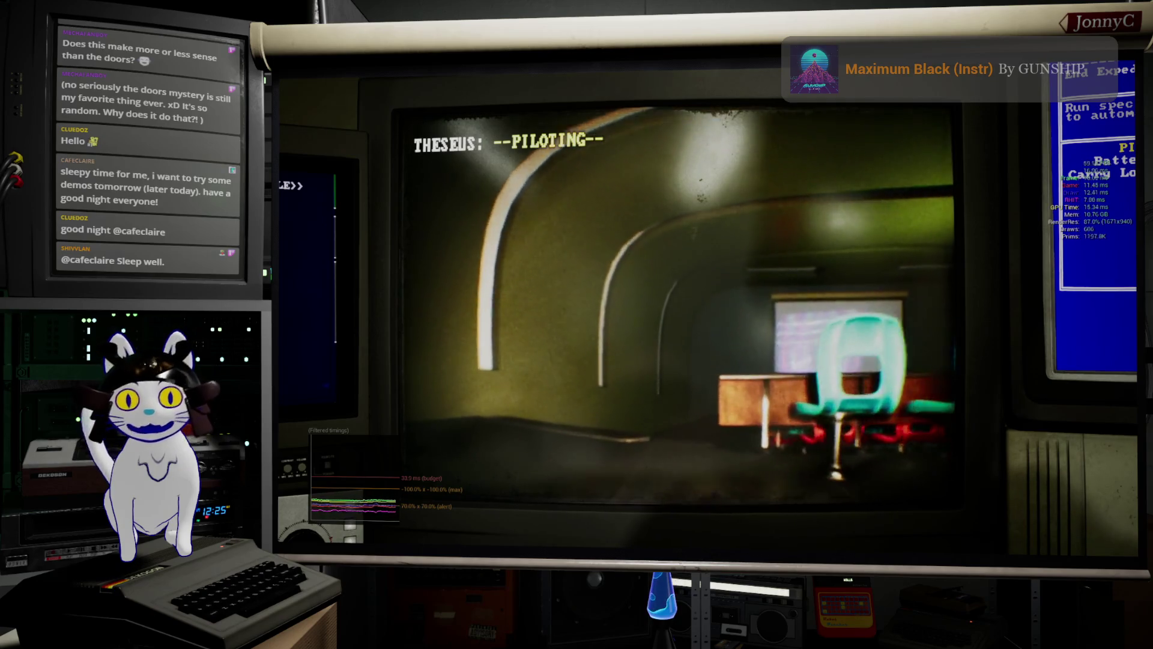
key(w)
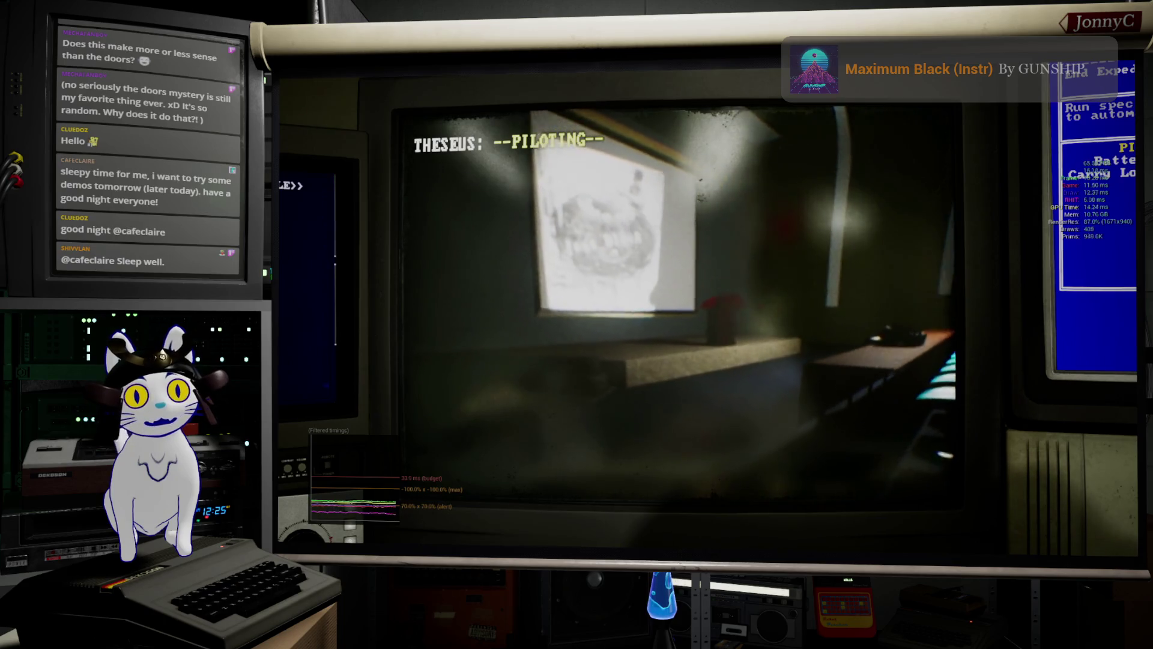
key(d)
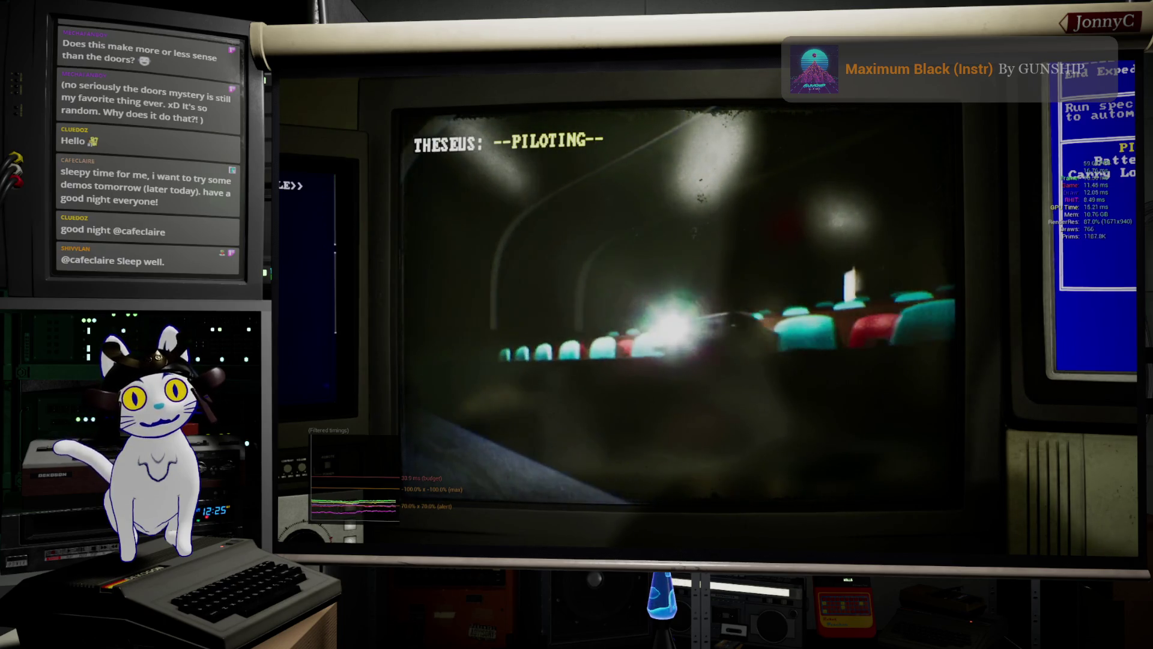
key(d)
key(a)
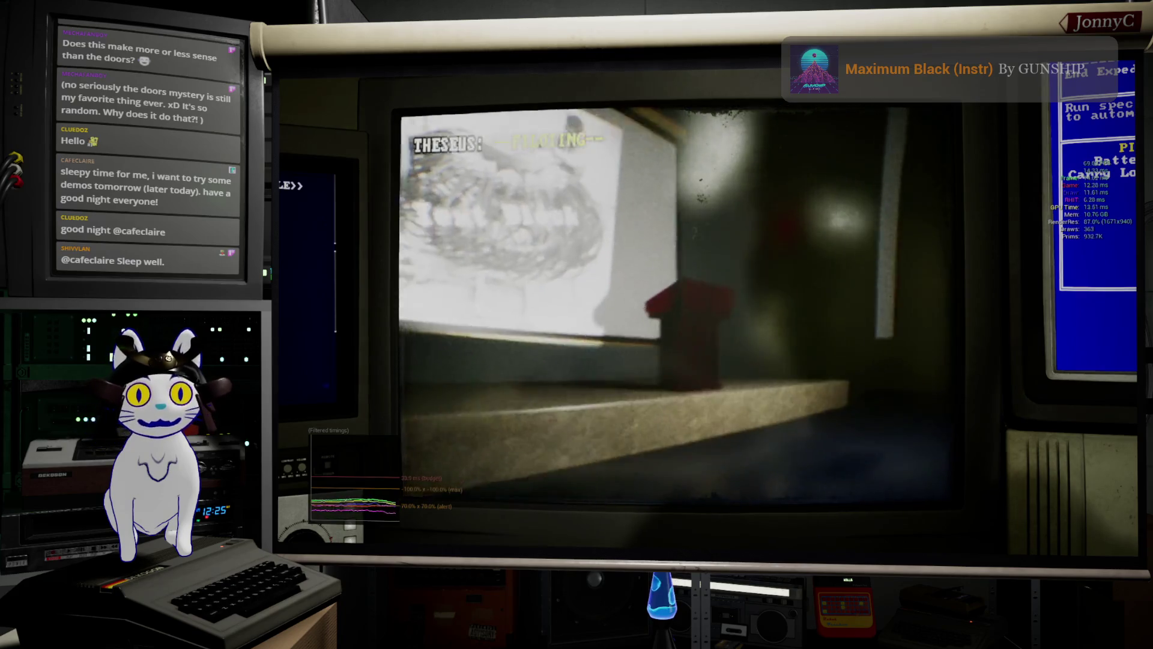
key(w)
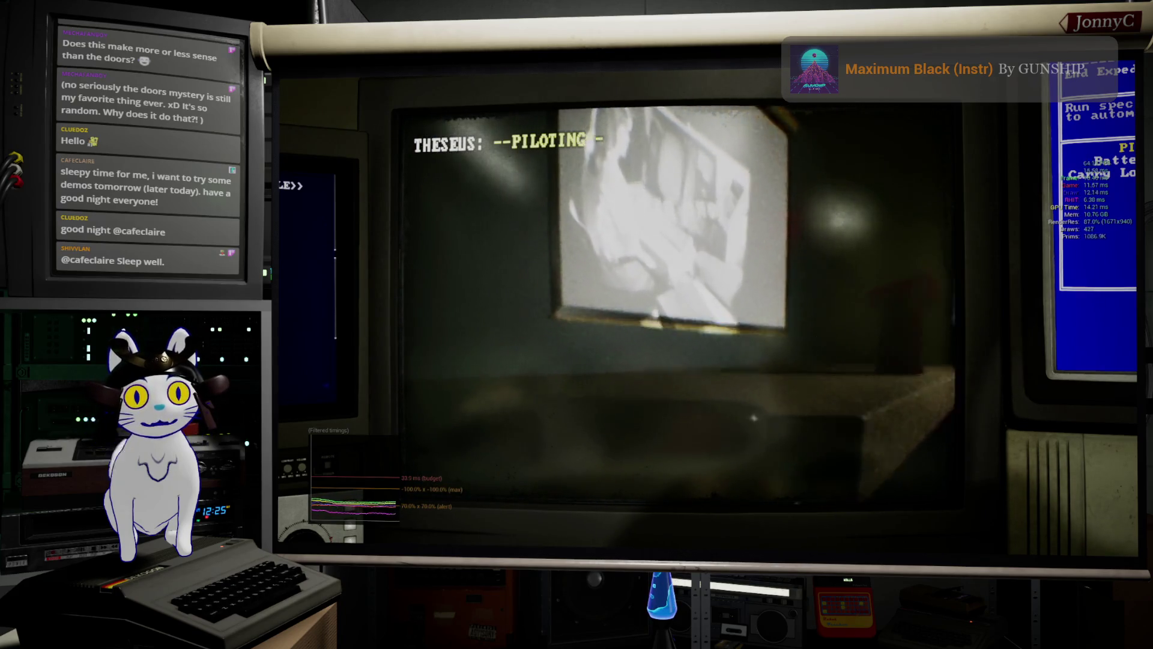
key(w)
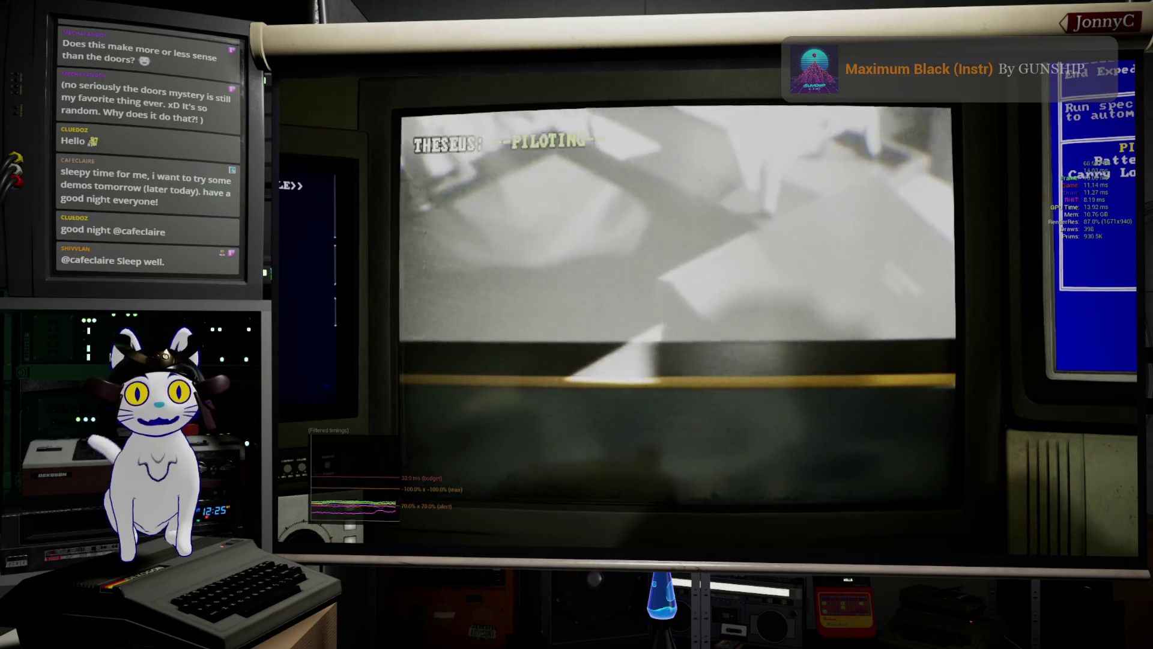
key(s)
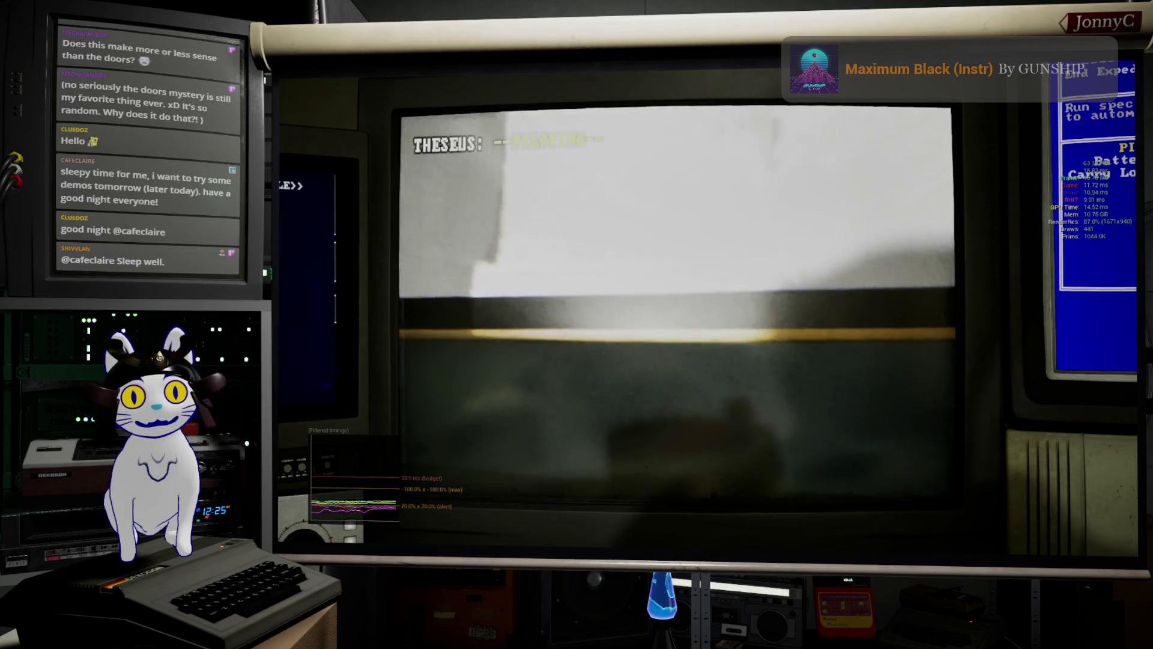
key(s)
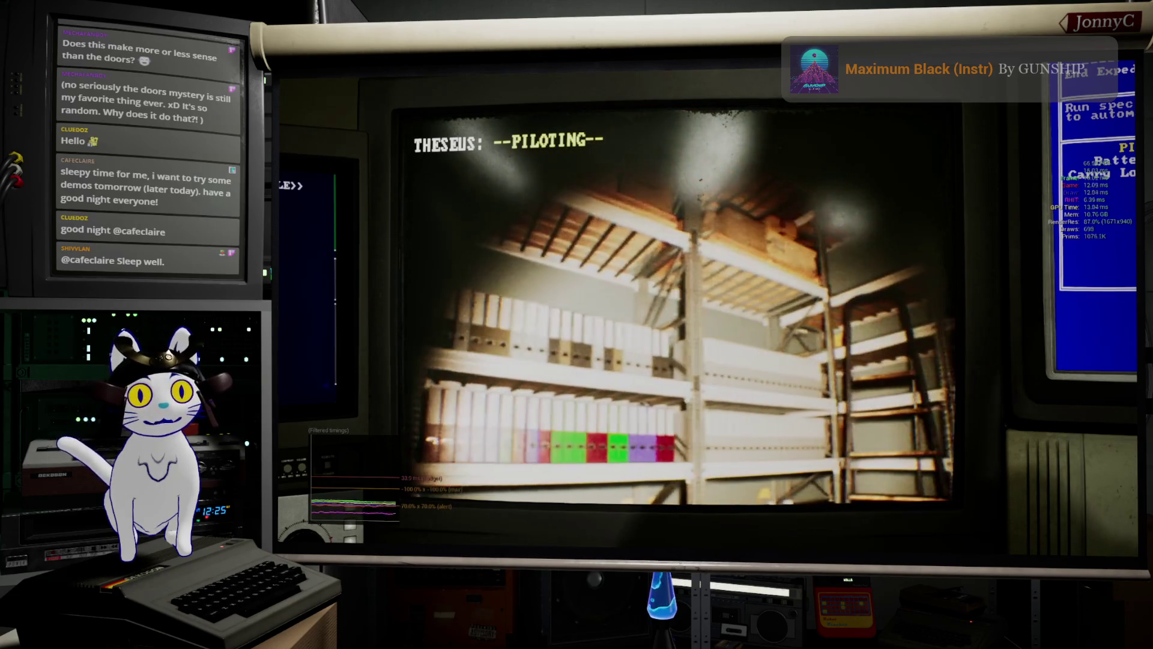
- Leave the full-screen drone camera and stop Play-in-Editor to return to the level viewport
key(Escape)
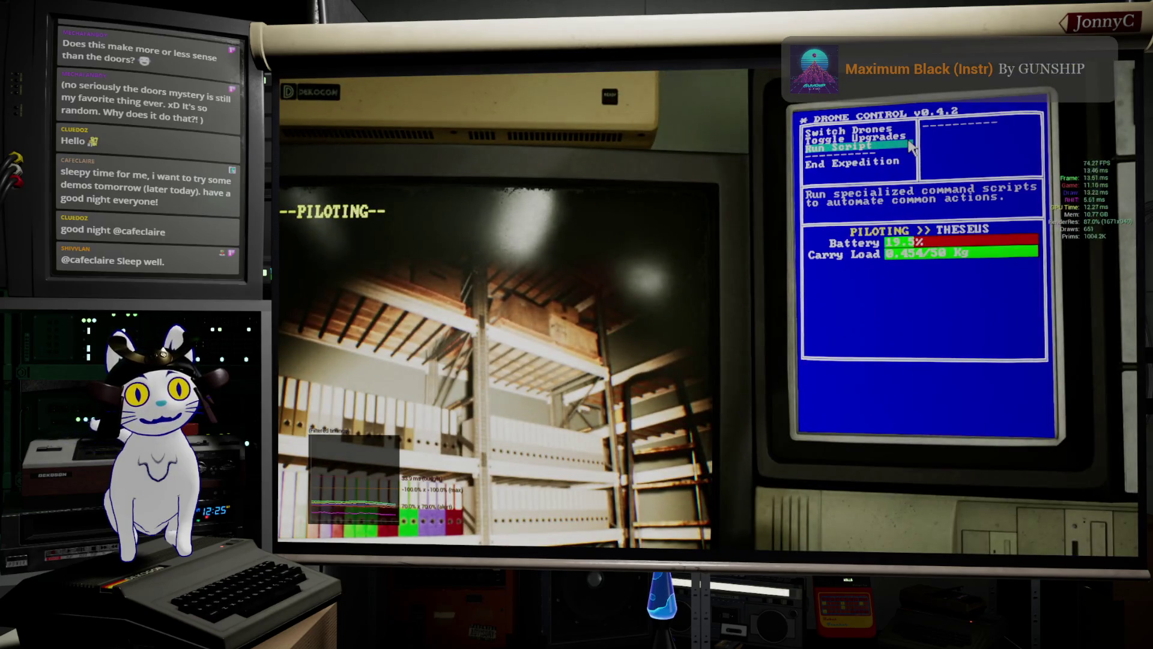
click(393, 501)
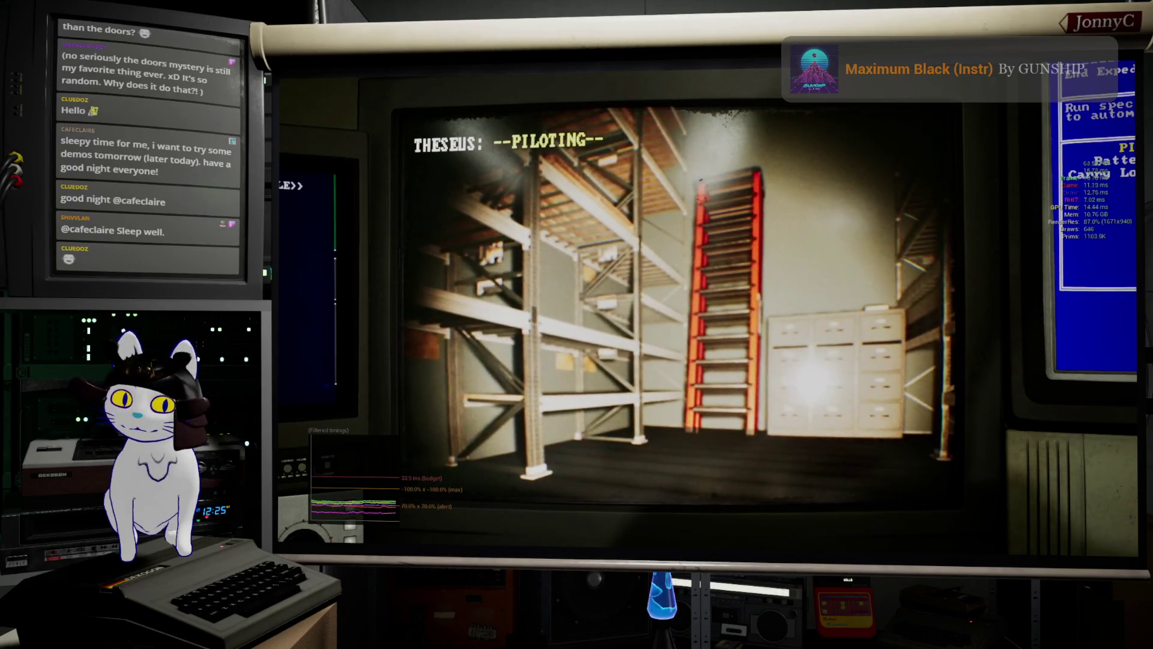
key(Escape)
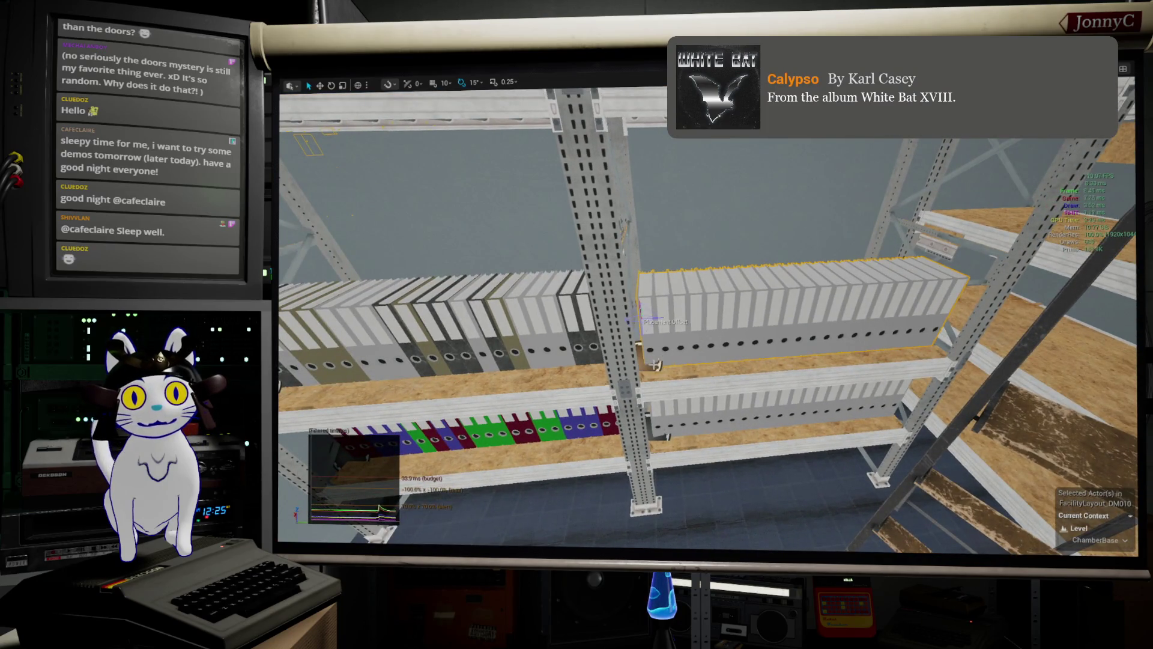
- Frame the right-hand binder group, exit immersive mode, and open its BP_MeshInstanceHelper Blueprint
click(685, 339)
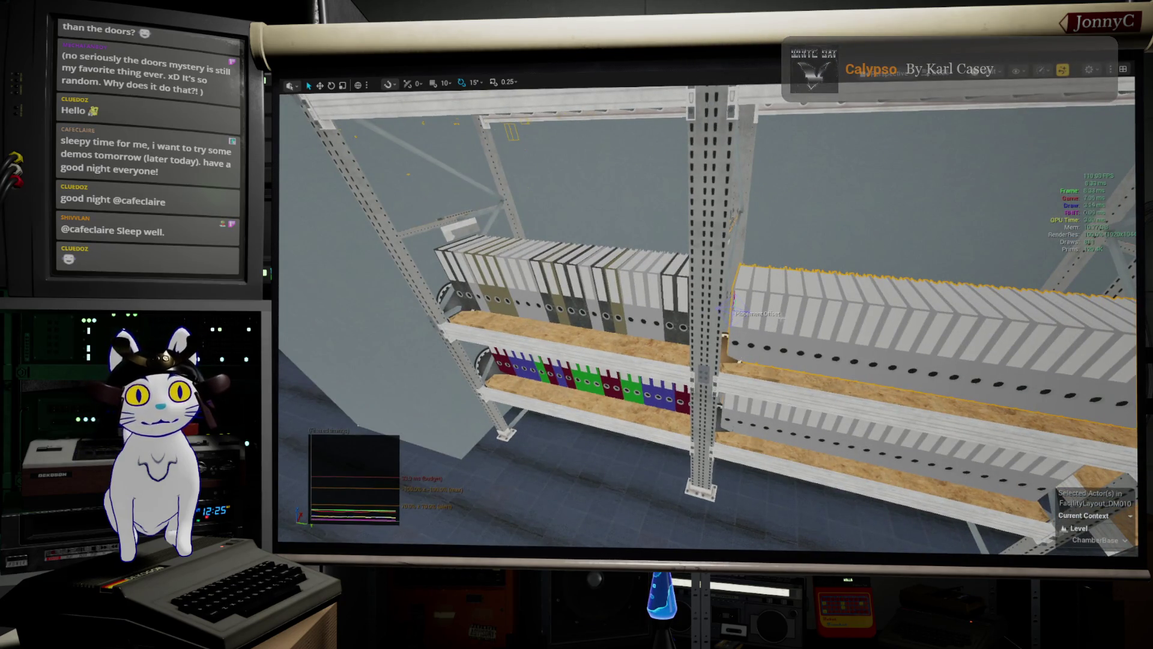
key(f)
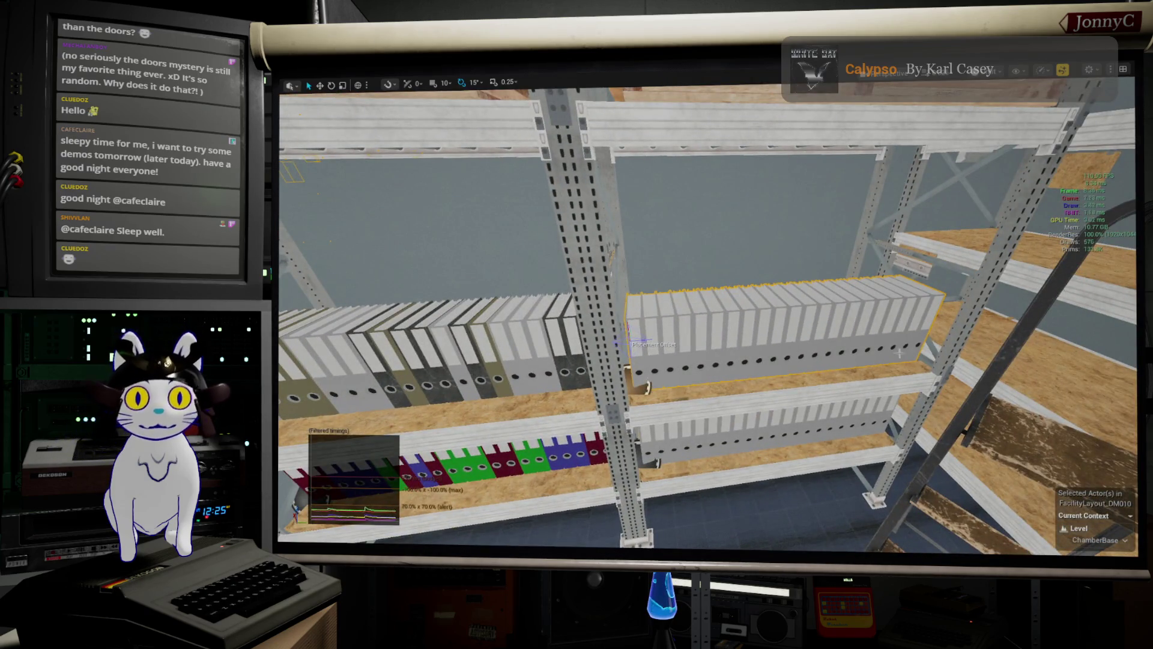
key(F11)
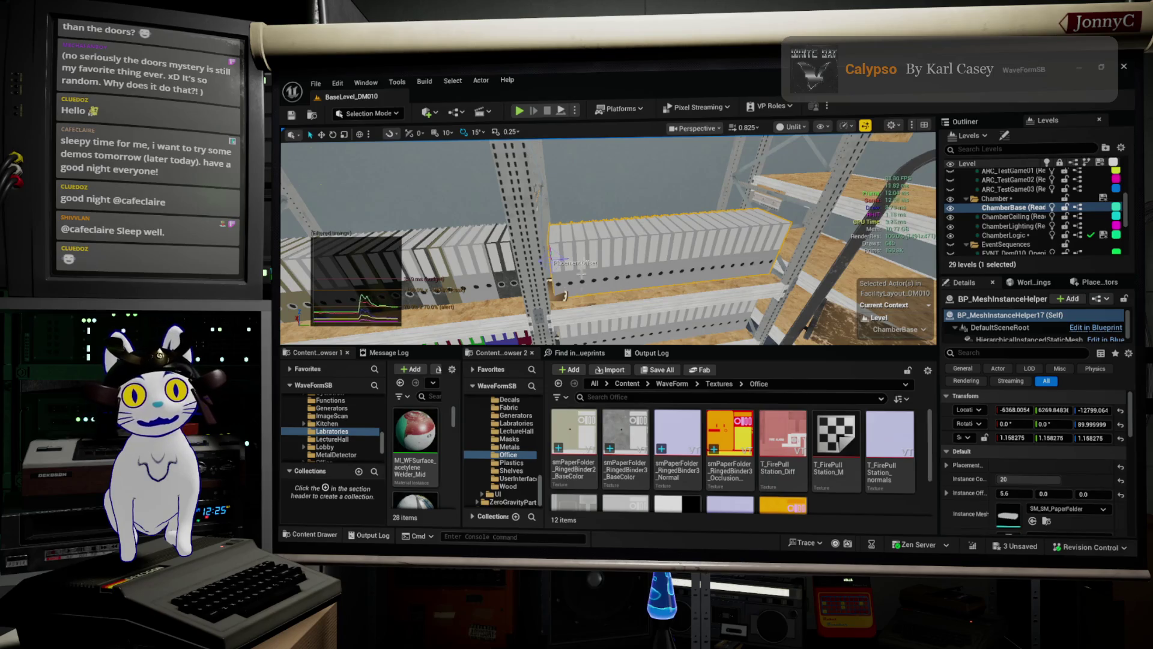
scroll(1120, 484, down, 3)
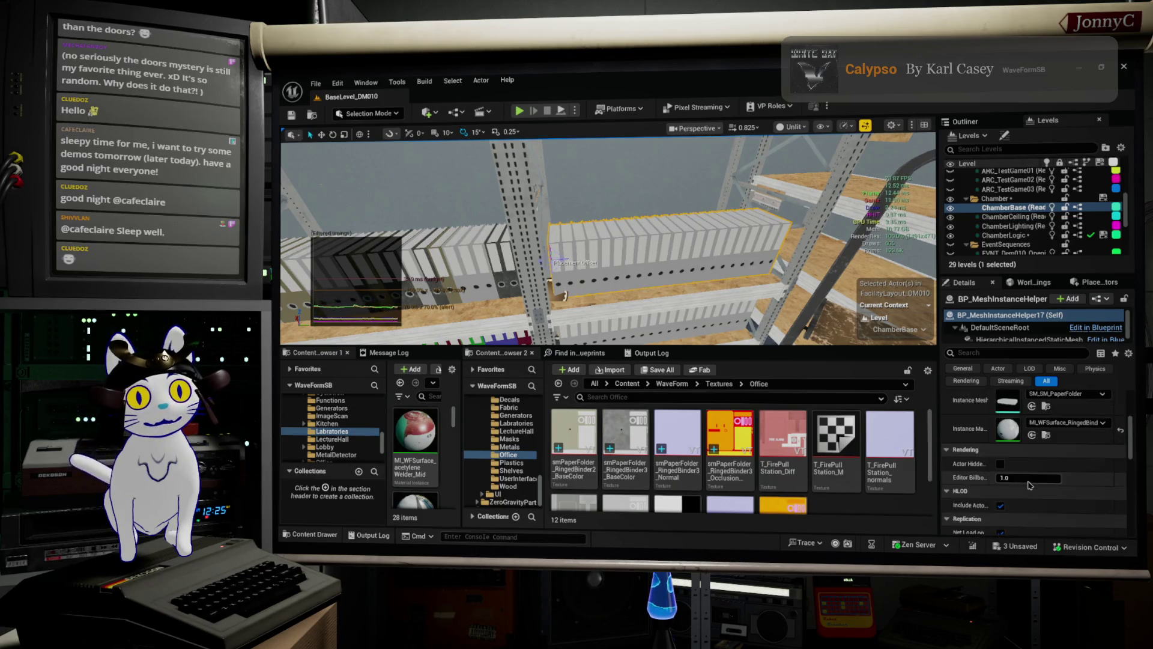
scroll(1033, 484, up, 3)
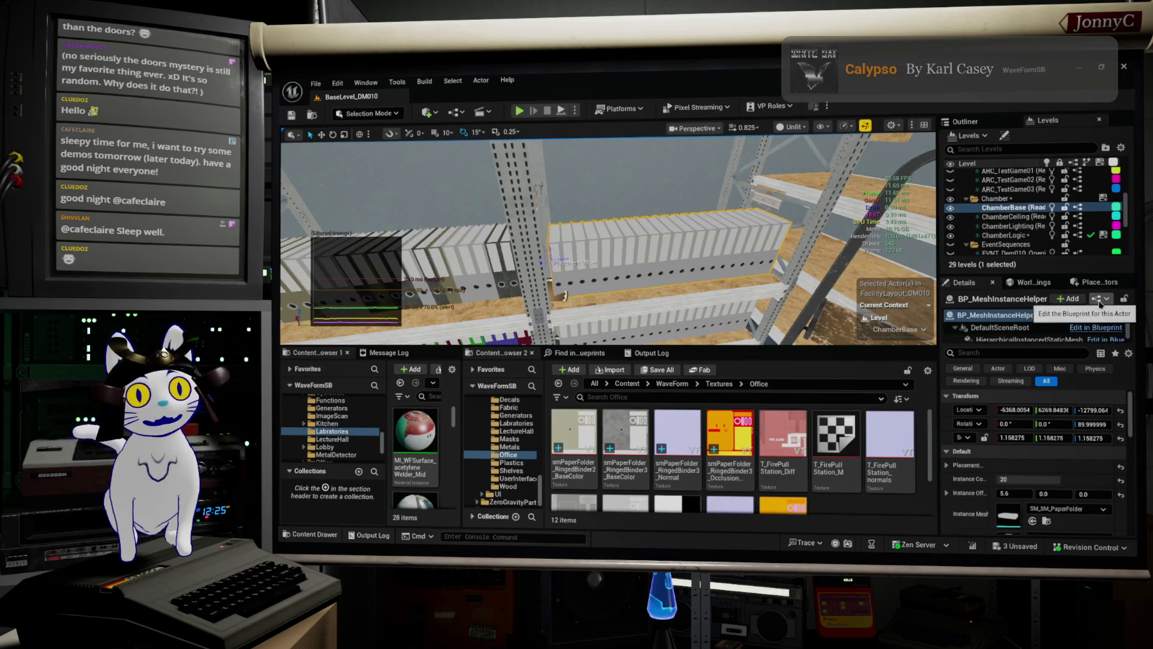
click(1101, 304)
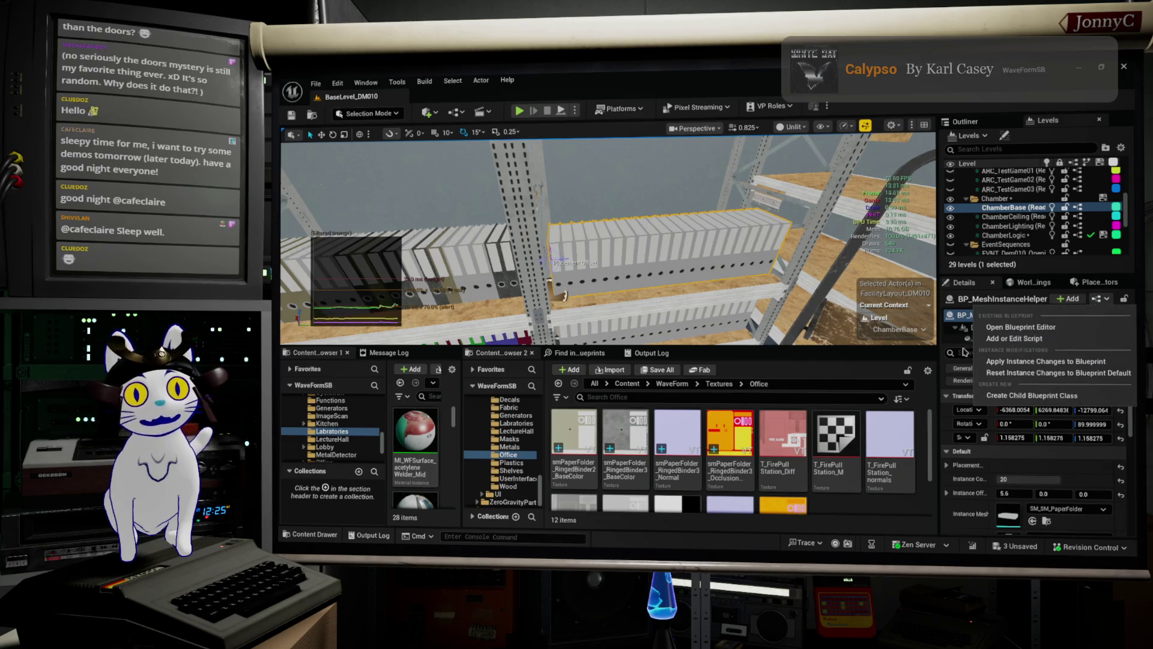
click(1051, 330)
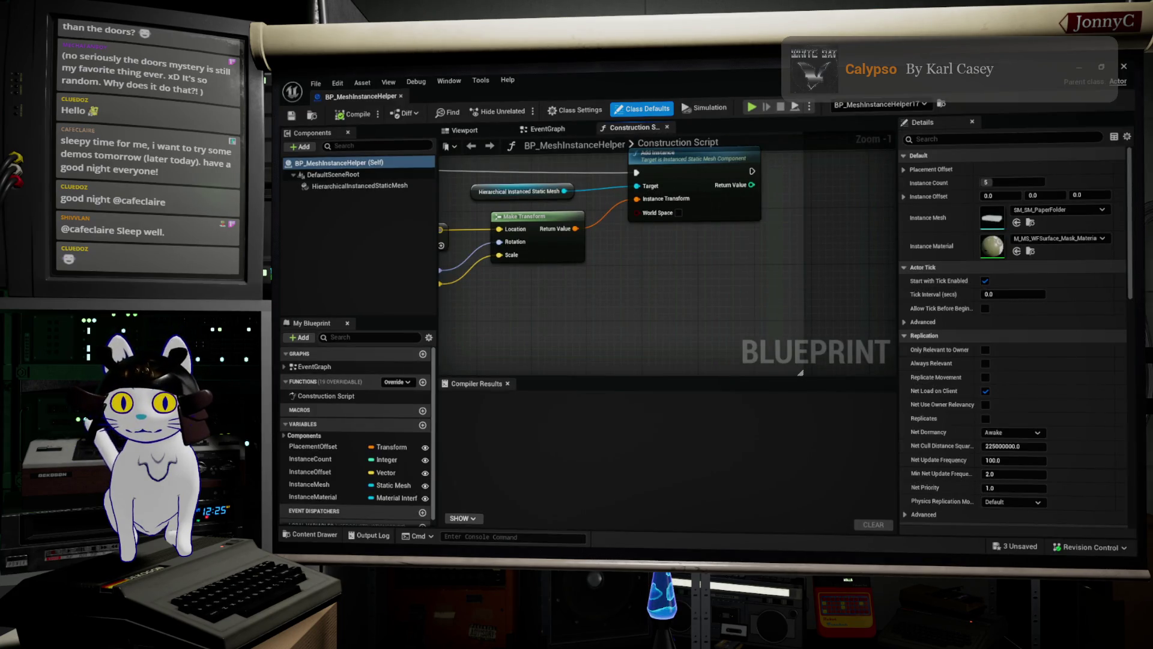
- Open Find Results with Ctrl+F and dock it beside the Compiler Results tab
key(ctrl+f)
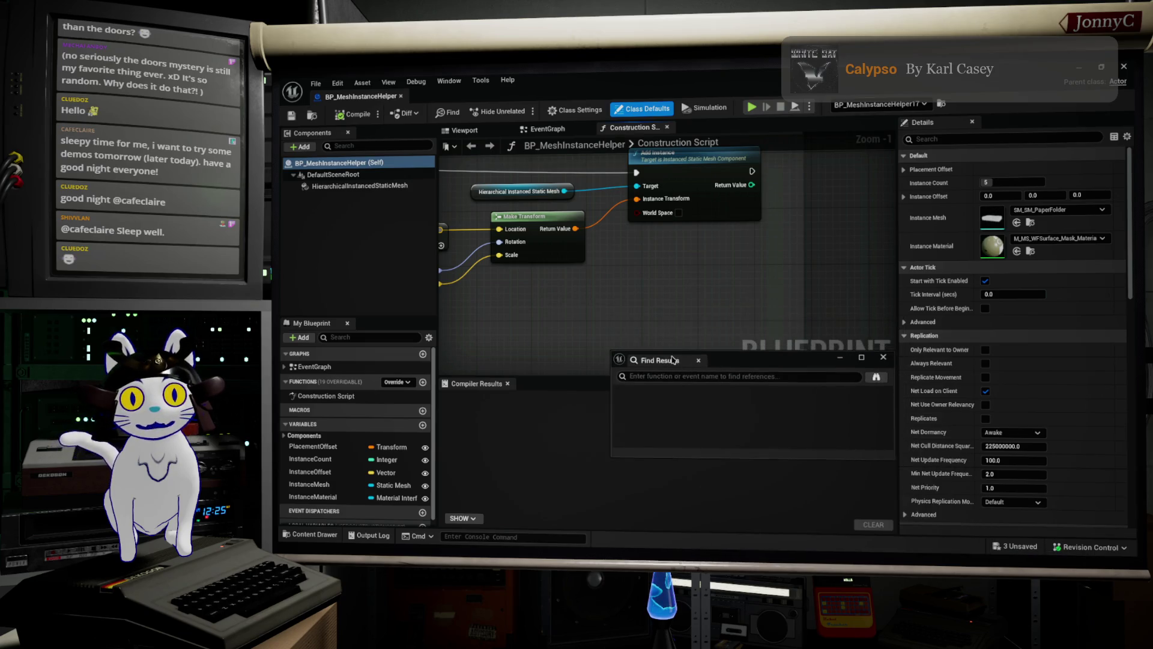
mouse_move(673, 359)
mouse_down()
mouse_move(621, 475)
mouse_move(606, 477)
mouse_move(575, 442)
mouse_up()
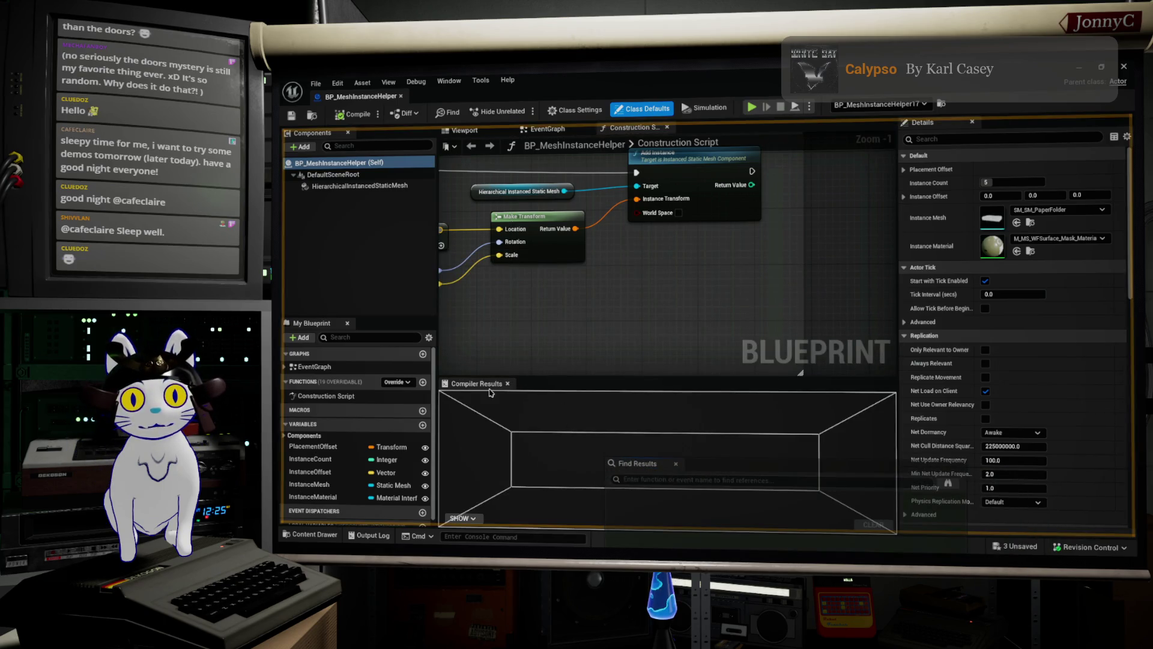
drag(491, 392, 657, 470)
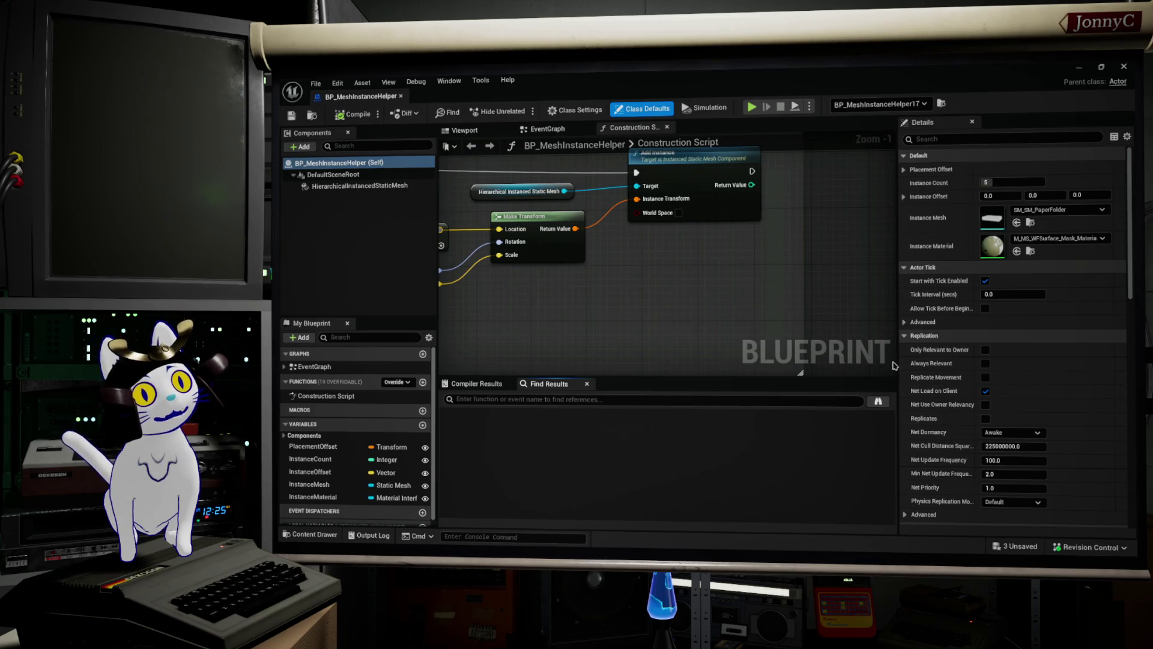
drag(621, 326, 735, 366)
- Pan to the Placement Offset and Instance Offset nodes and view InstanceOffset's Vector, Instance Editable settings
scroll(735, 366, down, 2)
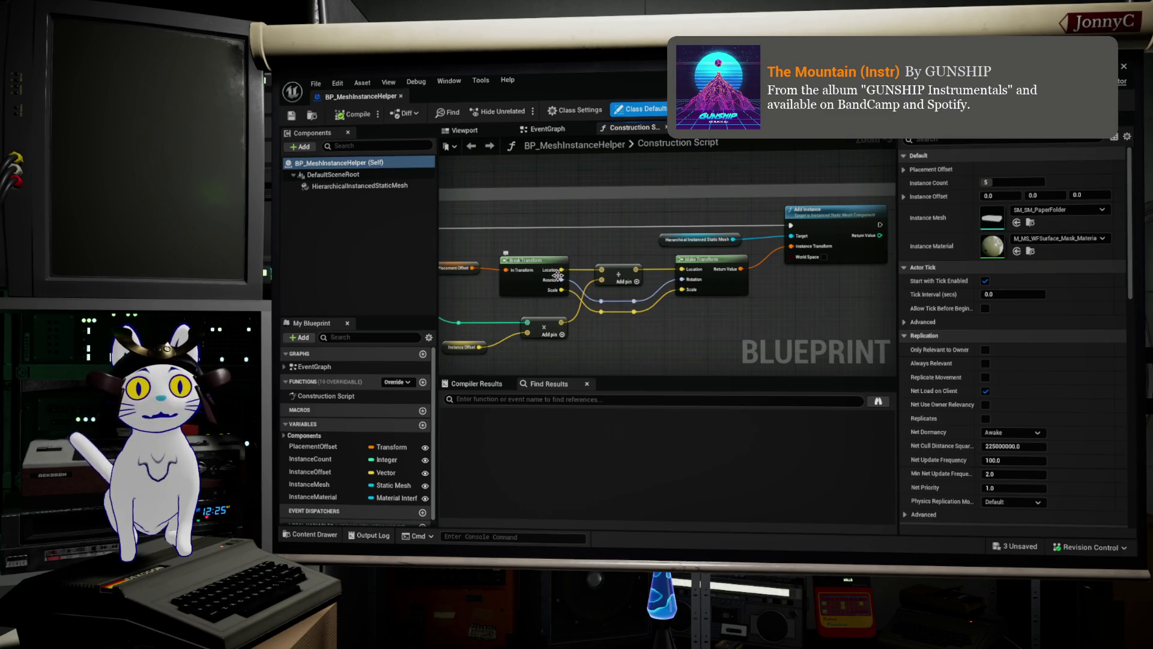
scroll(557, 276, up, 1)
drag(514, 282, 611, 244)
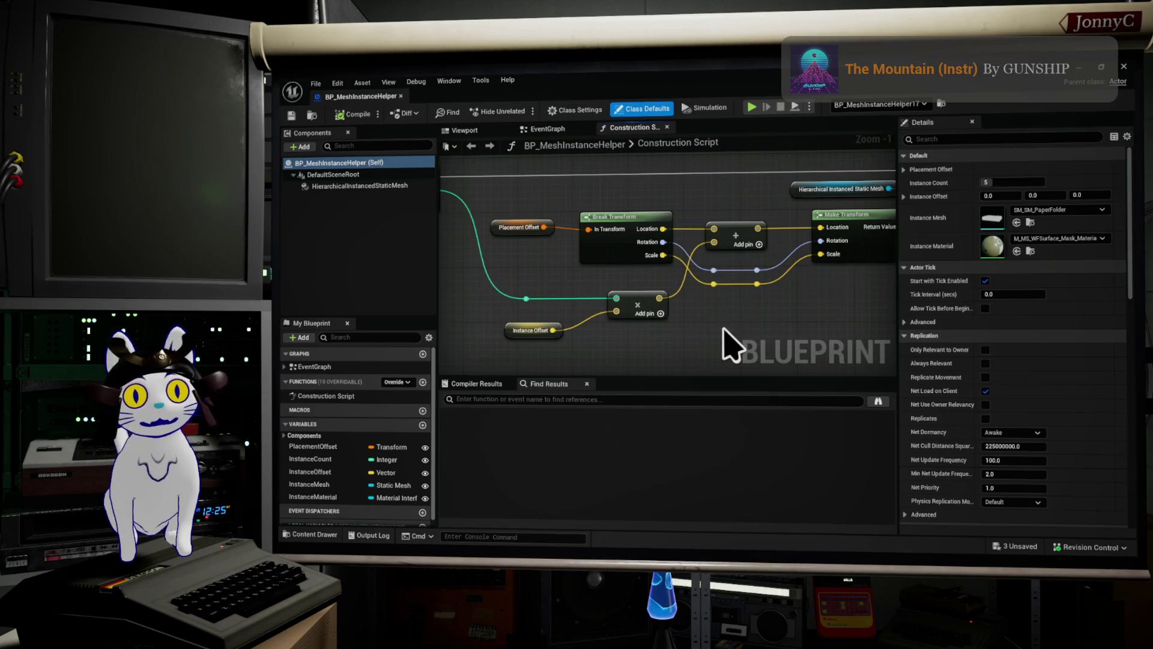
drag(725, 329, 709, 300)
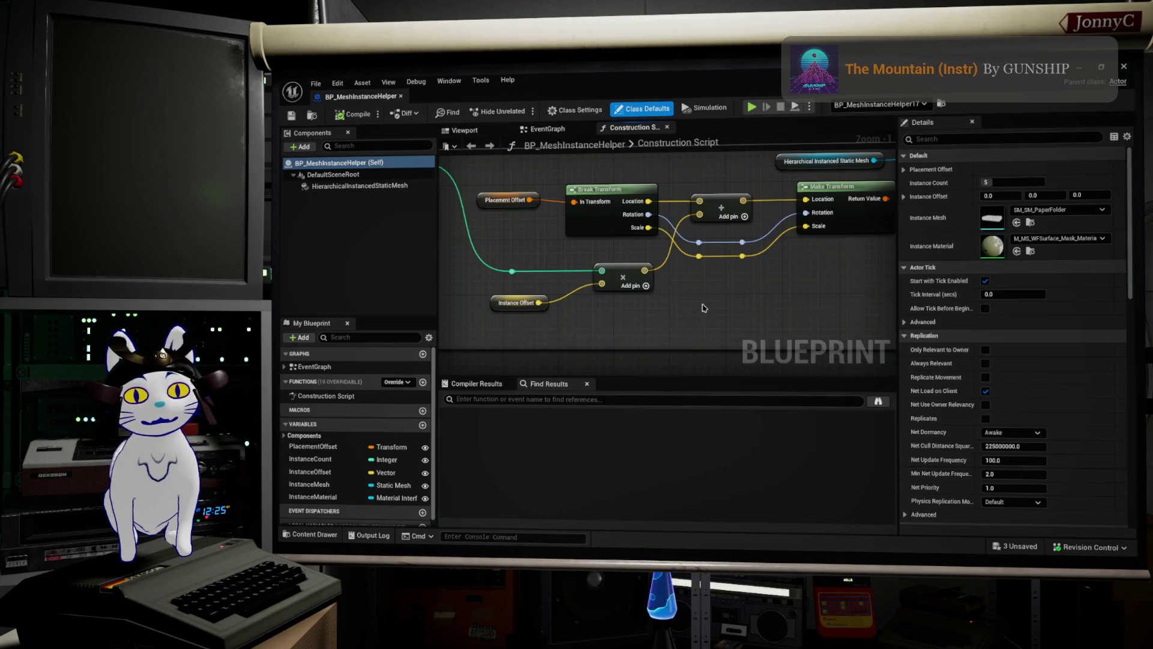
drag(704, 307, 712, 313)
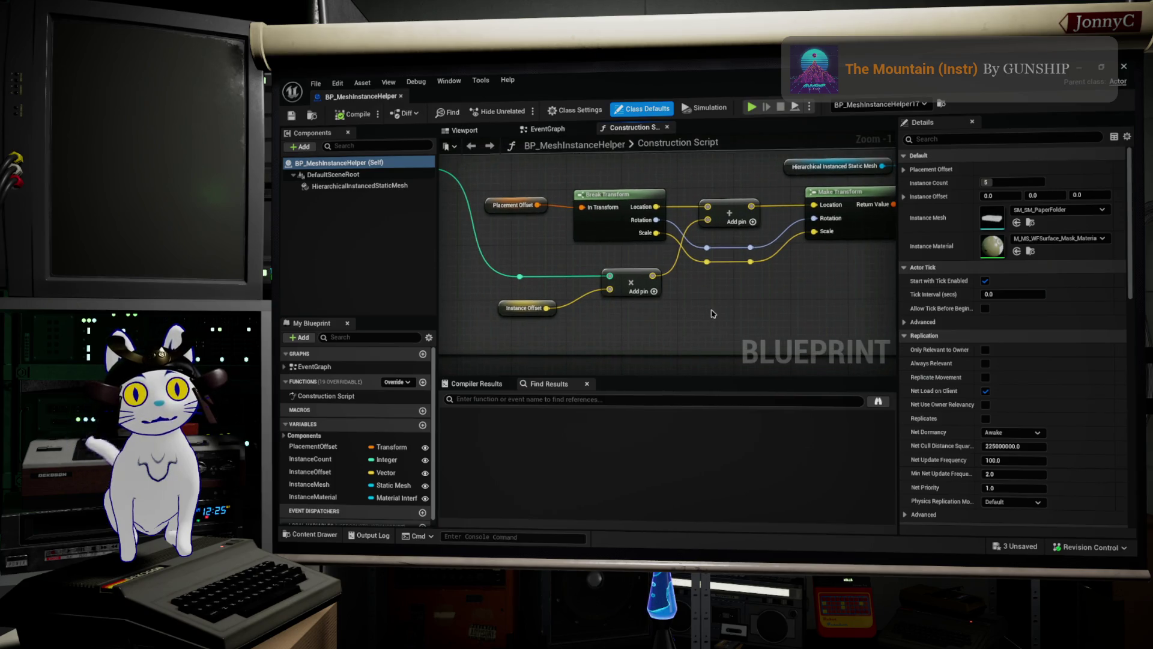
right_click(713, 314)
click(554, 349)
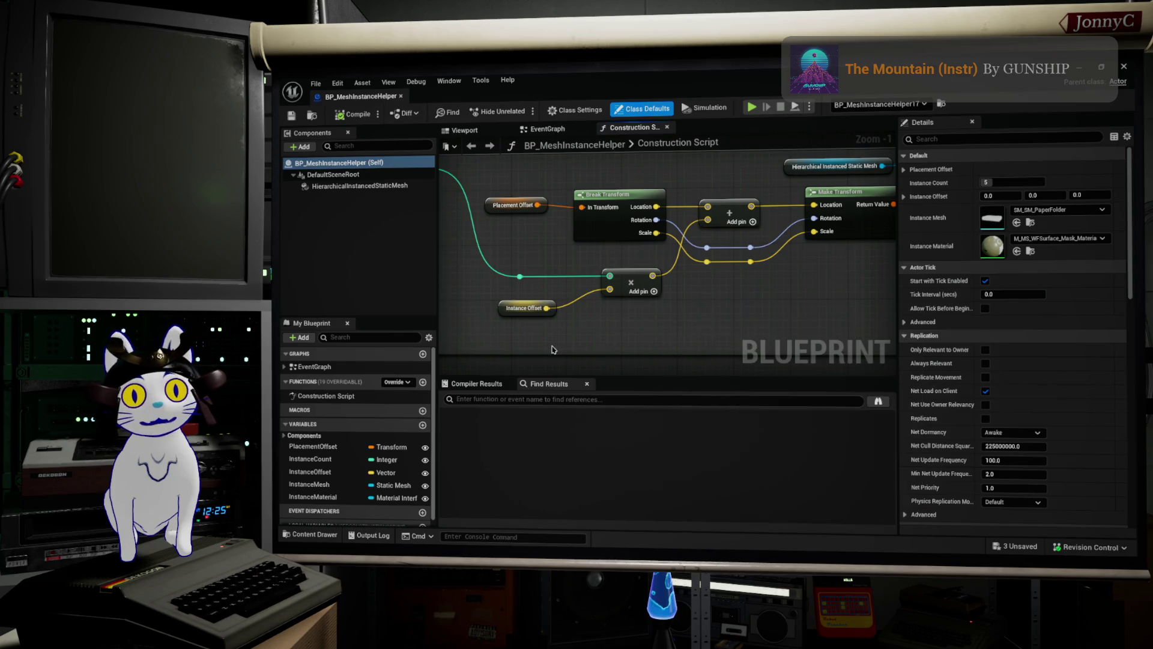
click(354, 472)
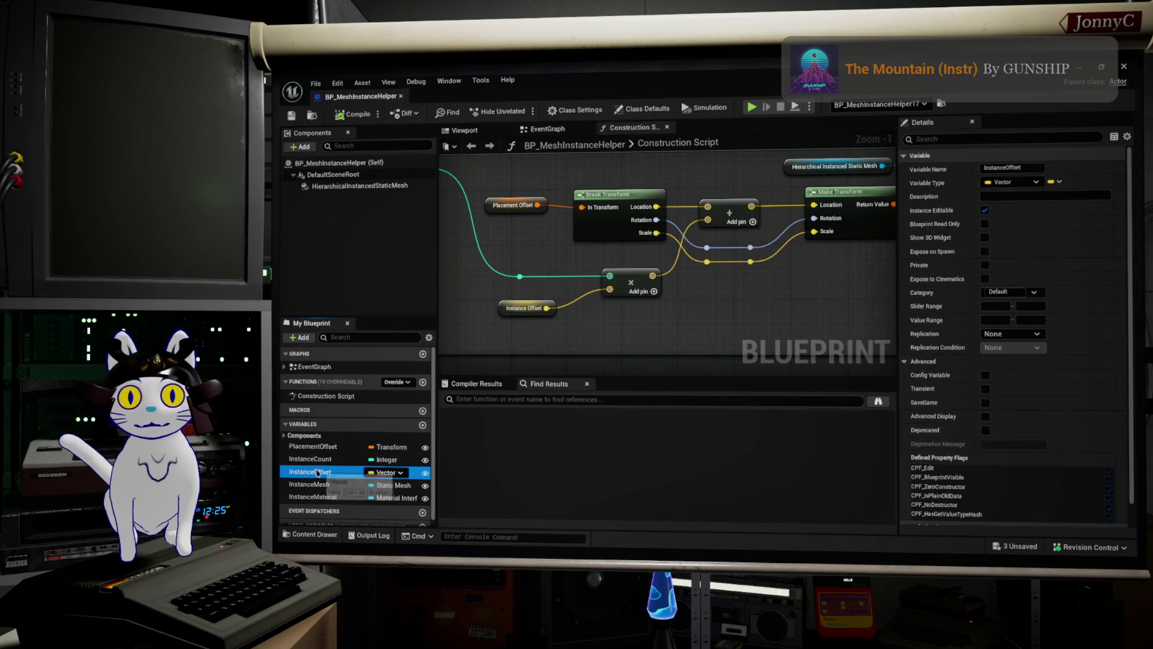
- Duplicate the InstanceOffset variable and rename the copy RandomOffset
right_click(320, 470)
click(392, 448)
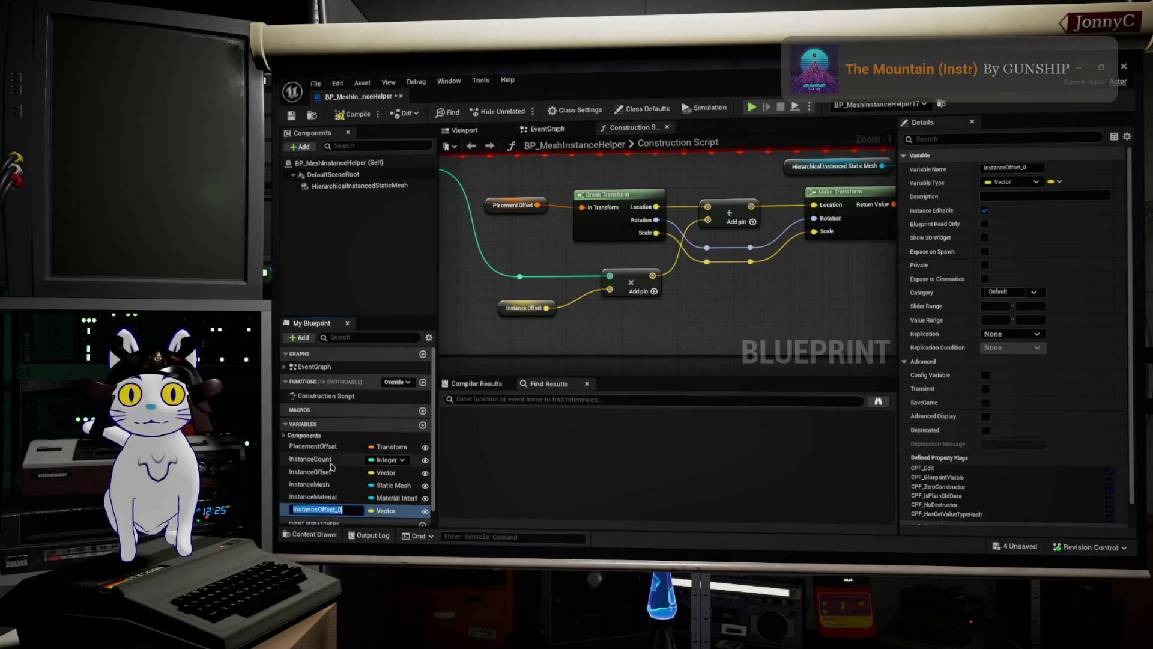
double_click(323, 510)
text(Rand)
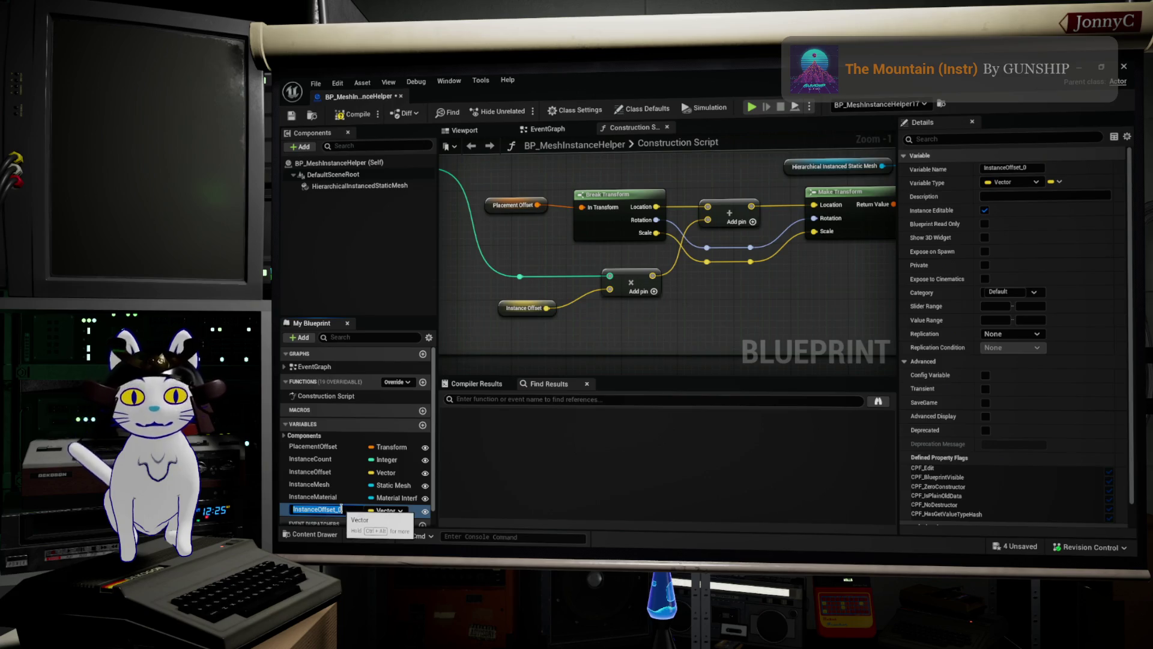
text(om)
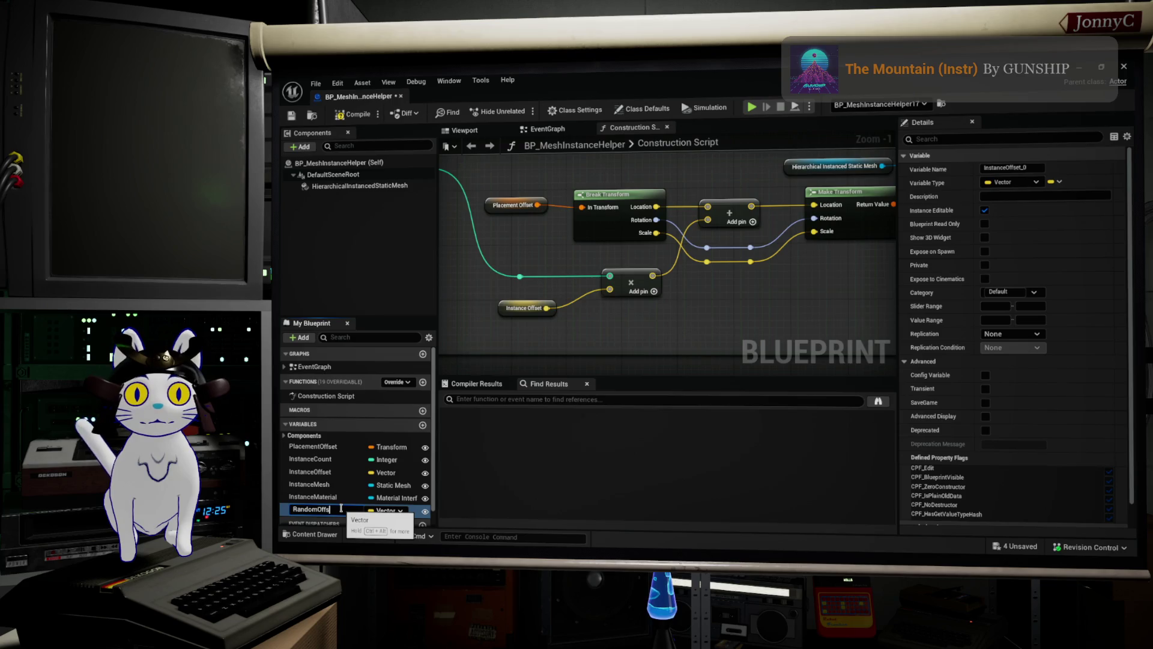
key(Return)
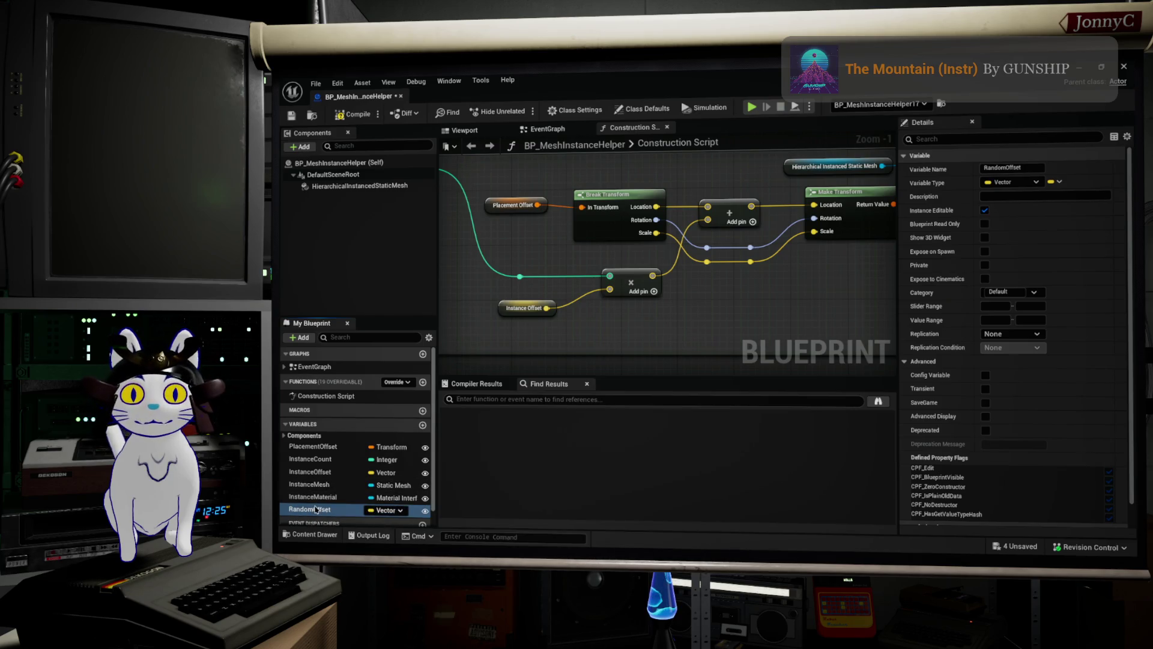
- Check RandomOffset's settings and place a RandomOffset getter in the construction script
click(315, 509)
scroll(918, 444, down, 1)
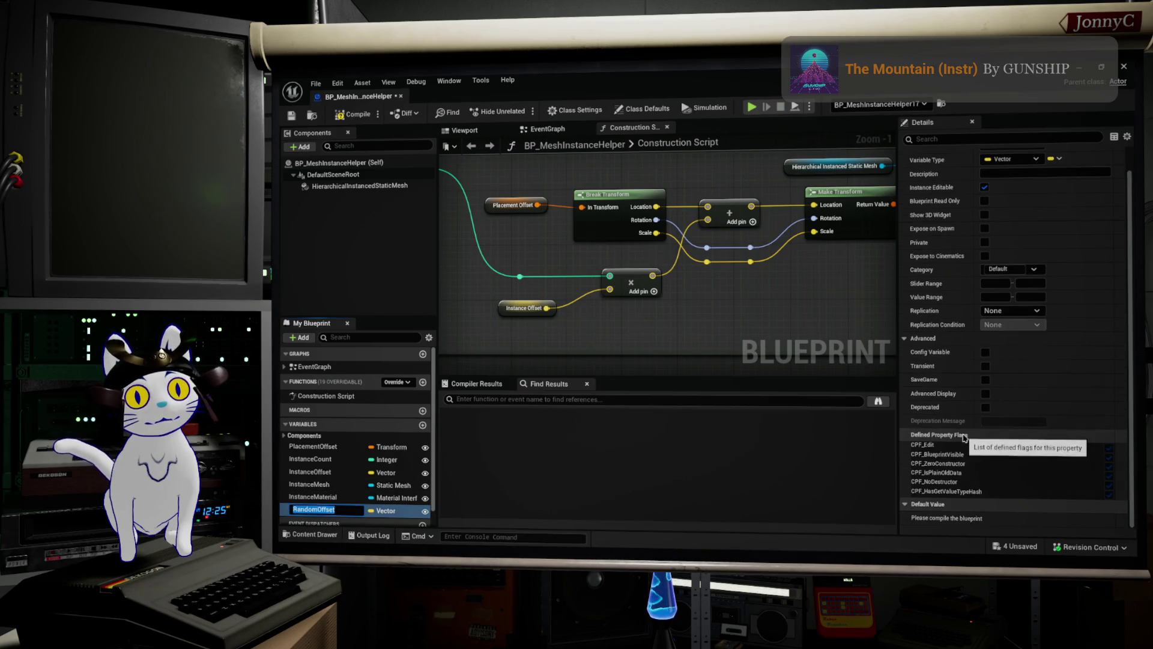
key(Return)
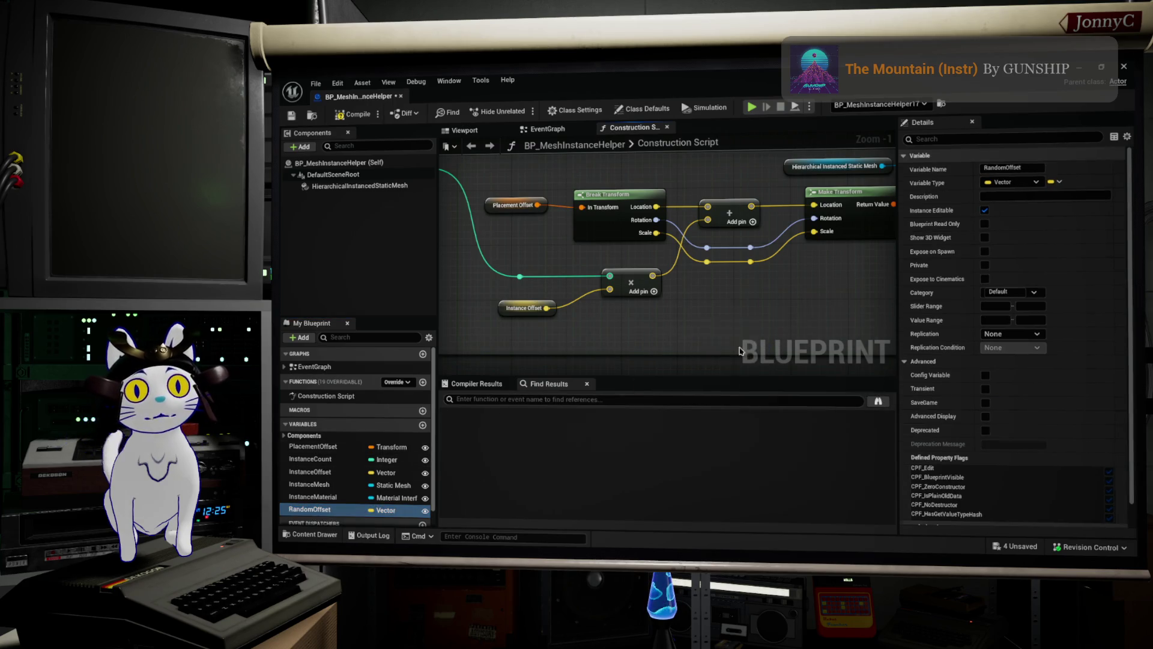
drag(739, 351, 697, 328)
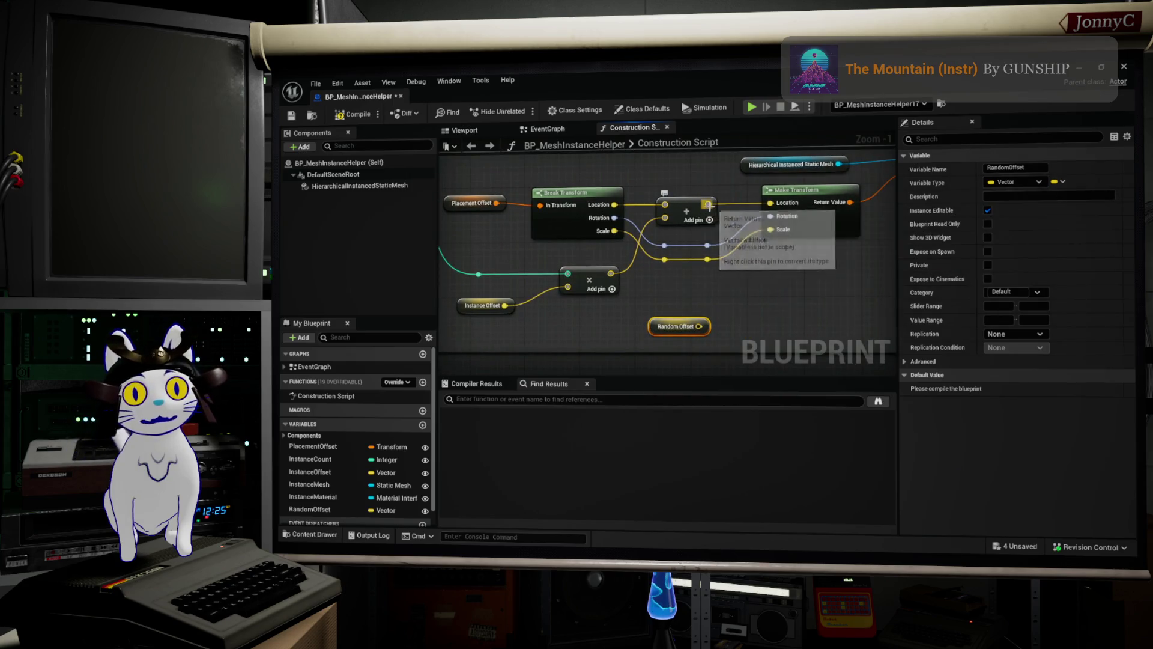
- Add a second vector Add node after the first and wire its result into Make Transform
mouse_move(709, 205)
mouse_down()
mouse_move(767, 295)
mouse_move(701, 326)
mouse_move(753, 303)
mouse_move(745, 308)
mouse_move(748, 295)
mouse_up()
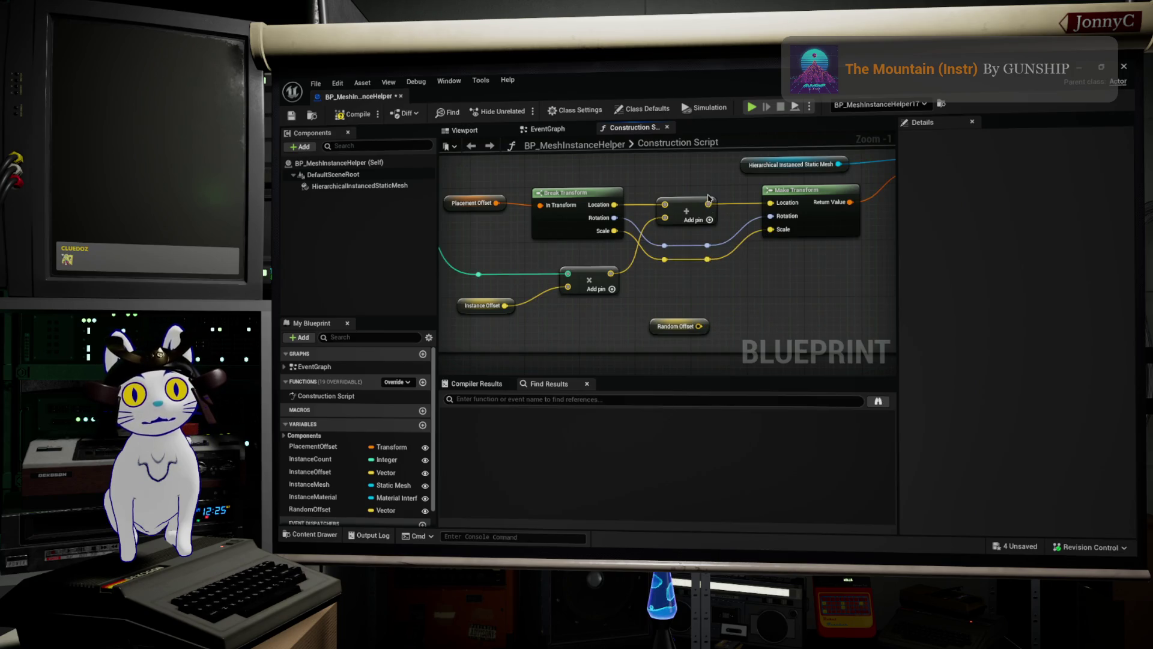
mouse_move(709, 204)
mouse_down()
mouse_move(777, 315)
mouse_move(772, 294)
mouse_up()
text(add)
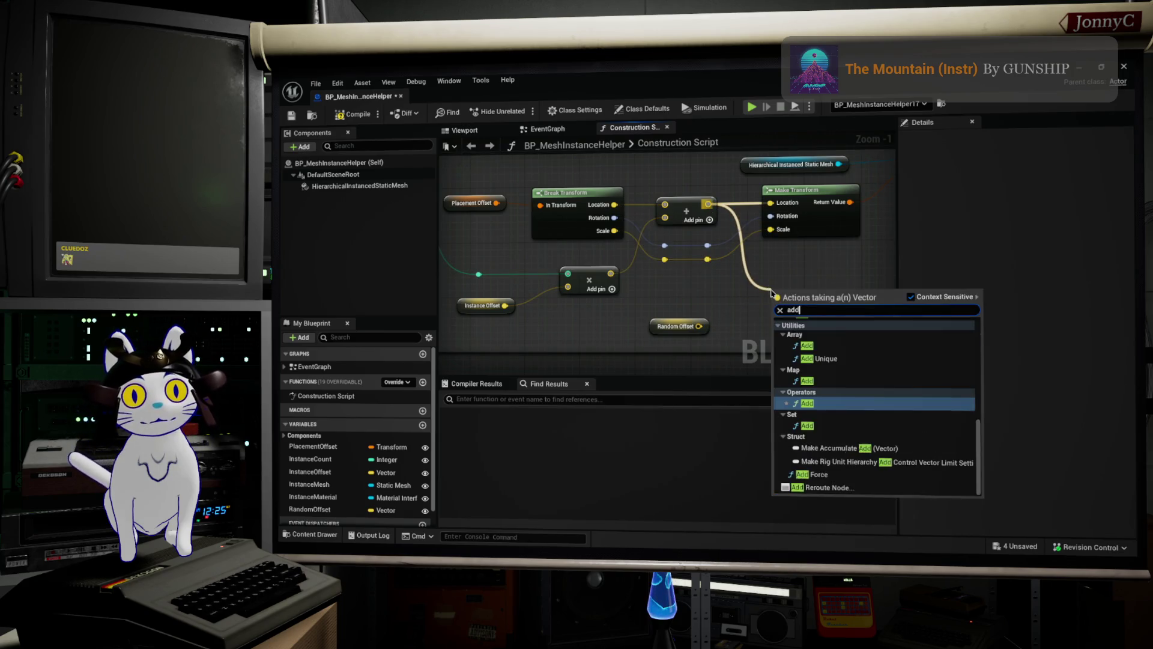
click(806, 403)
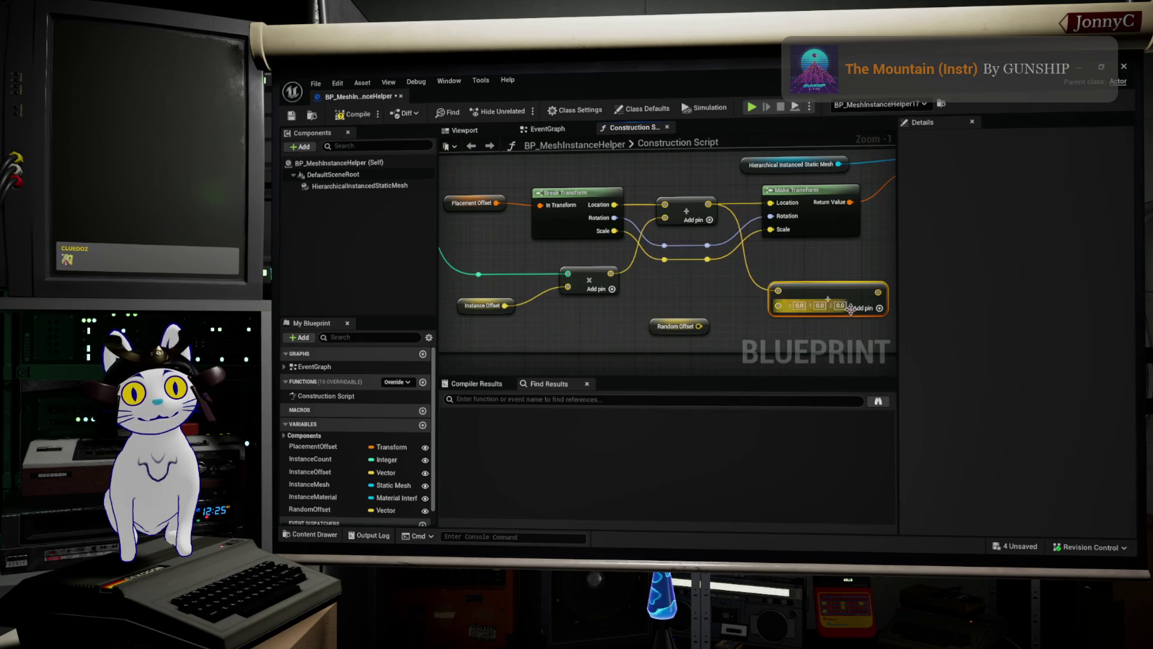
mouse_move(876, 293)
mouse_down()
mouse_move(765, 219)
mouse_move(753, 266)
mouse_move(760, 217)
mouse_up()
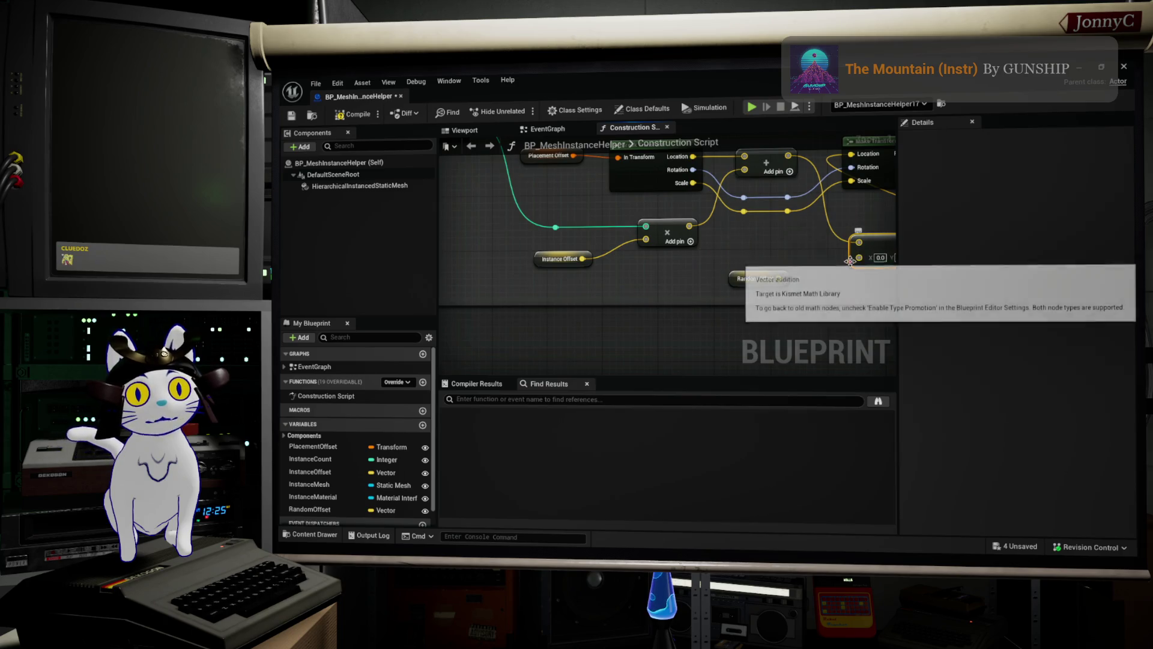
drag(754, 279, 712, 295)
- Search 'random' in the action menu and browse the Random Unit Vector entries without adding one
drag(816, 264, 746, 287)
text(random)
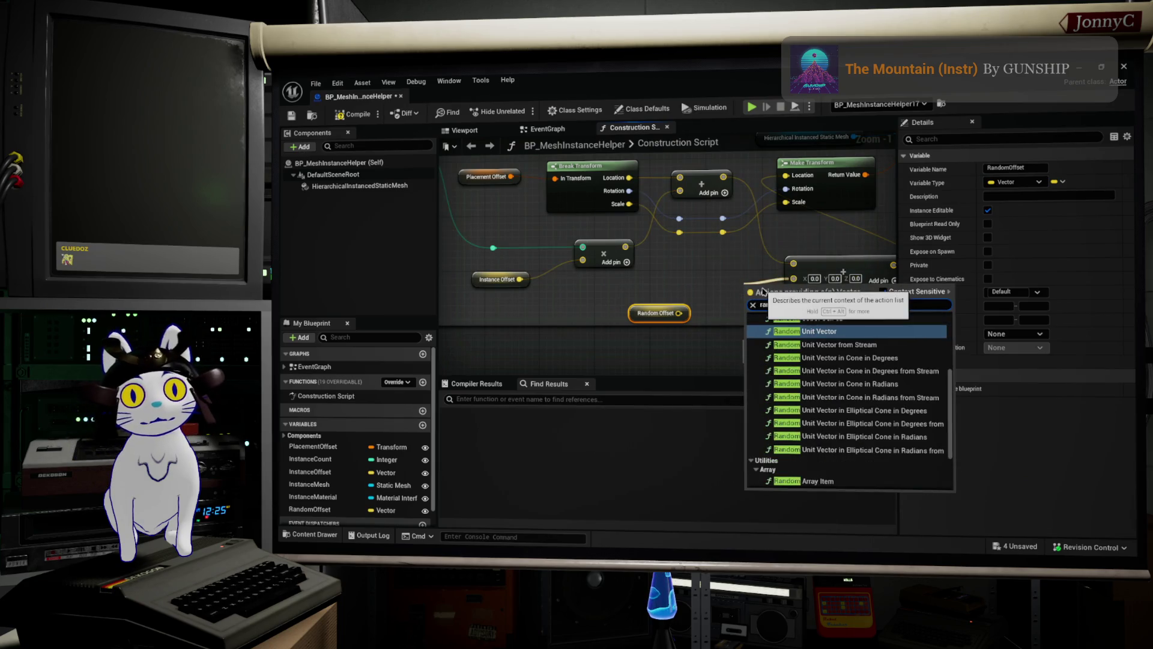
scroll(890, 358, up, 3)
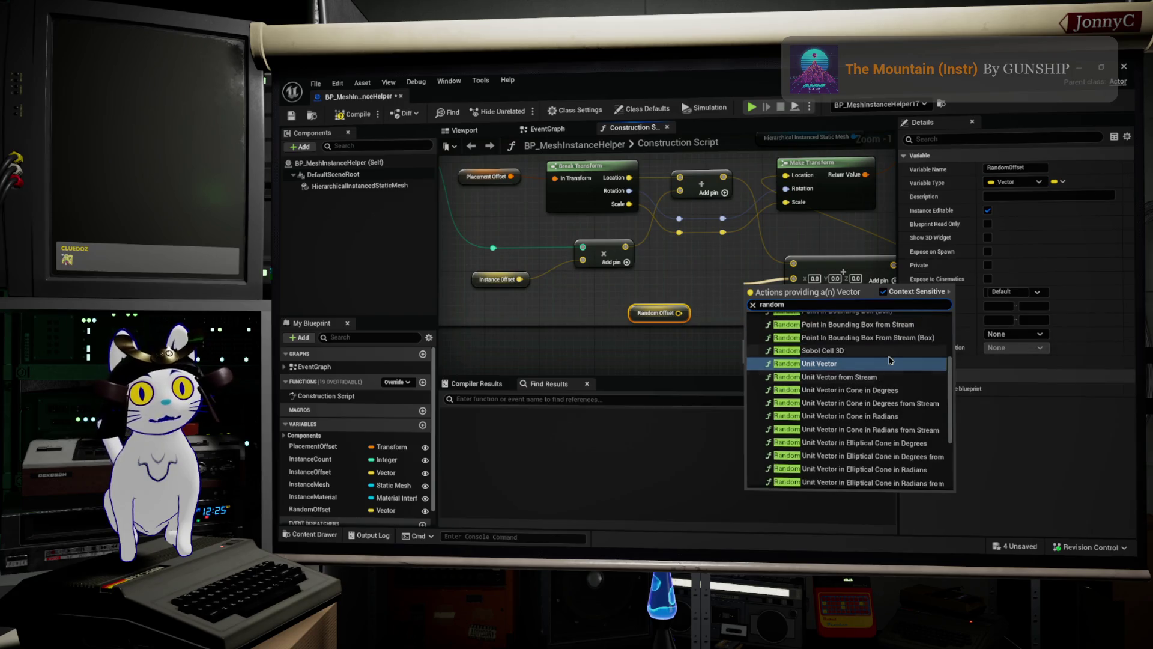
scroll(887, 366, down, 6)
scroll(887, 367, down, 1)
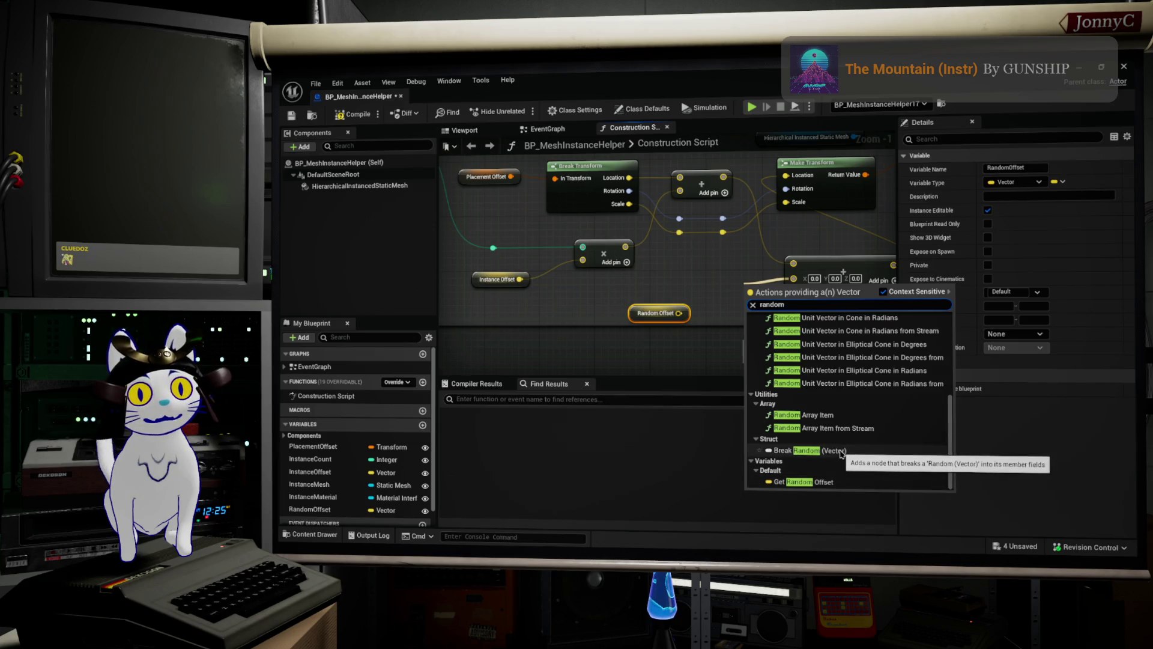
scroll(844, 442, up, 10)
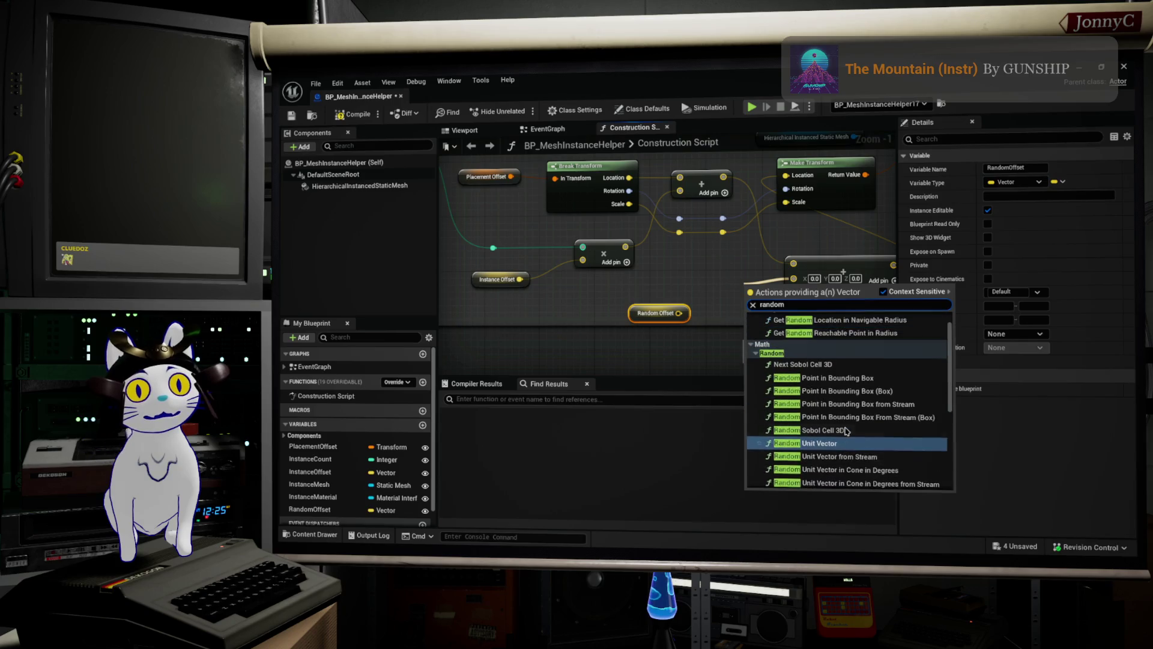
scroll(840, 439, down, 1)
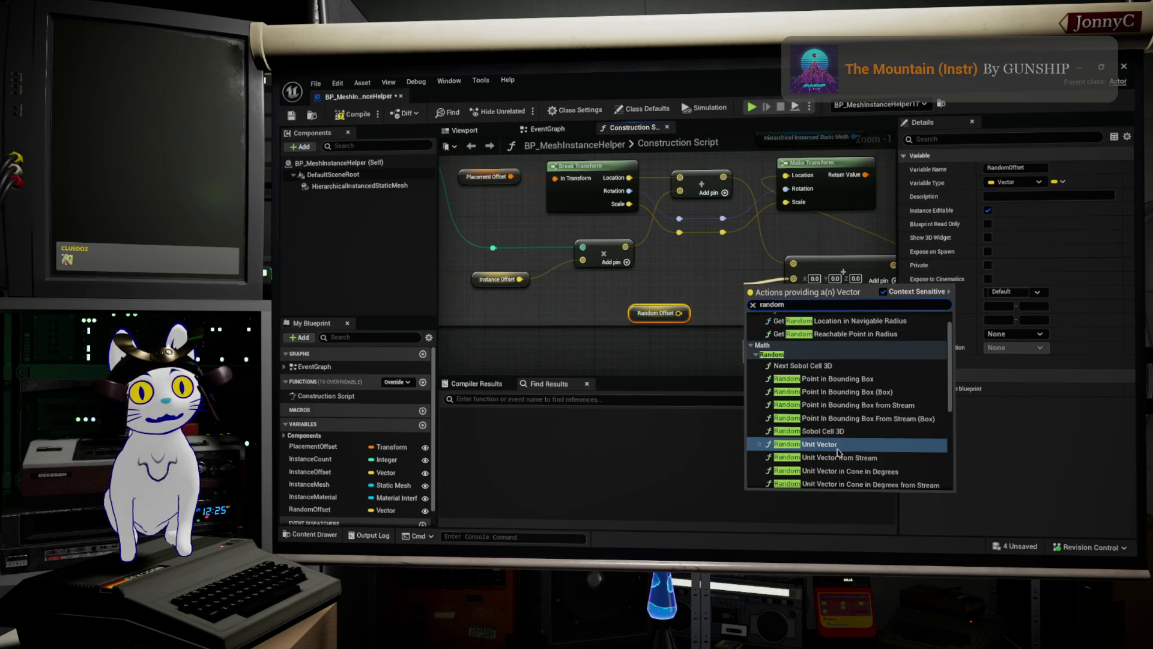
scroll(841, 443, up, 1)
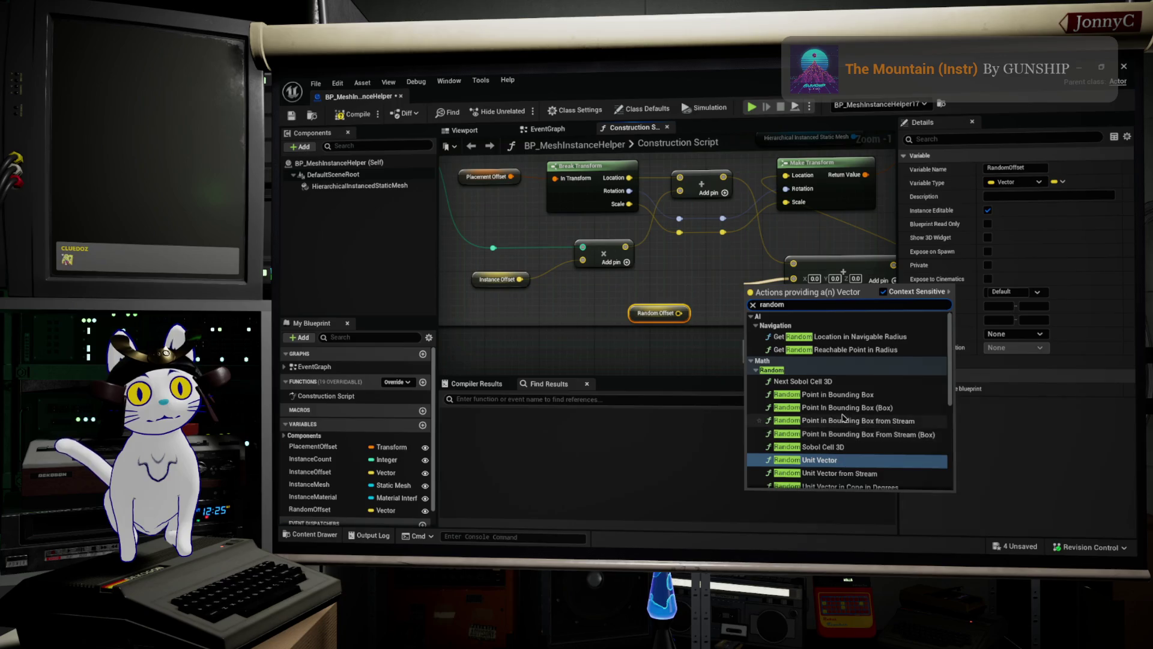
click(742, 296)
right_click(737, 301)
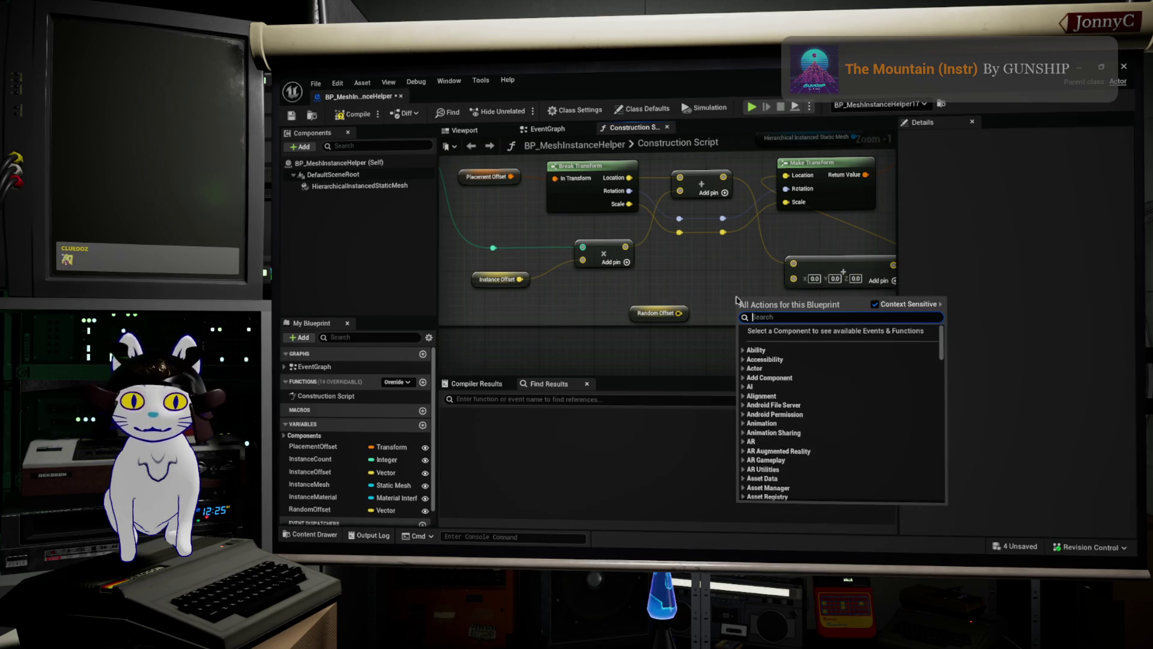
- Add a Random Float in Range node (Min 0.0, Max 1.0) and place it beside Random Offset
text(random fl)
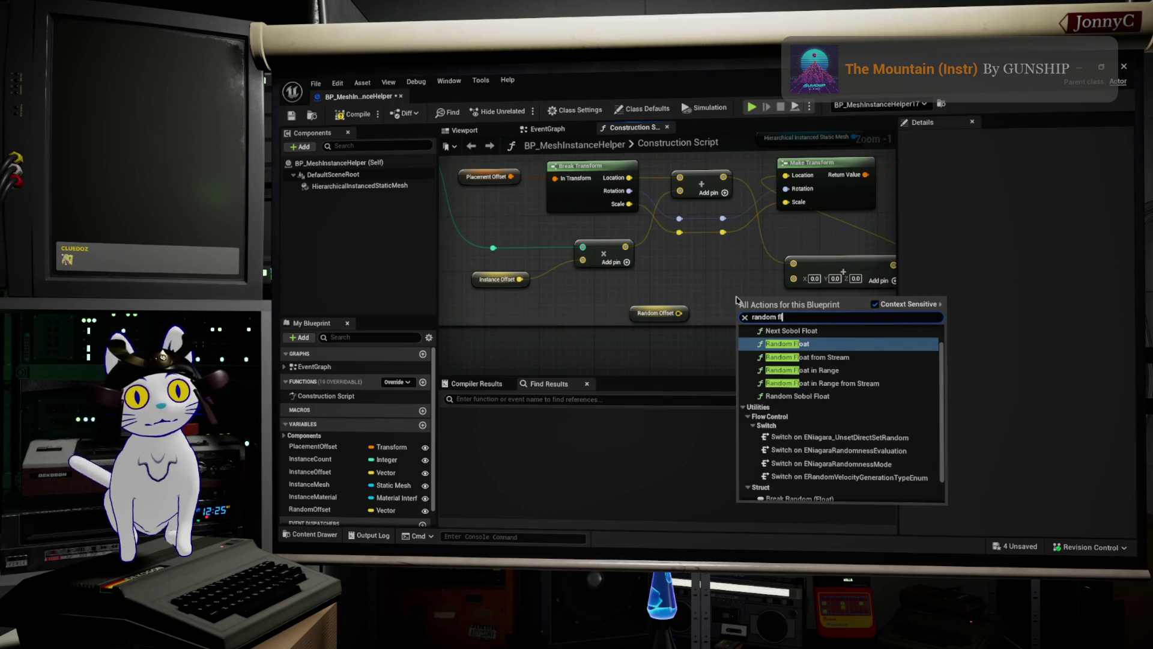
text(o)
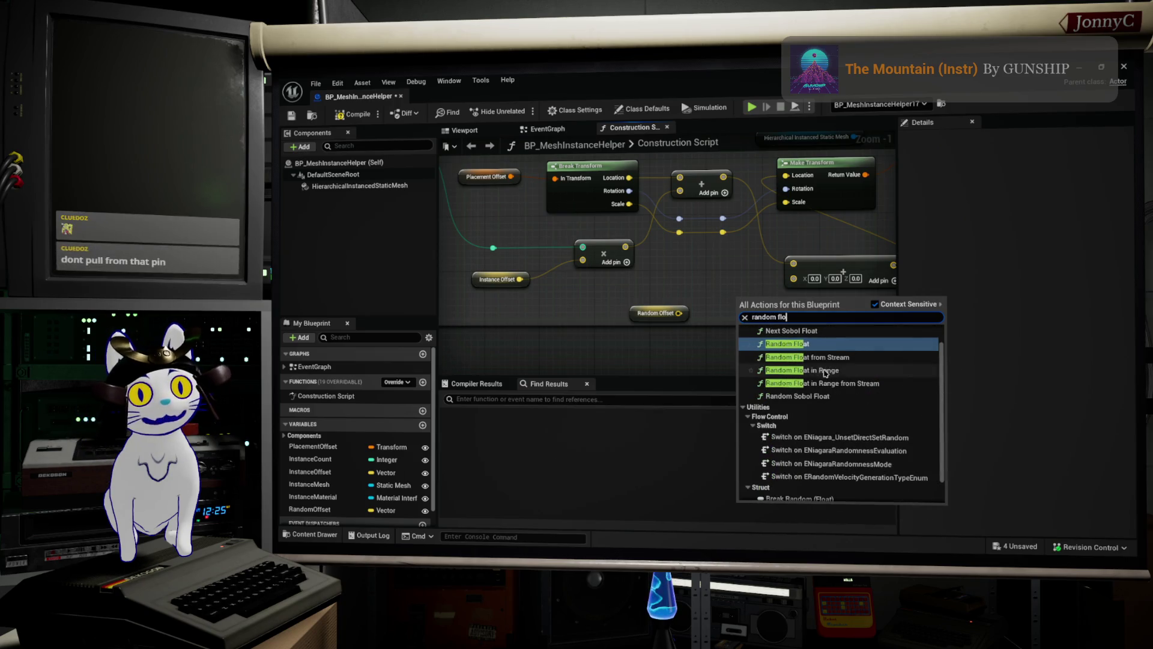
click(825, 370)
scroll(800, 328, up, 1)
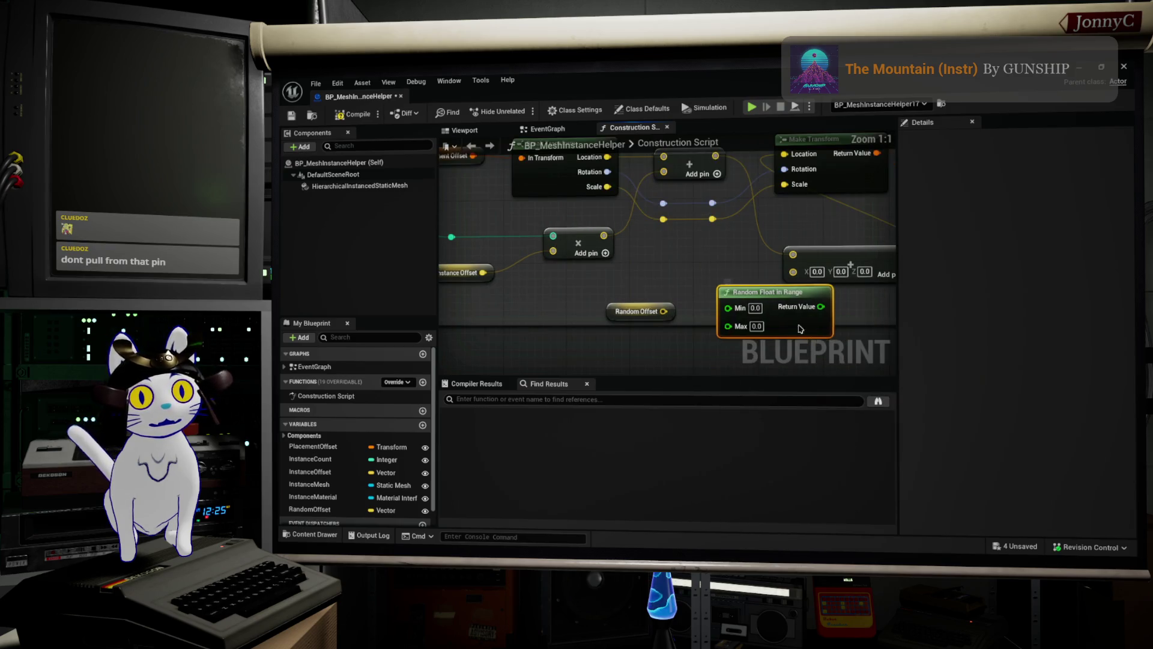
drag(800, 328, 767, 326)
drag(608, 317, 563, 318)
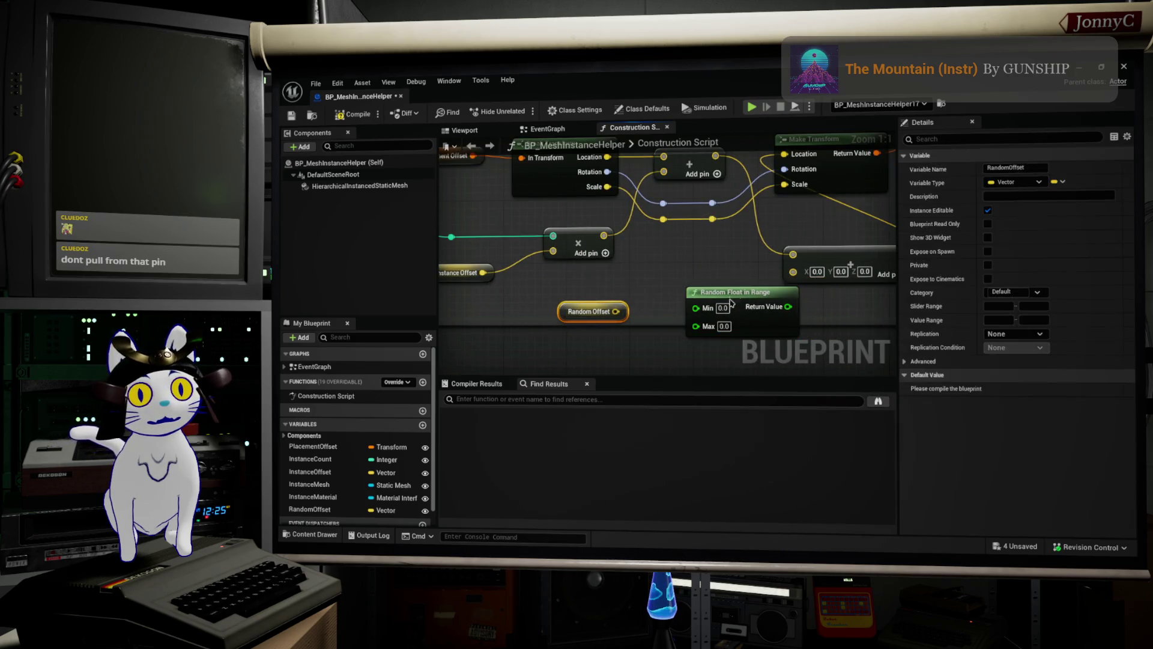
drag(732, 292, 701, 284)
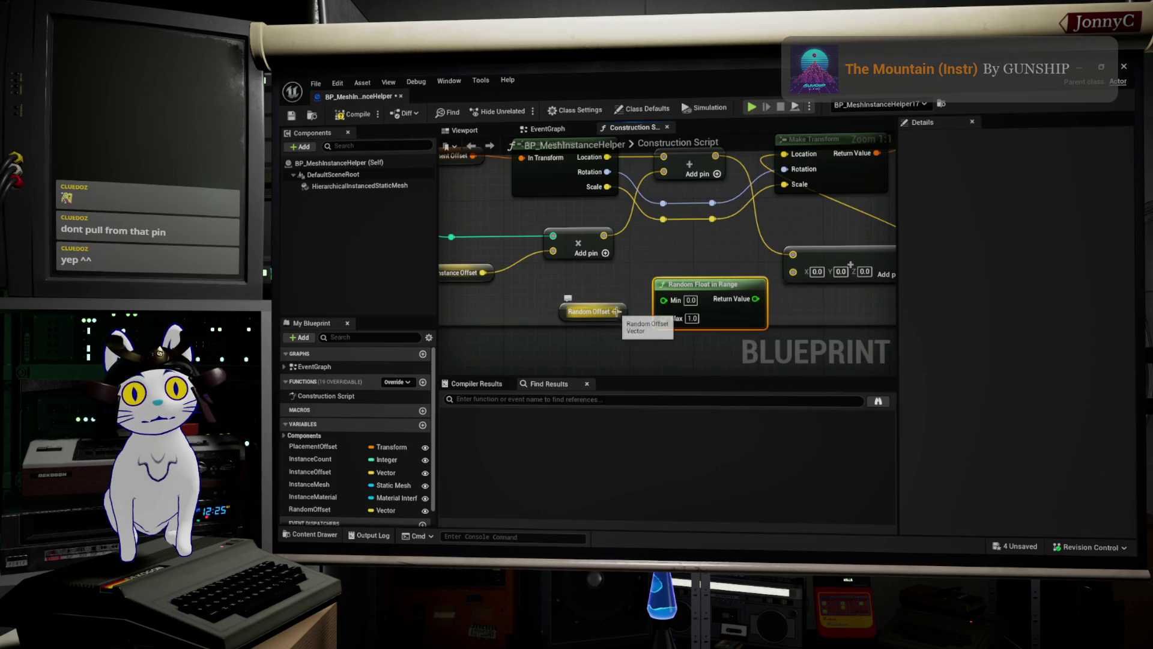
- Drag from Random Offset's output to list nodes accepting its vector
mouse_move(615, 311)
mouse_down()
mouse_move(667, 300)
mouse_move(675, 259)
mouse_move(675, 292)
mouse_move(649, 313)
mouse_move(649, 331)
mouse_up()
click(651, 251)
mouse_move(579, 259)
mouse_down()
mouse_move(601, 267)
mouse_move(668, 250)
mouse_up()
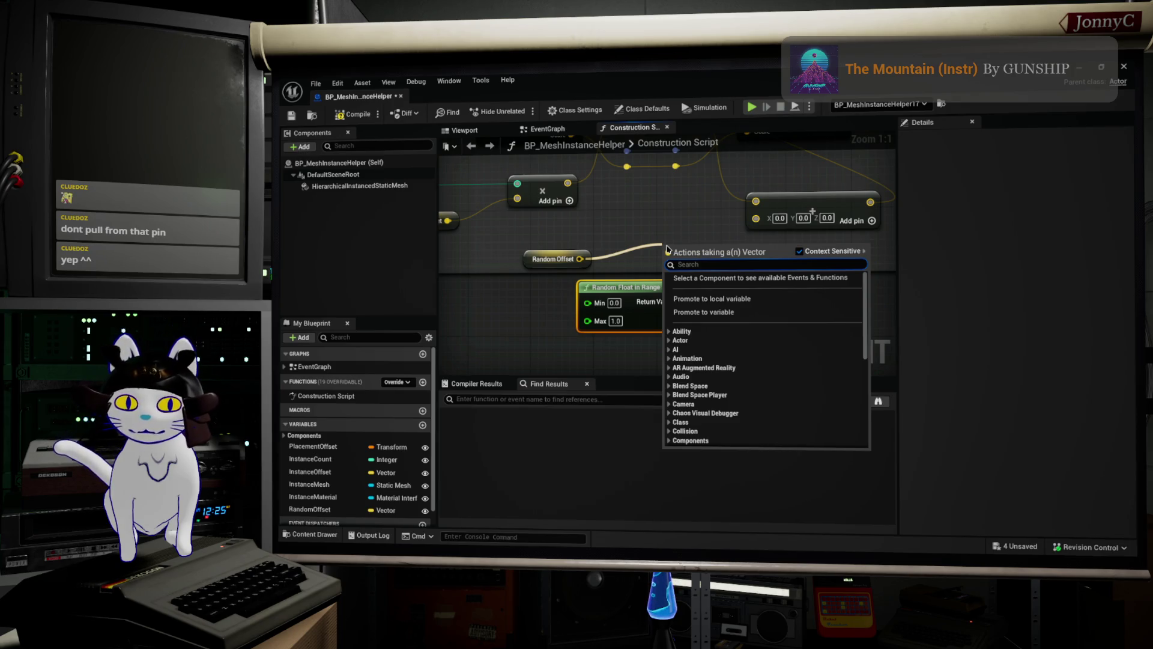
- Add a Multiply node fed by Random Offset and the random float, wiring its result into the Add
text(mult)
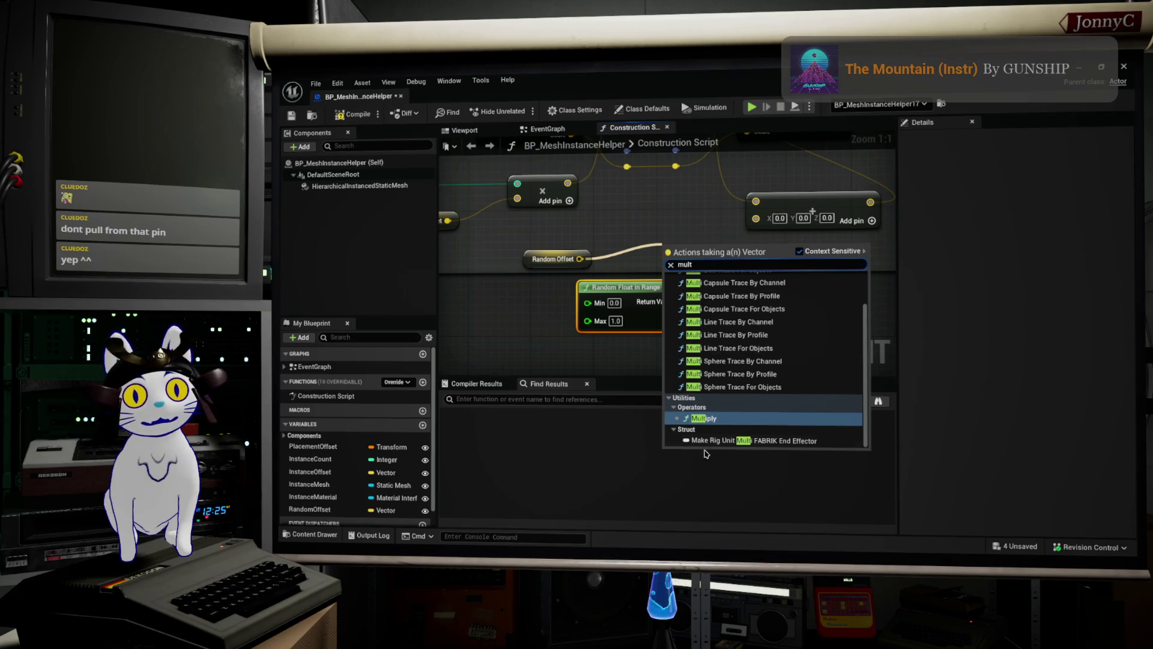
key(Return)
drag(678, 301, 667, 266)
drag(649, 294, 562, 302)
drag(707, 251, 689, 257)
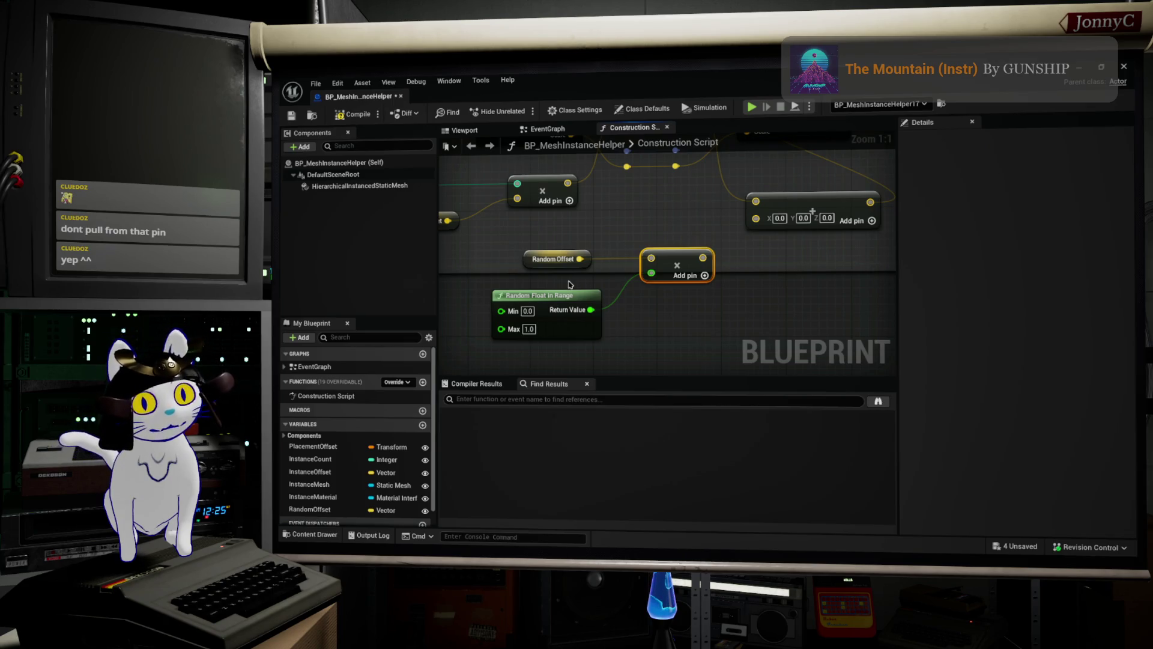
drag(703, 257, 756, 218)
- Rearrange Make Transform and the two Add nodes so the second Add sits before Make Transform
mouse_move(827, 270)
mouse_down()
mouse_move(760, 303)
mouse_move(657, 412)
mouse_up()
drag(621, 239, 640, 239)
mouse_move(623, 296)
mouse_down()
mouse_move(788, 240)
mouse_move(568, 315)
mouse_move(595, 271)
mouse_move(679, 227)
mouse_move(739, 227)
mouse_up()
scroll(788, 241, down, 1)
scroll(679, 274, up, 2)
drag(679, 274, 796, 228)
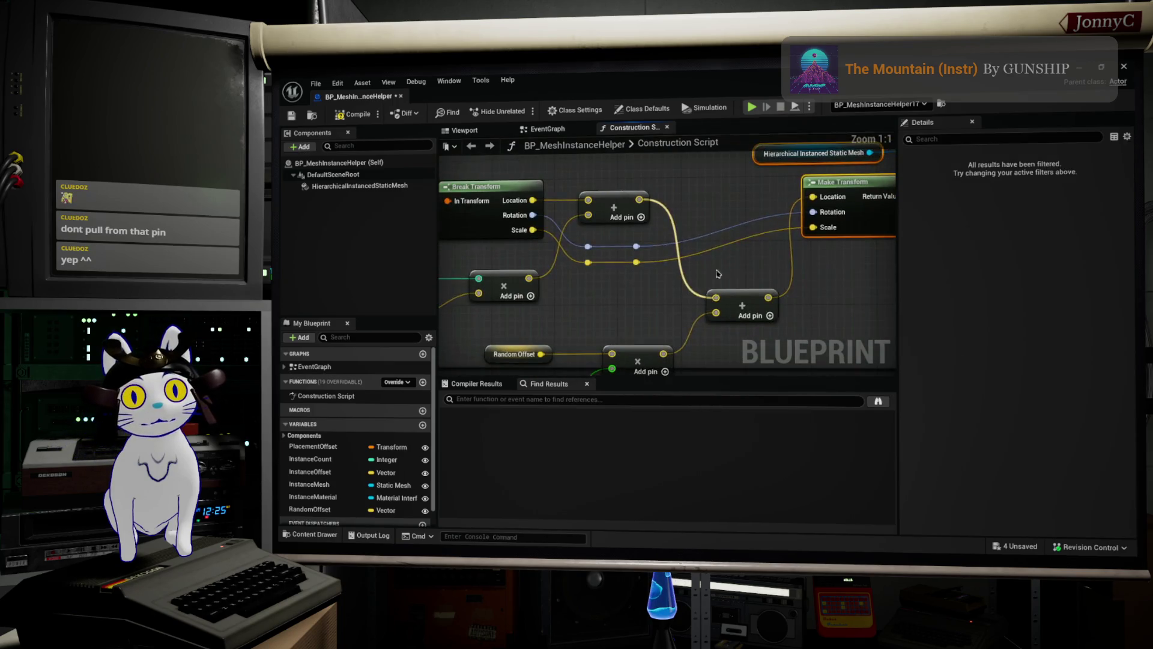
drag(725, 304, 699, 200)
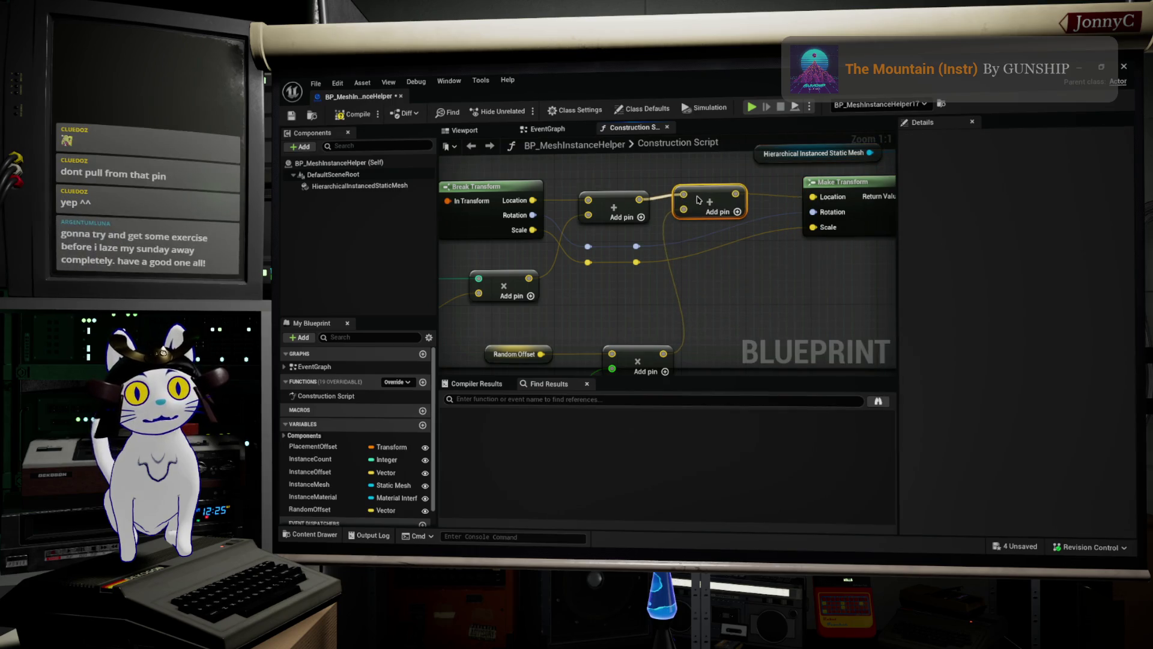
- Straighten all pin connections from the Add node's output and align its reroute points
right_click(641, 201)
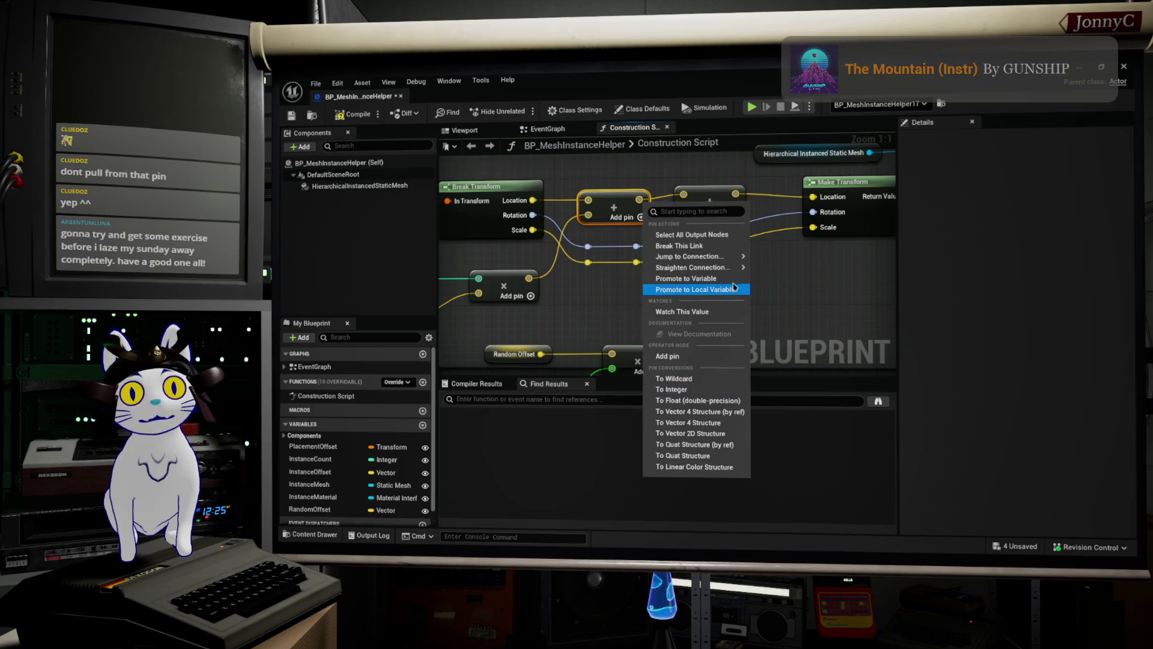
mouse_move(690, 267)
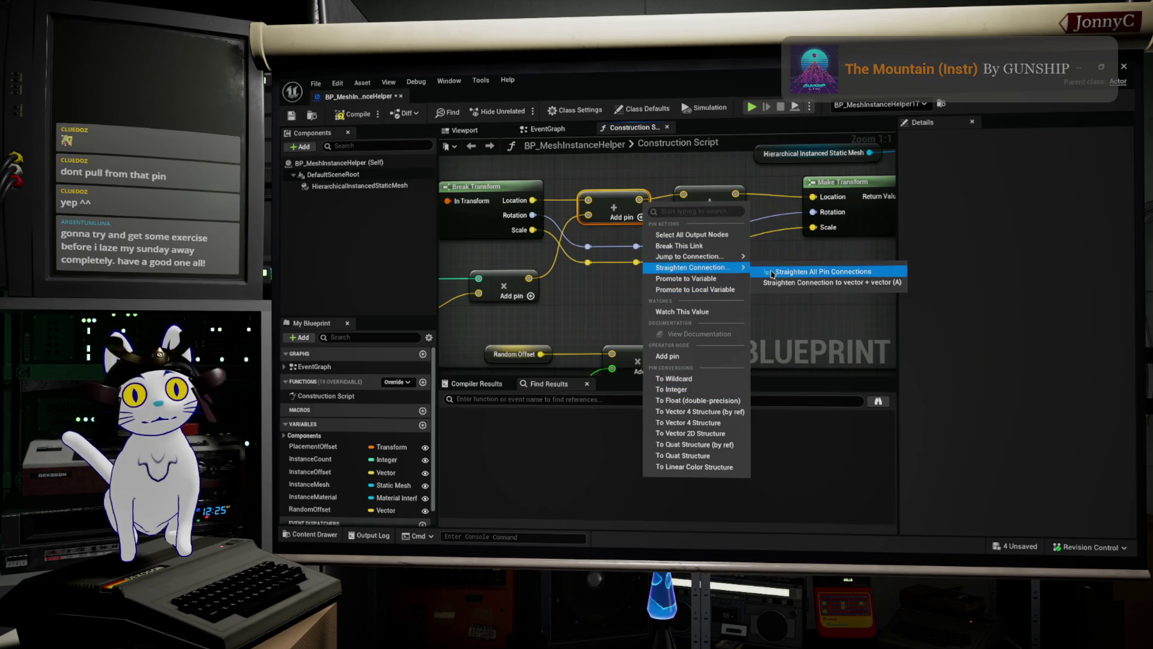
click(805, 272)
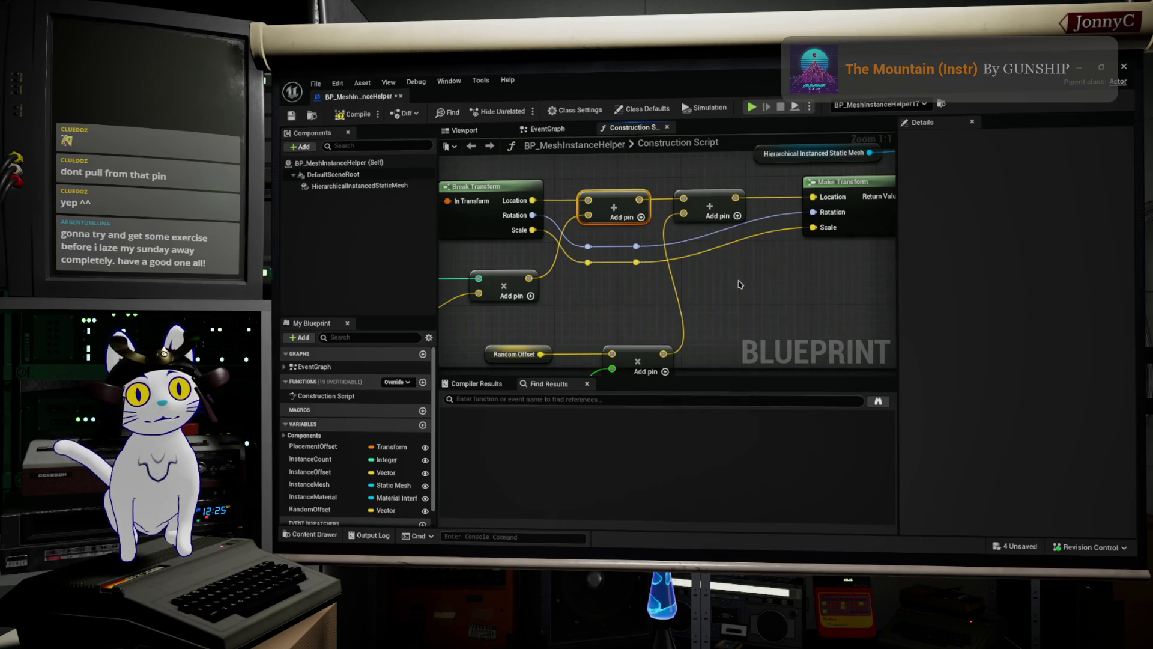
ctrl+click(718, 207)
key(shift+d)
- Tidy the Random Float and Multiply node positions, then return to the level editor
scroll(755, 312, down, 2)
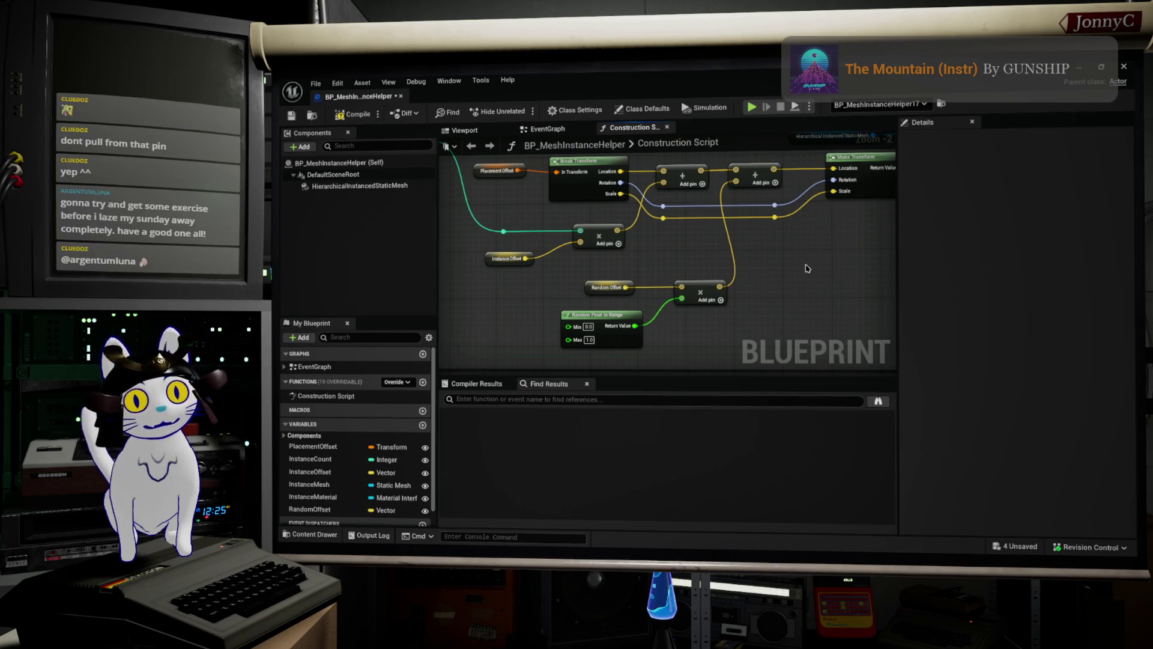
scroll(749, 256, up, 2)
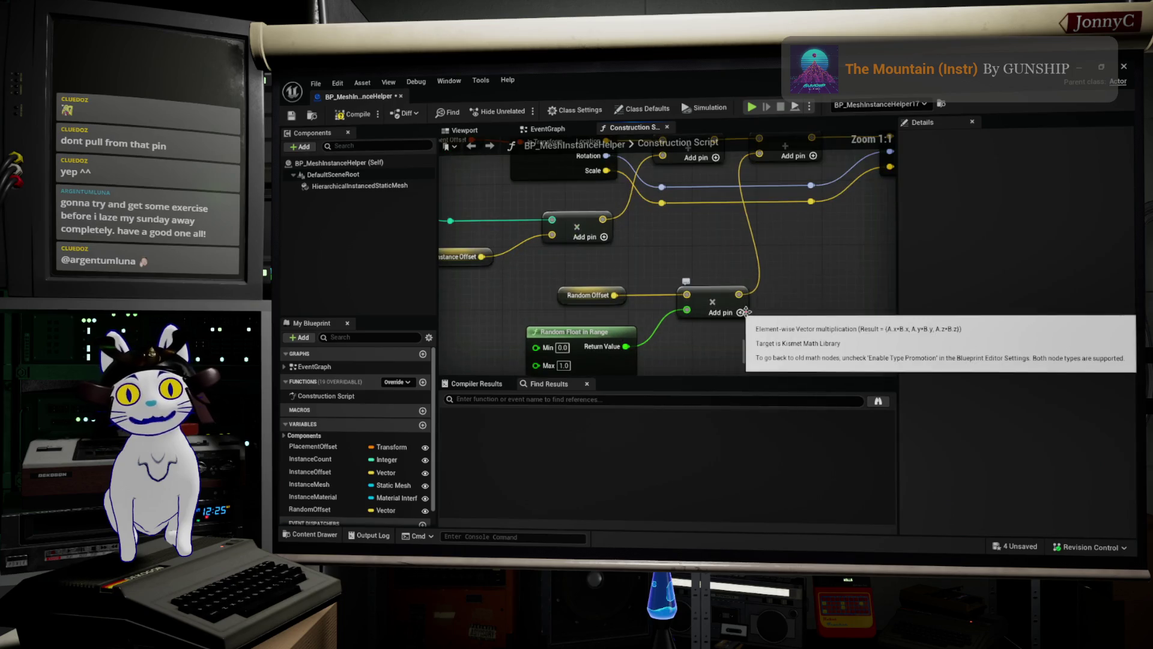
drag(631, 280, 623, 272)
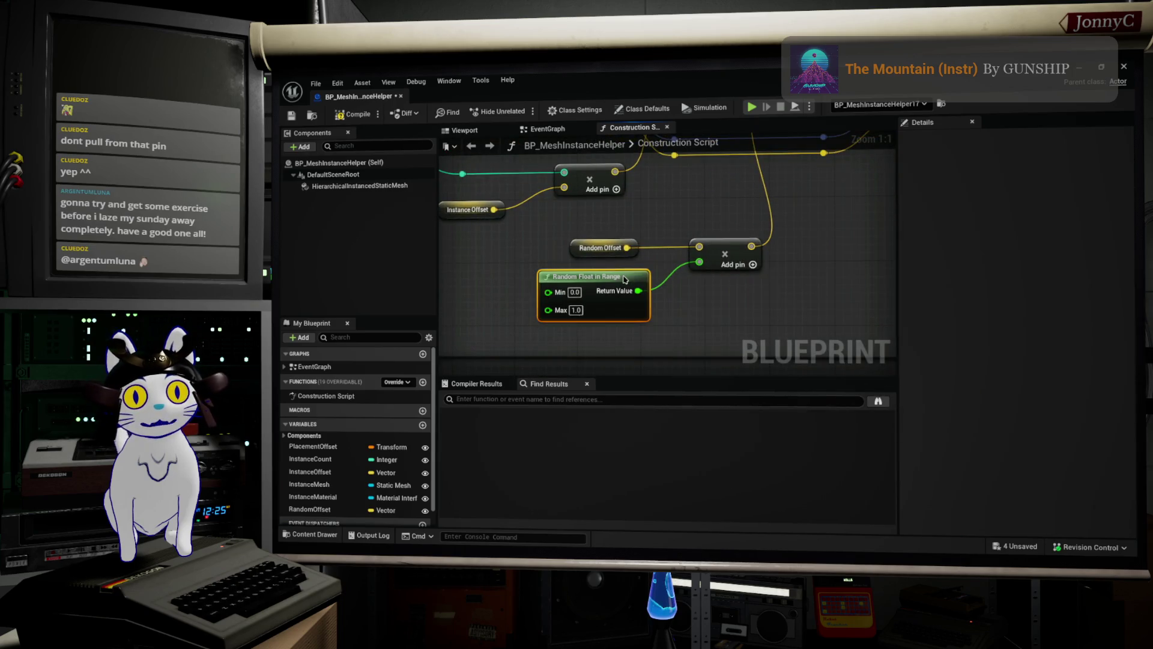
drag(721, 249, 697, 248)
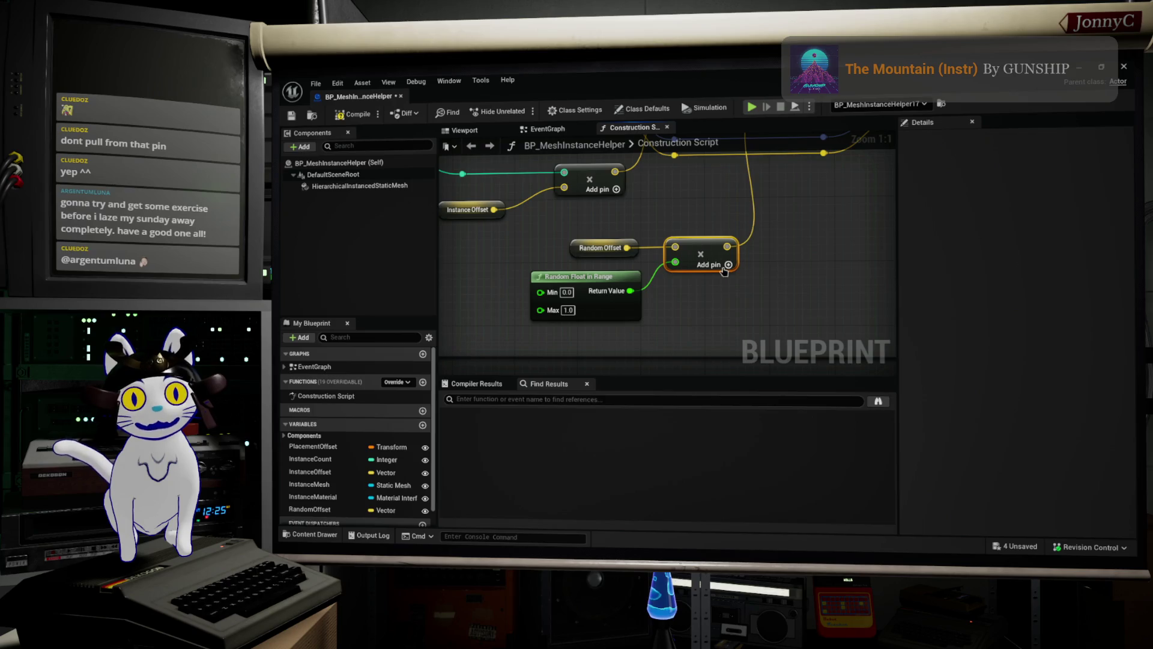
drag(540, 312, 696, 248)
key(alt+Tab)
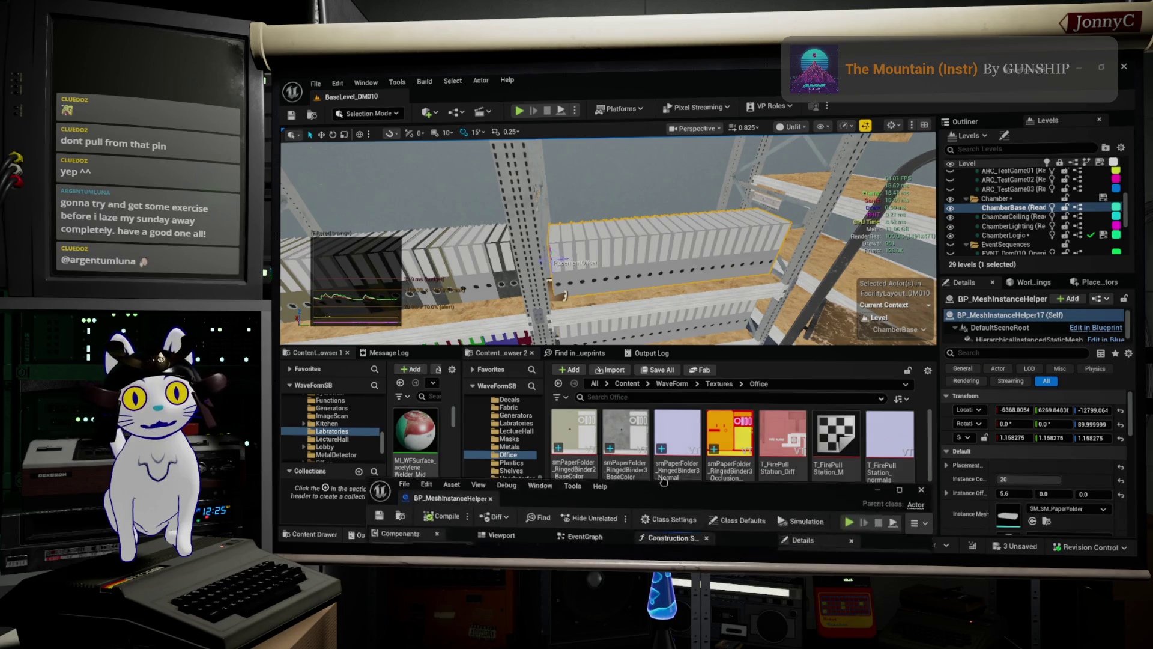
- Check the RandomOffset variable, then test Random Offset X and leave Y at 0.0
key(alt+Tab)
scroll(391, 489, down, 1)
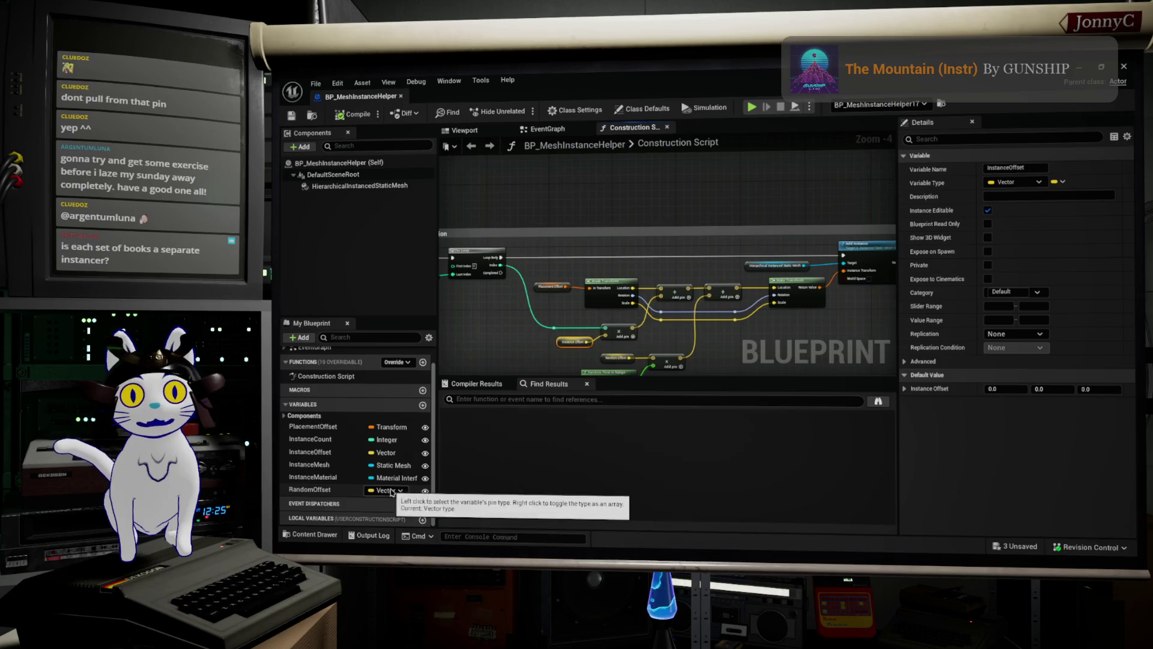
click(315, 490)
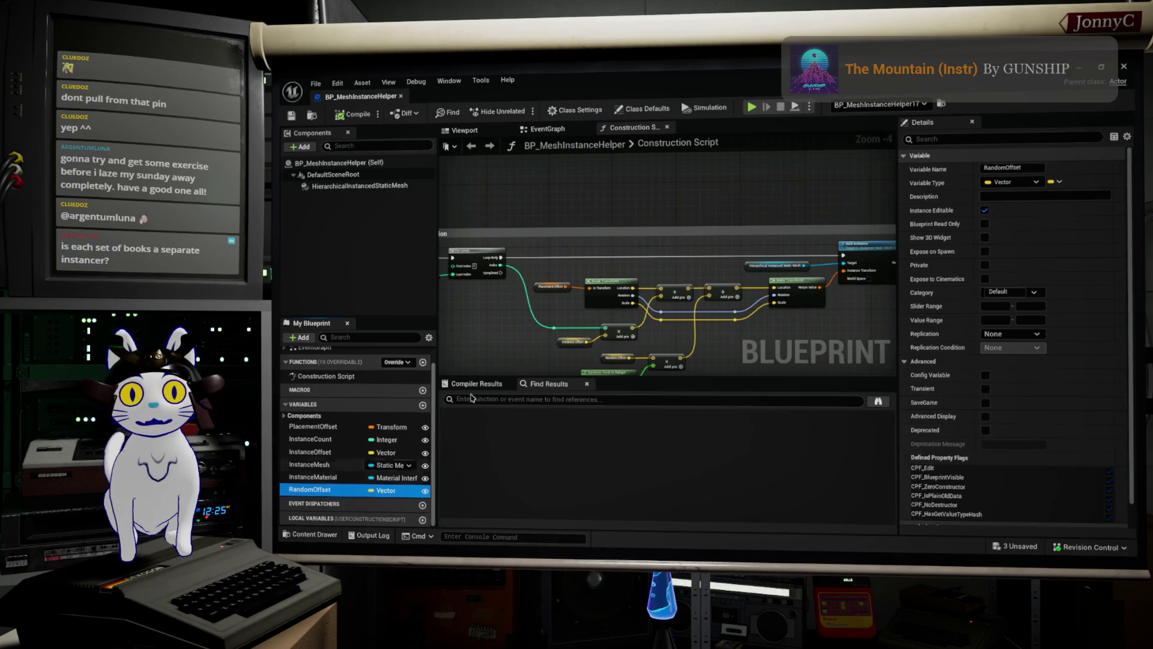
key(alt+Tab)
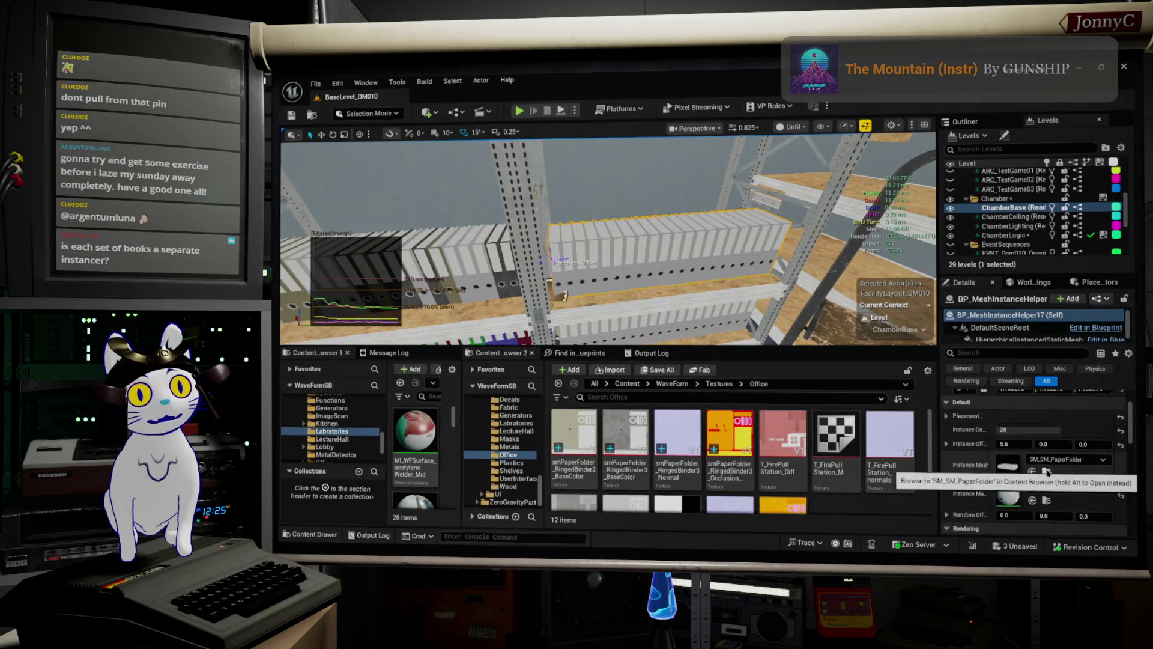
scroll(973, 462, up, 1)
click(947, 461)
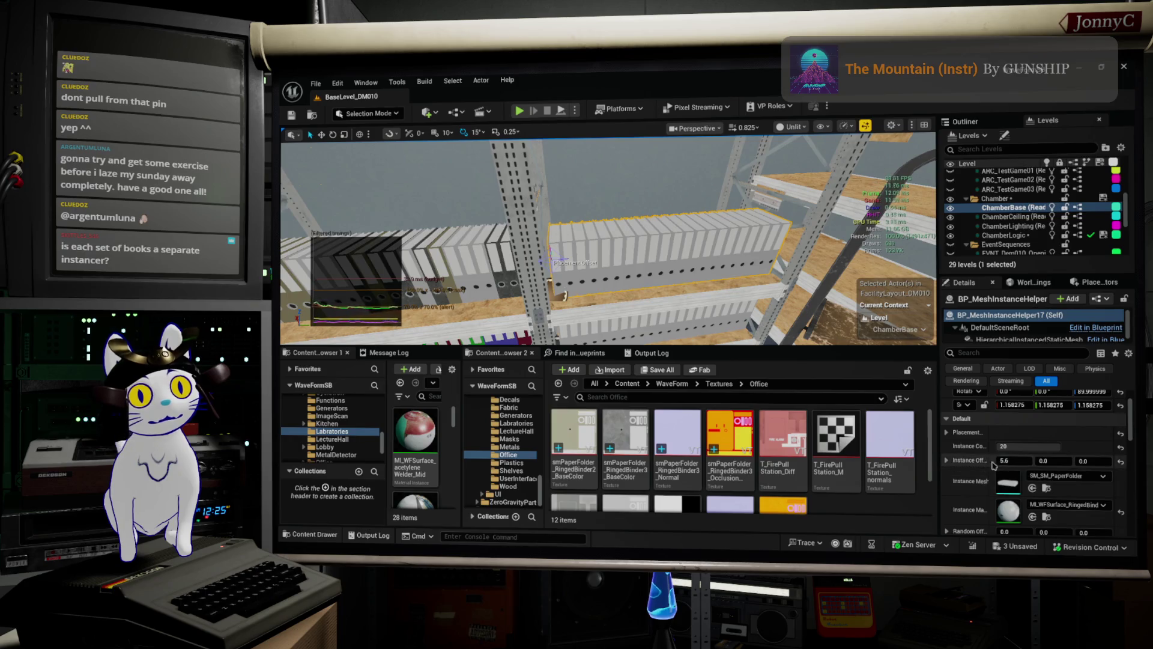
click(947, 461)
scroll(953, 508, down, 1)
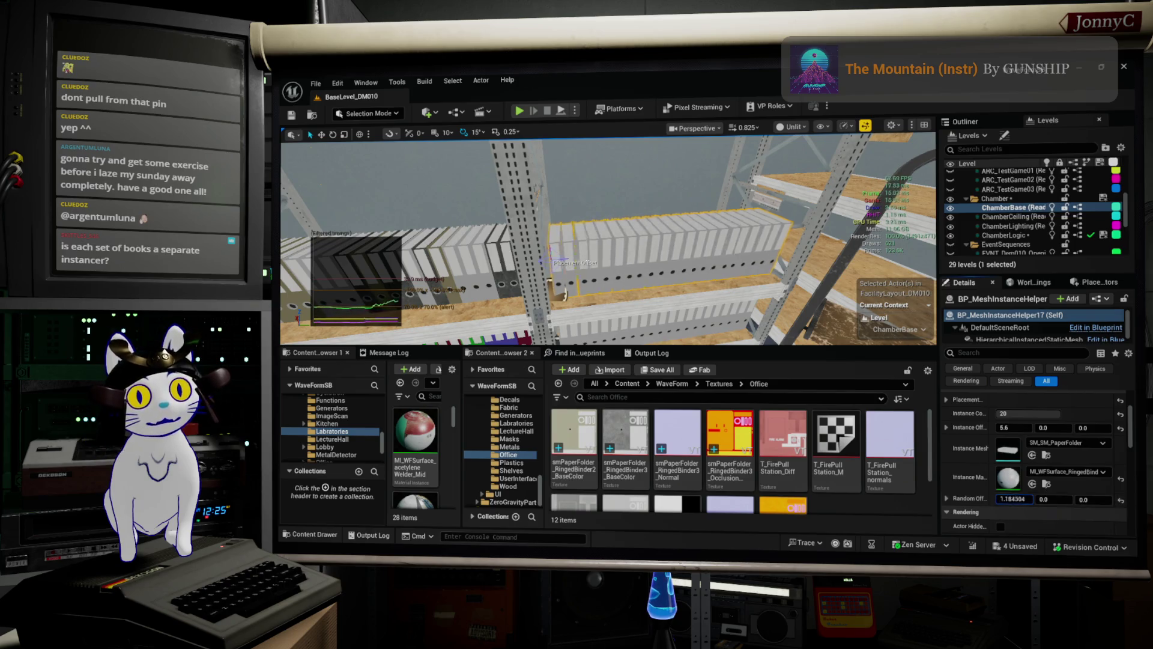
drag(1013, 498, 1048, 499)
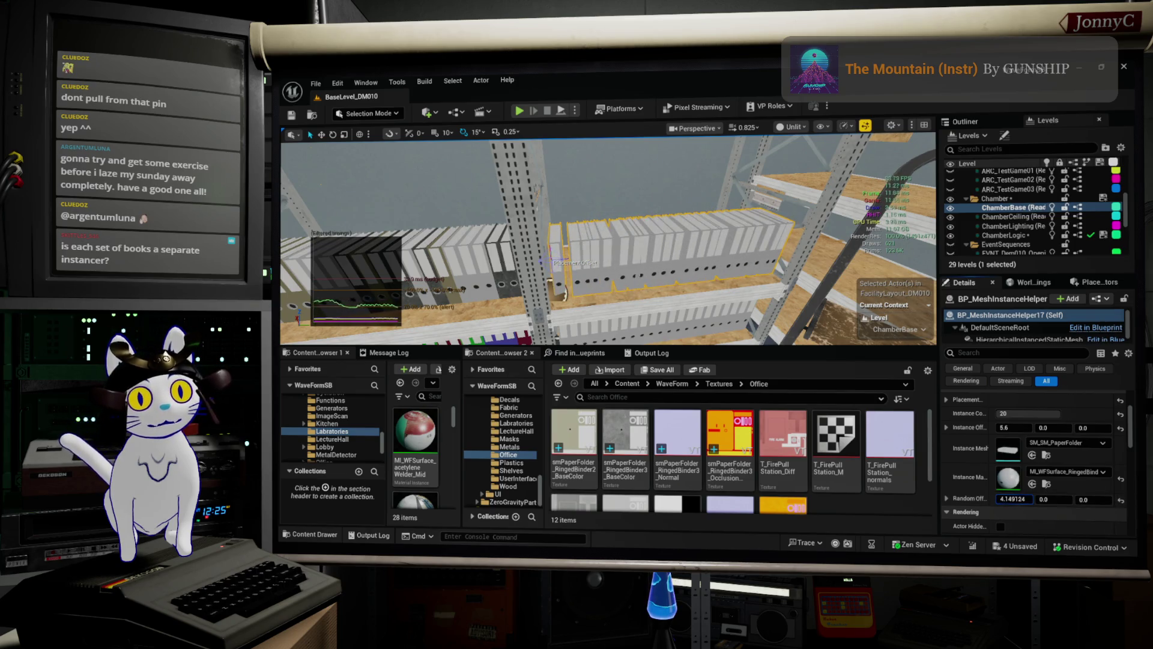
click(1047, 499)
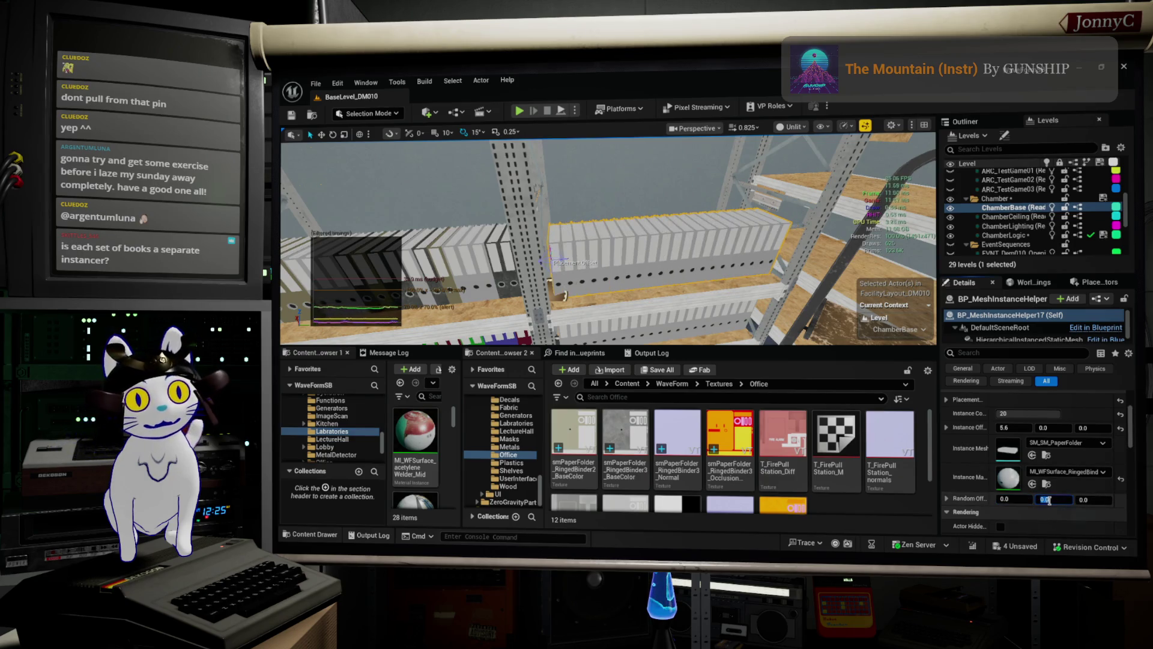
key(Return)
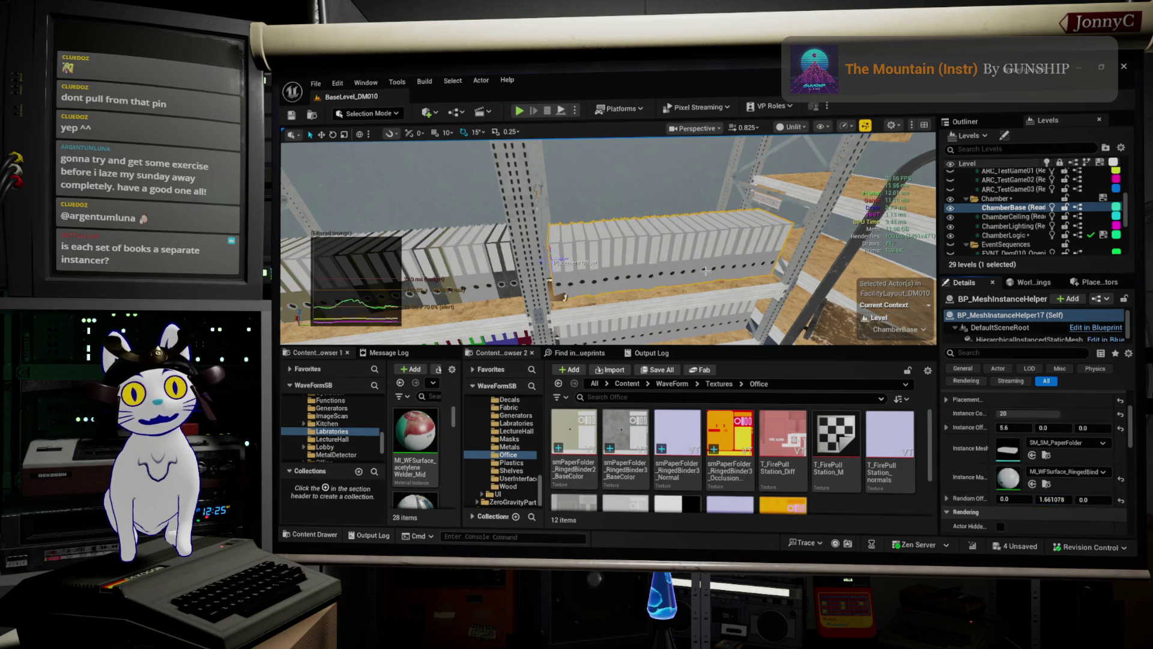
- Set Random Offset Y to 2 on the outlined shelf's instancer and 1 on the front shelf's
drag(606, 241, 586, 219)
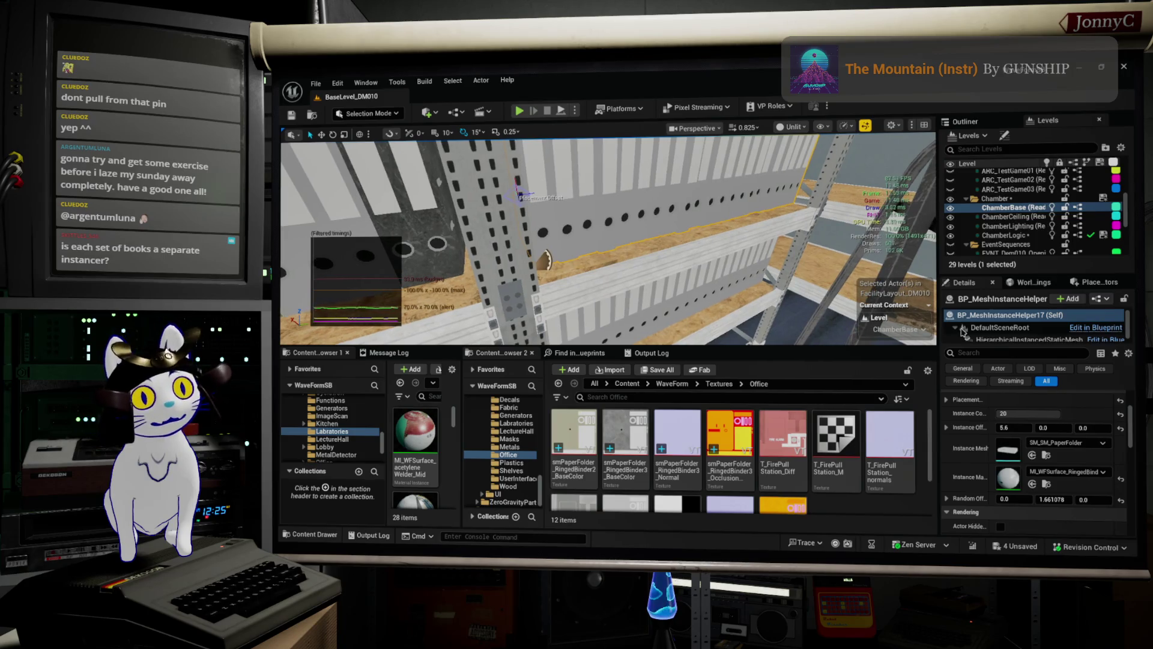
click(1052, 499)
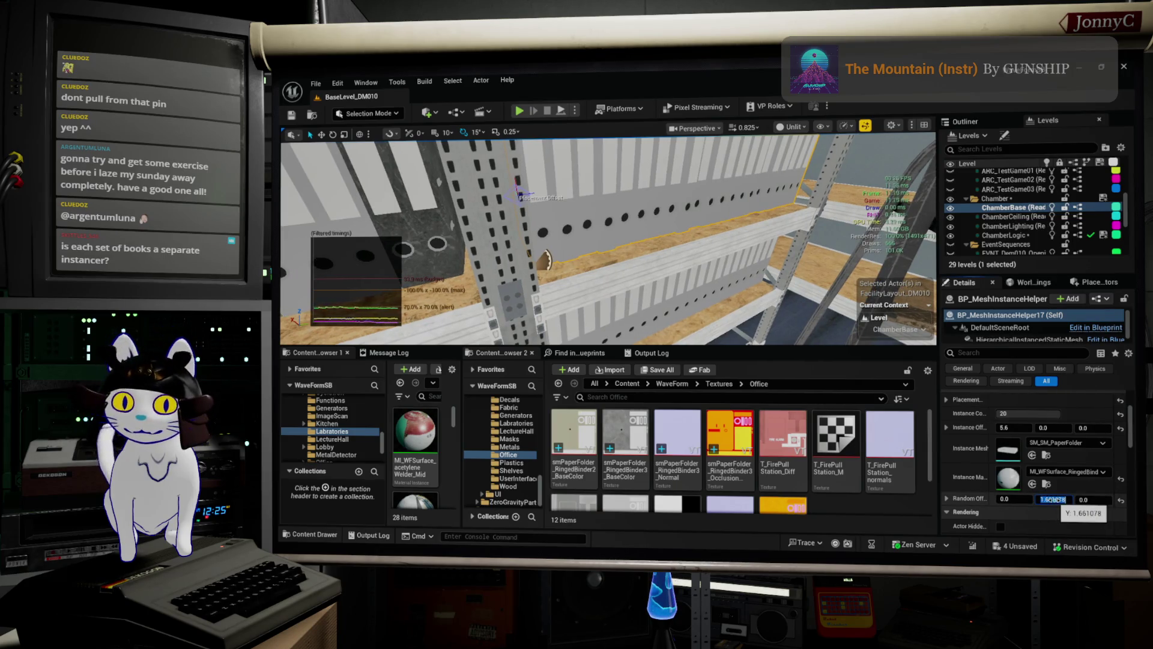
text(2)
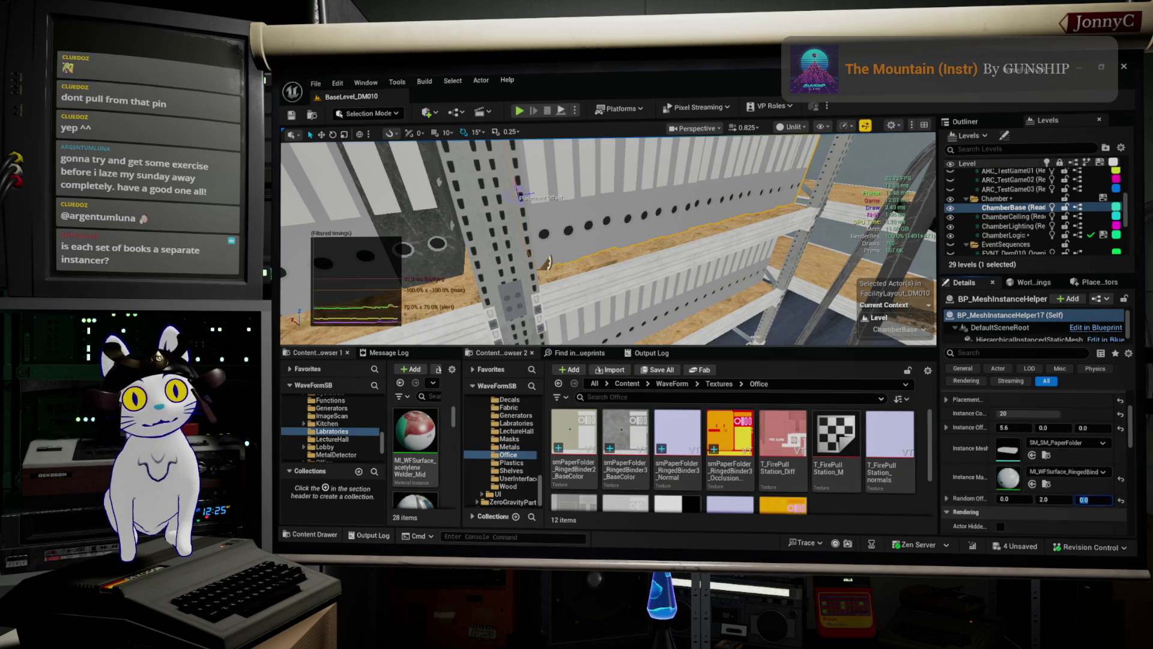
key(Return)
drag(601, 240, 558, 231)
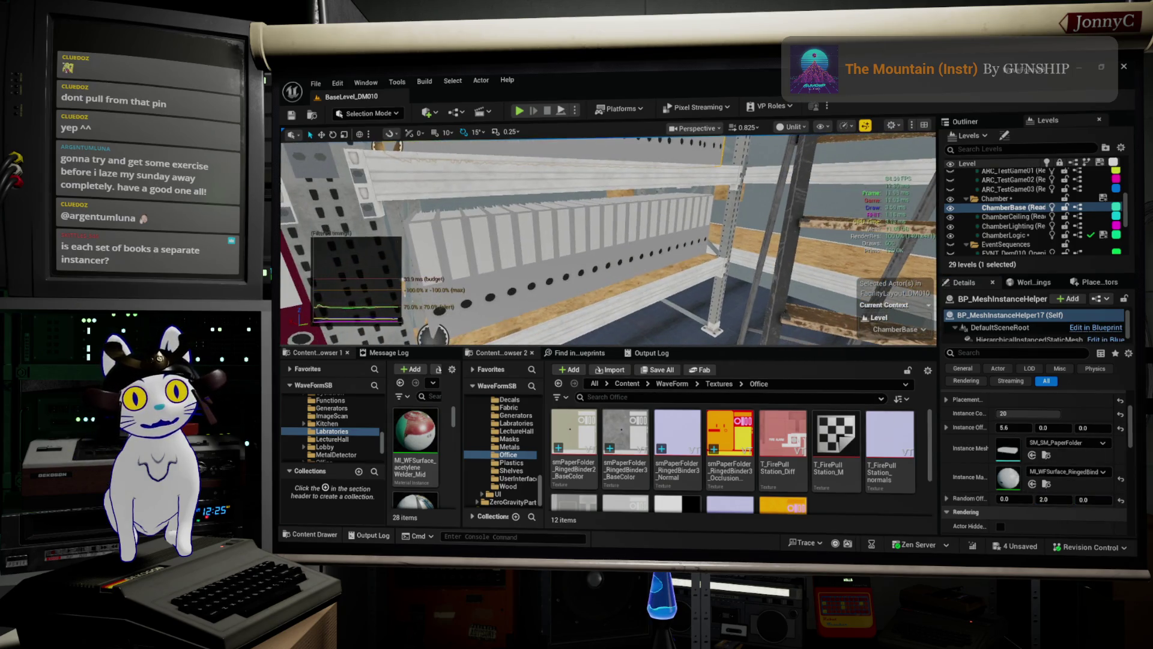
click(540, 252)
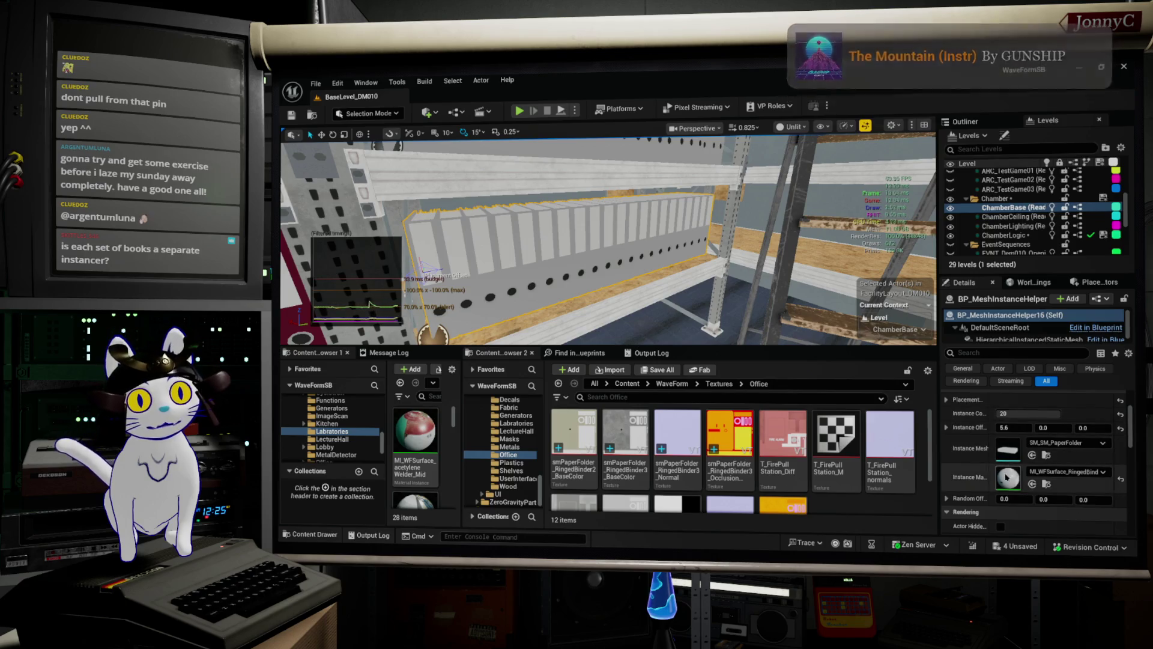
text(1)
key(Return)
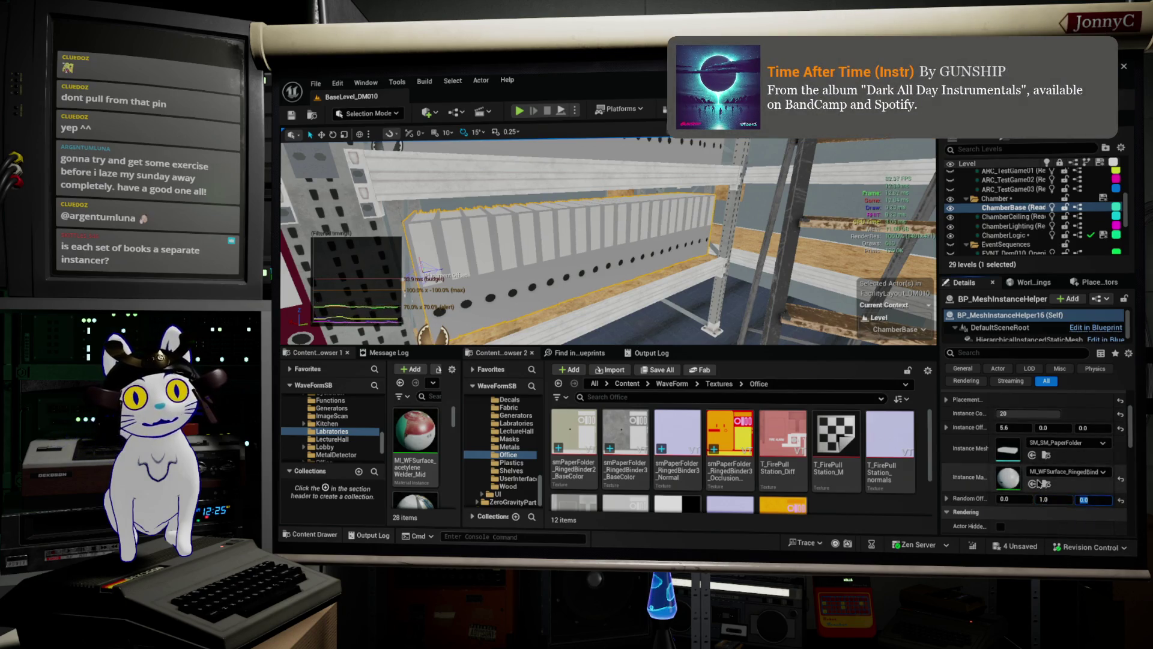
- Set Random Offset Y to 1 on the coloured binders by the post and 2 on another instancer
drag(359, 276, 359, 277)
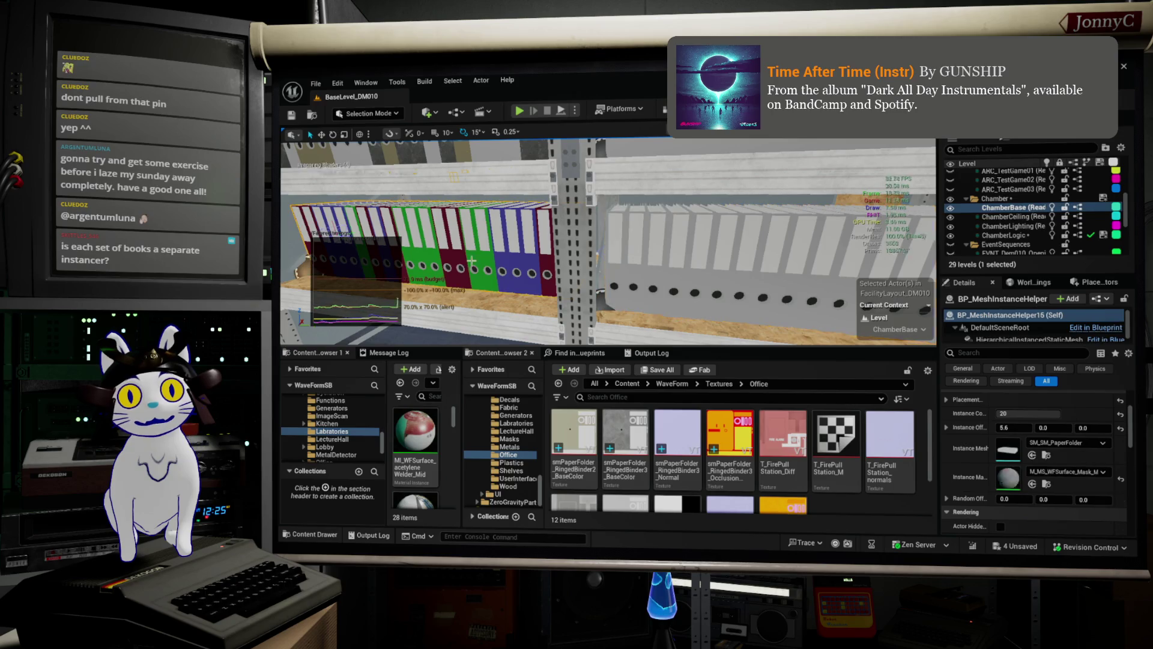
text(1)
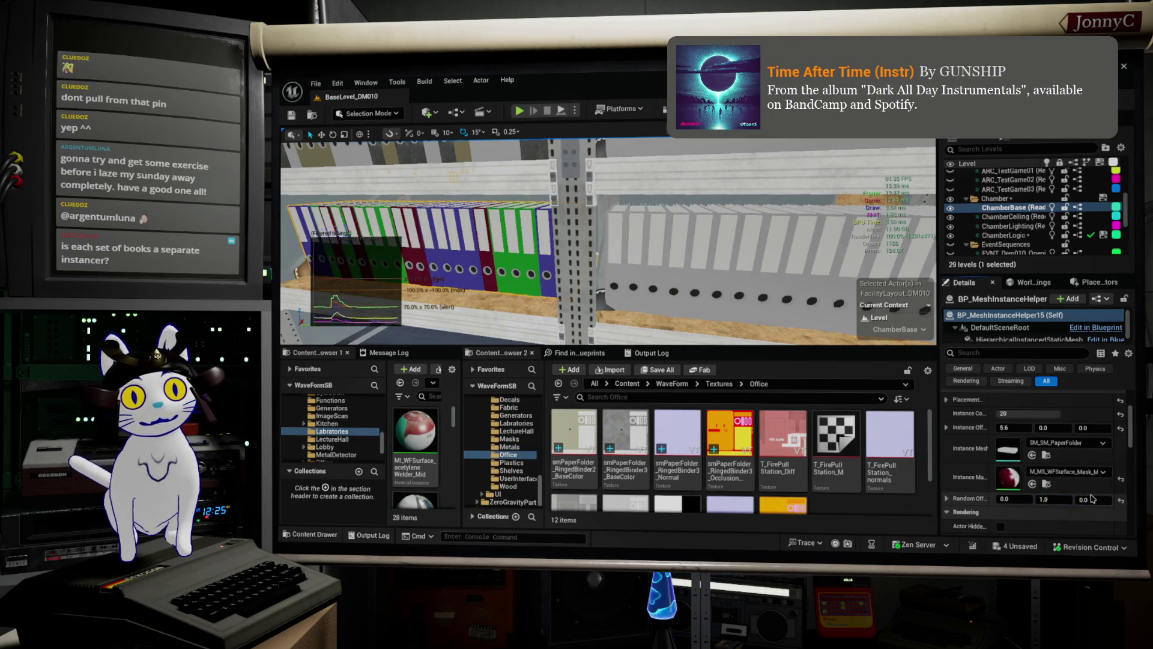
key(Return)
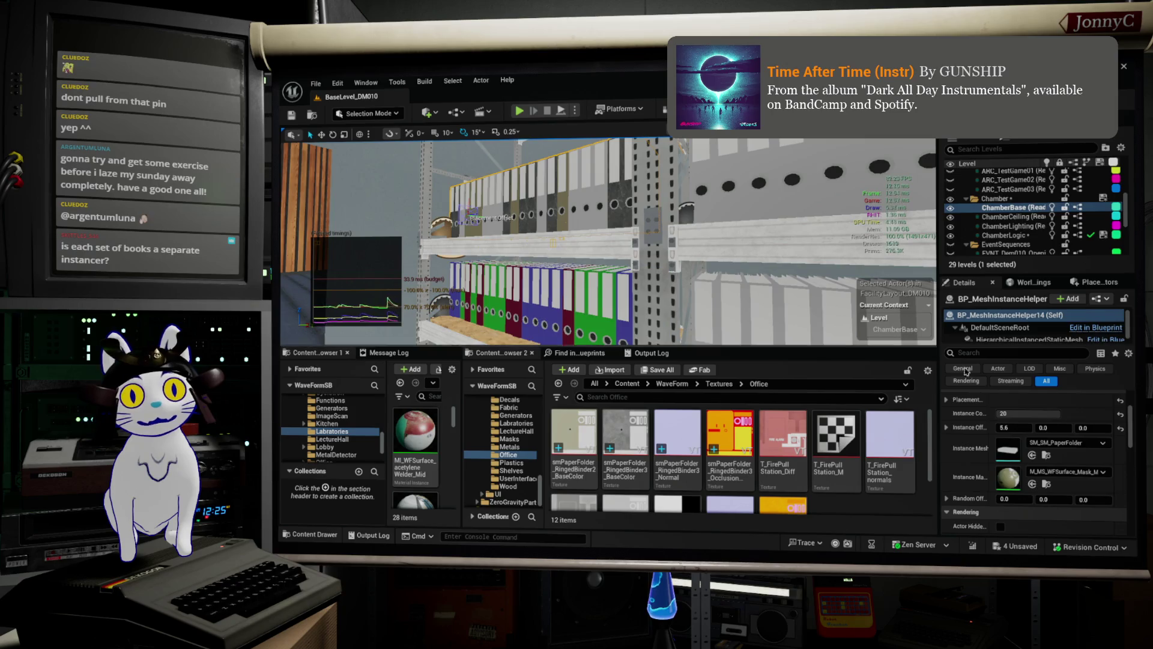
click(1057, 499)
text(2)
key(Return)
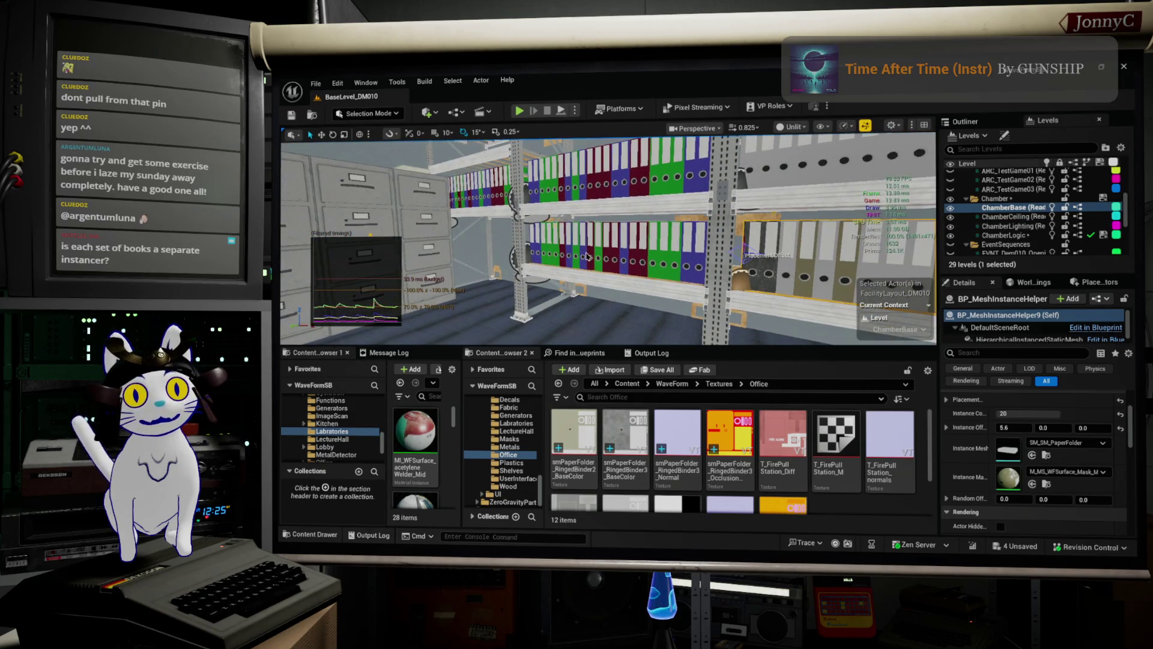
- Give the selected binder instancers Random Offset Y values of 1, 2 and 4
ctrl+click(588, 257)
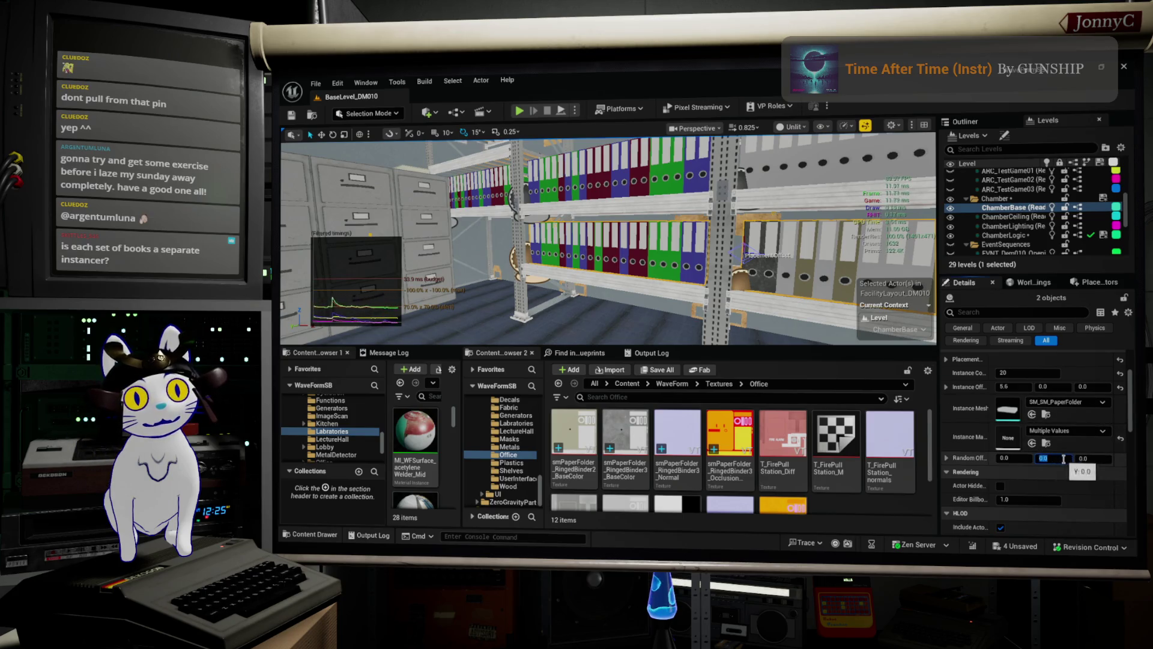
text(1)
key(Return)
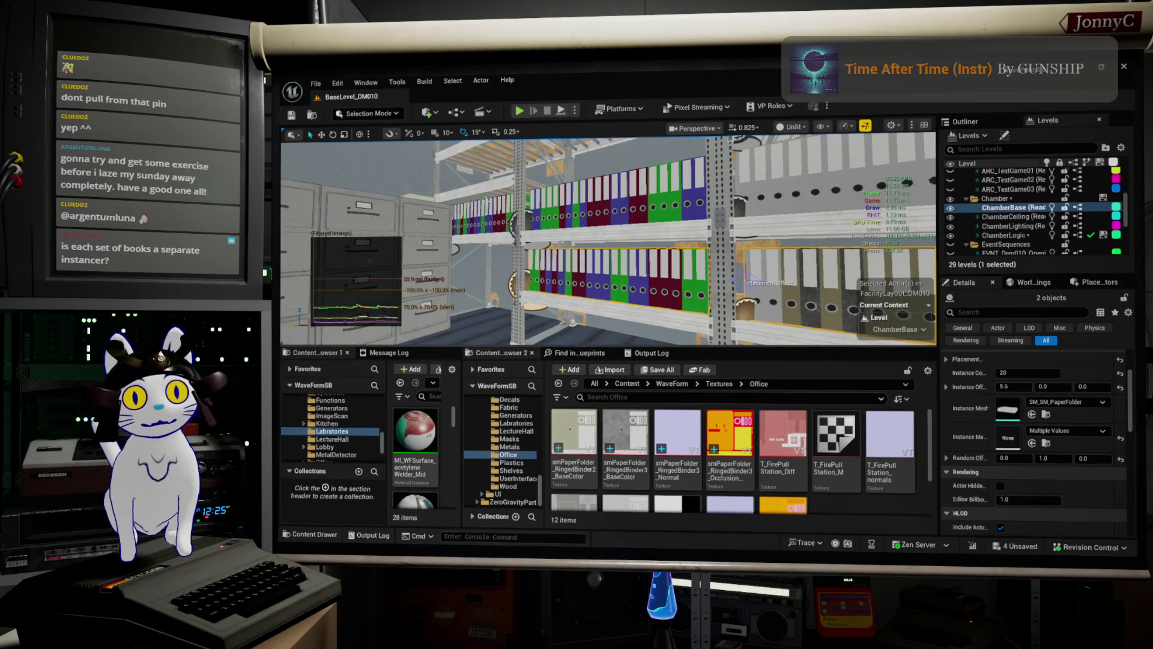
ctrl+click(480, 217)
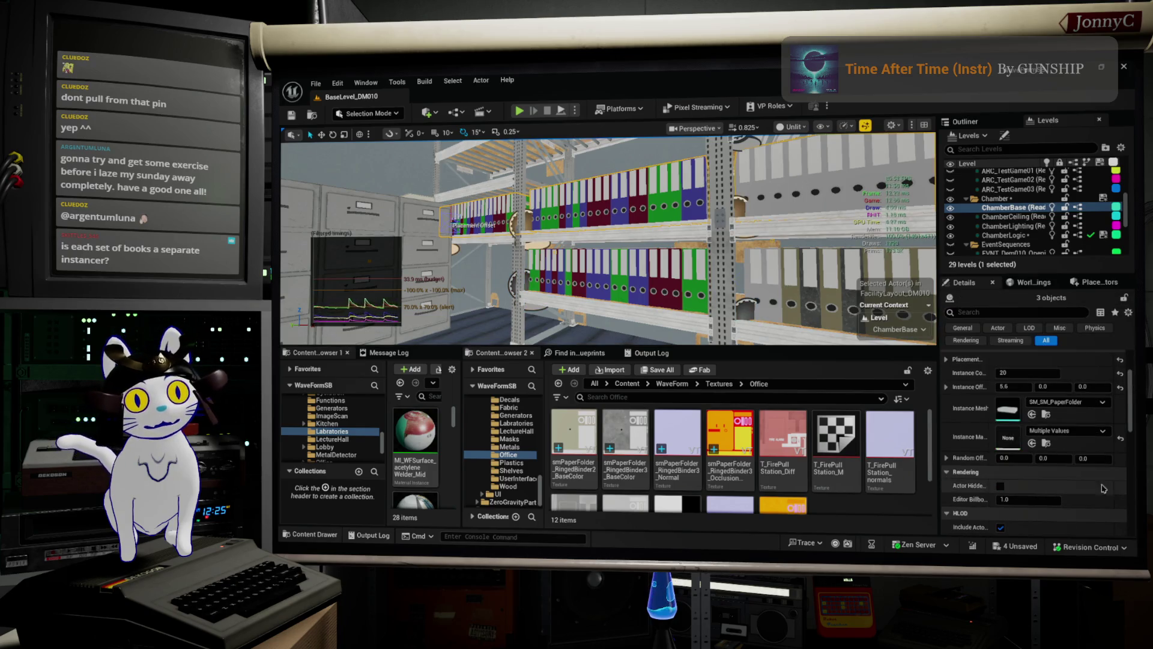
text(2)
key(Return)
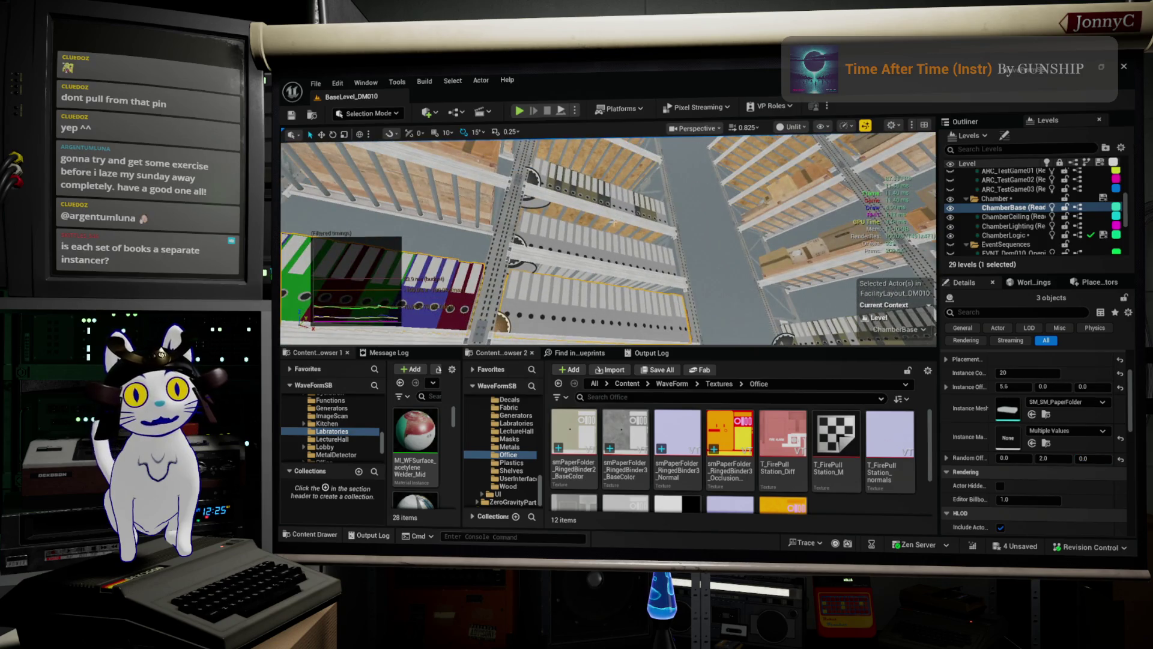
ctrl+click(594, 300)
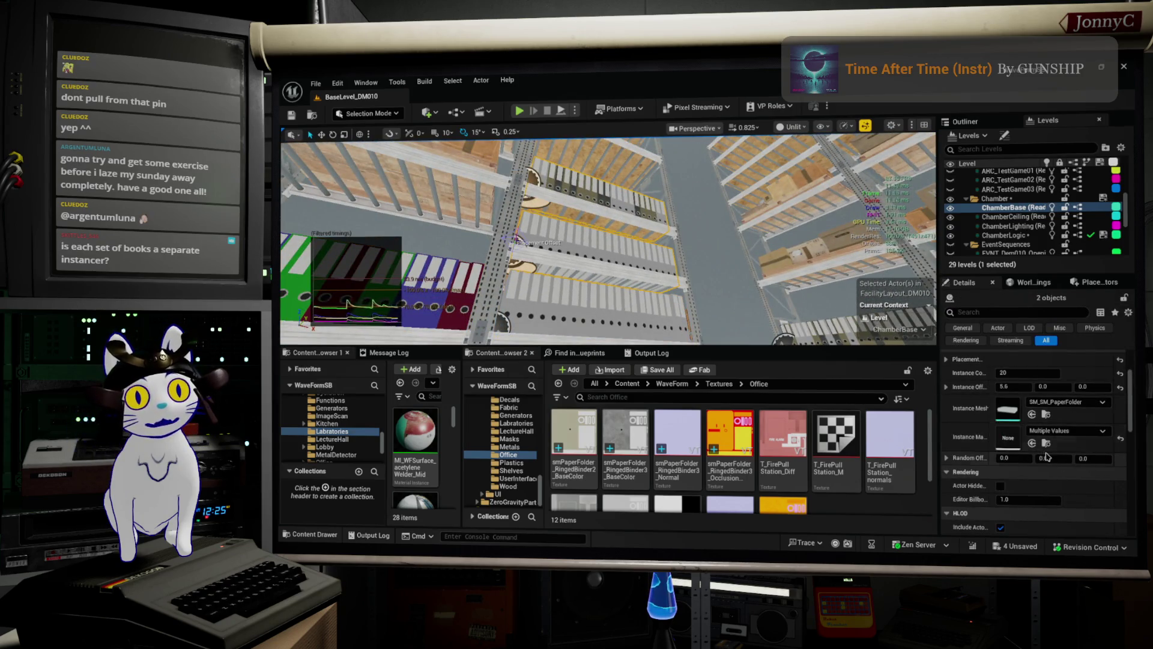
text(4)
click(1063, 473)
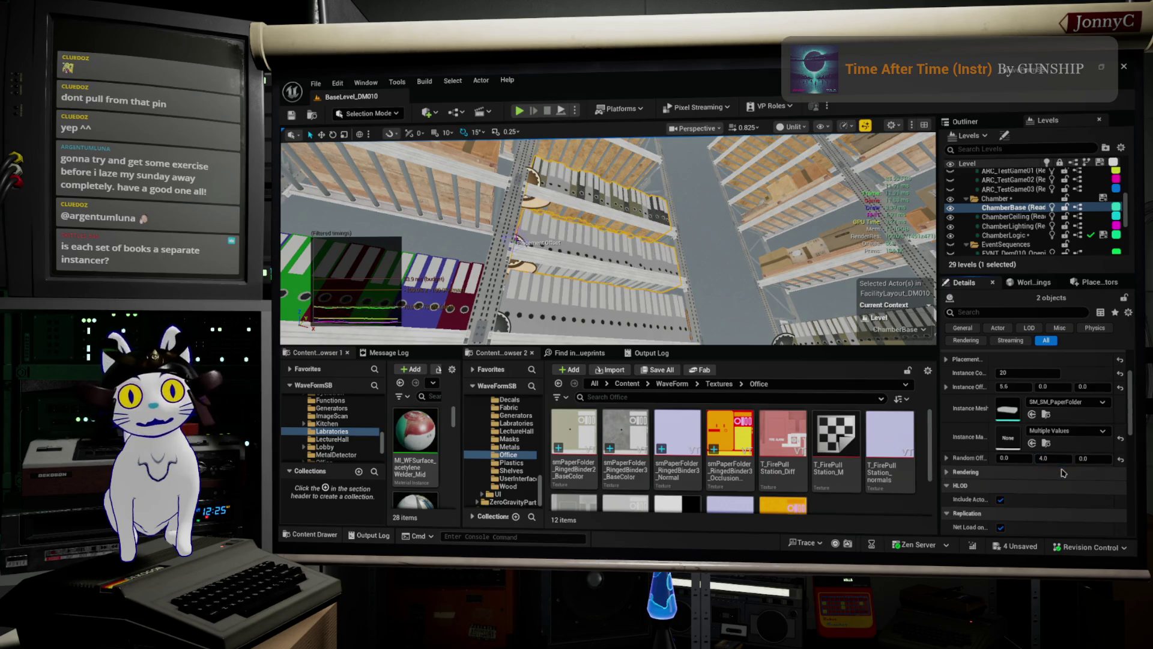
mouse_move(674, 329)
mouse_down()
mouse_move(630, 309)
mouse_move(616, 343)
mouse_move(591, 318)
mouse_up()
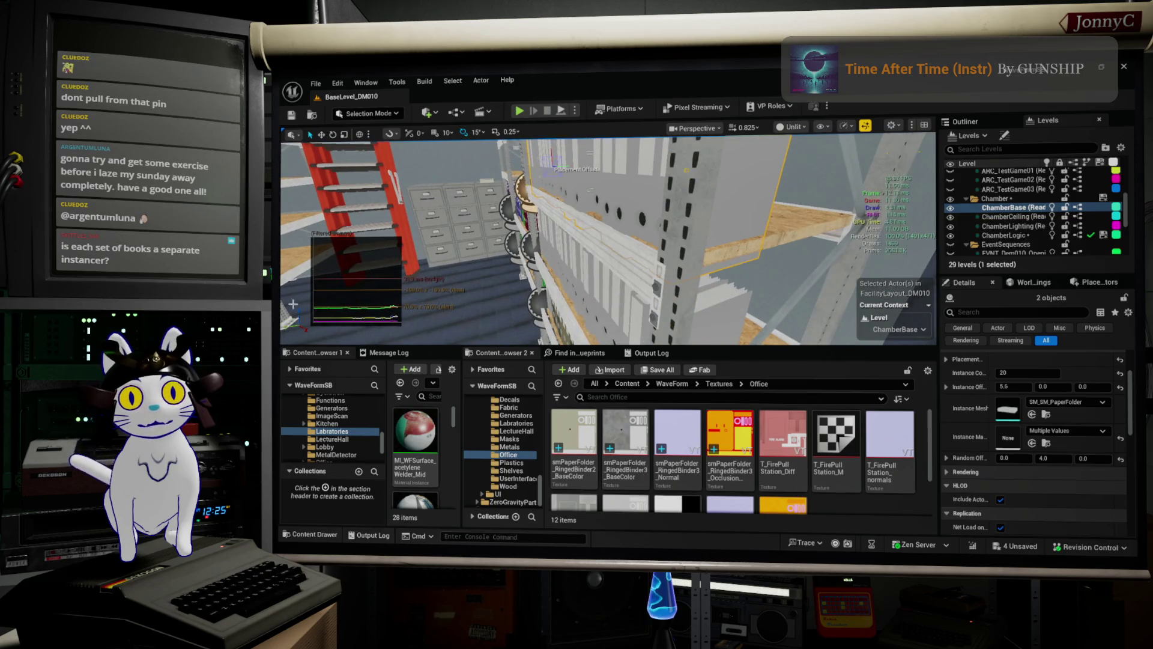
- Select the nearby shelf's binder instancer and save all unsaved levels and assets
click(519, 240)
drag(519, 240, 514, 234)
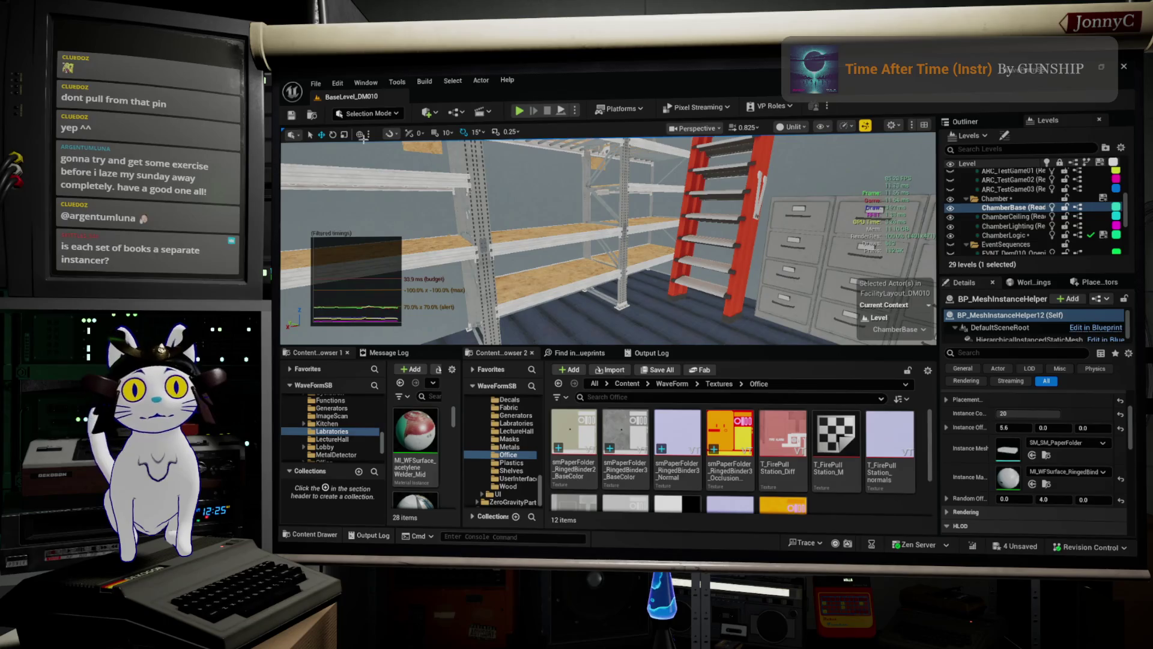
click(315, 82)
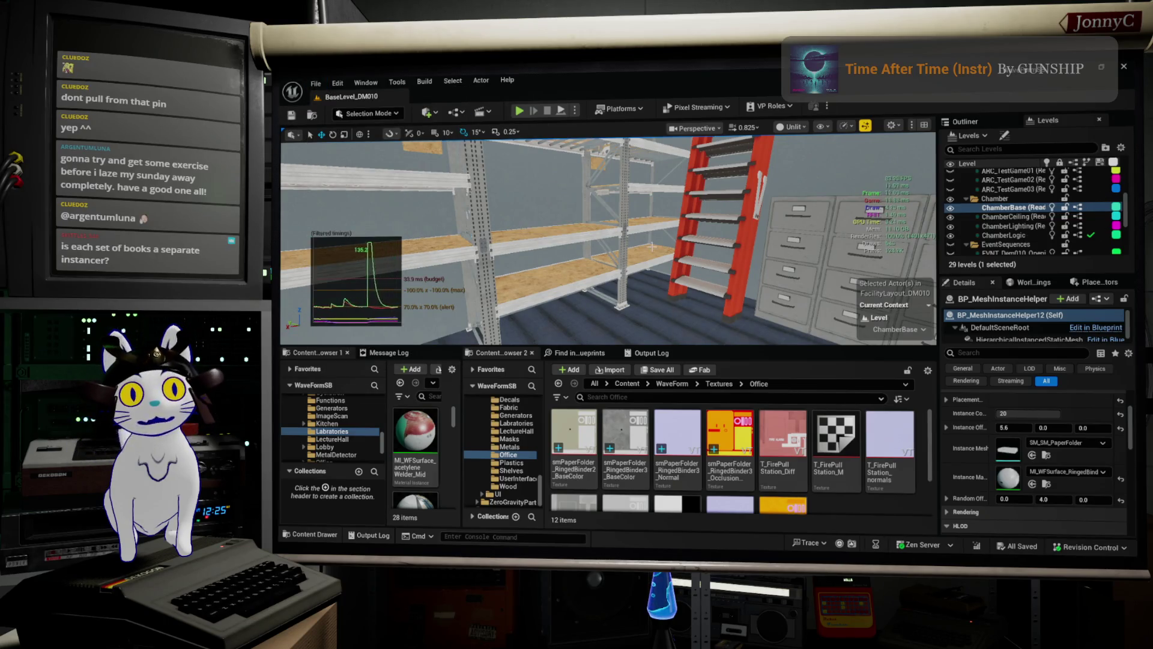
drag(609, 251, 595, 240)
- Go full-screen with F11 and tour the binder shelves, blue-walled room and box pallets
key(F11)
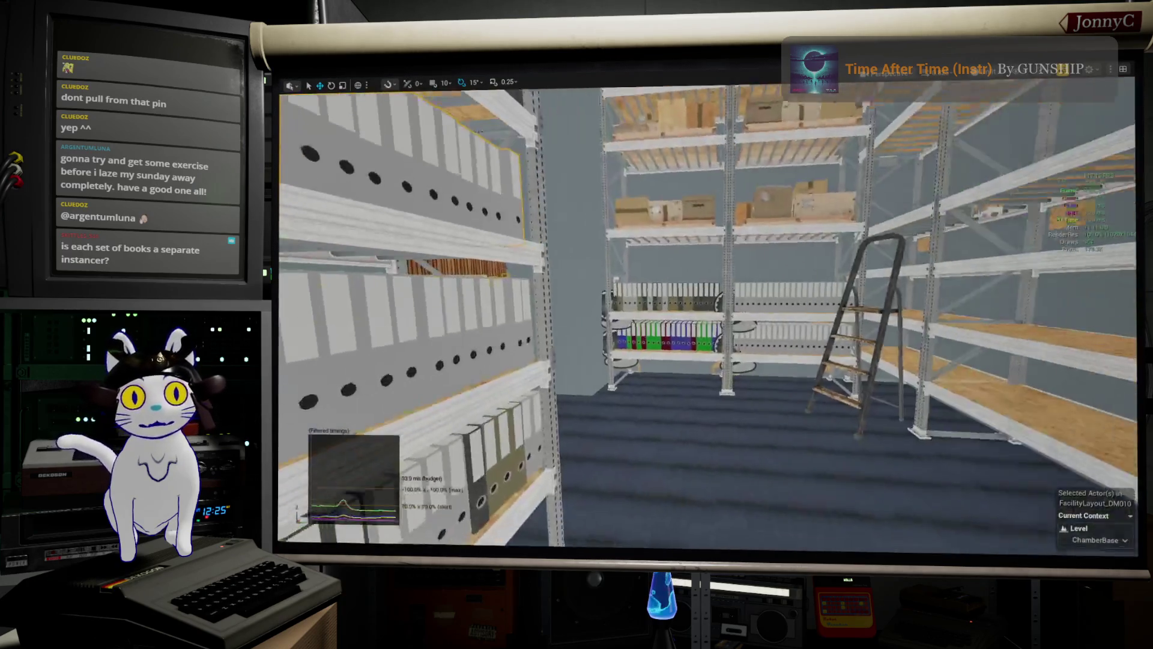
mouse_move(709, 300)
mouse_down()
mouse_move(756, 336)
mouse_move(847, 342)
mouse_move(877, 367)
mouse_move(865, 349)
mouse_move(889, 301)
mouse_move(877, 312)
mouse_move(859, 304)
mouse_up()
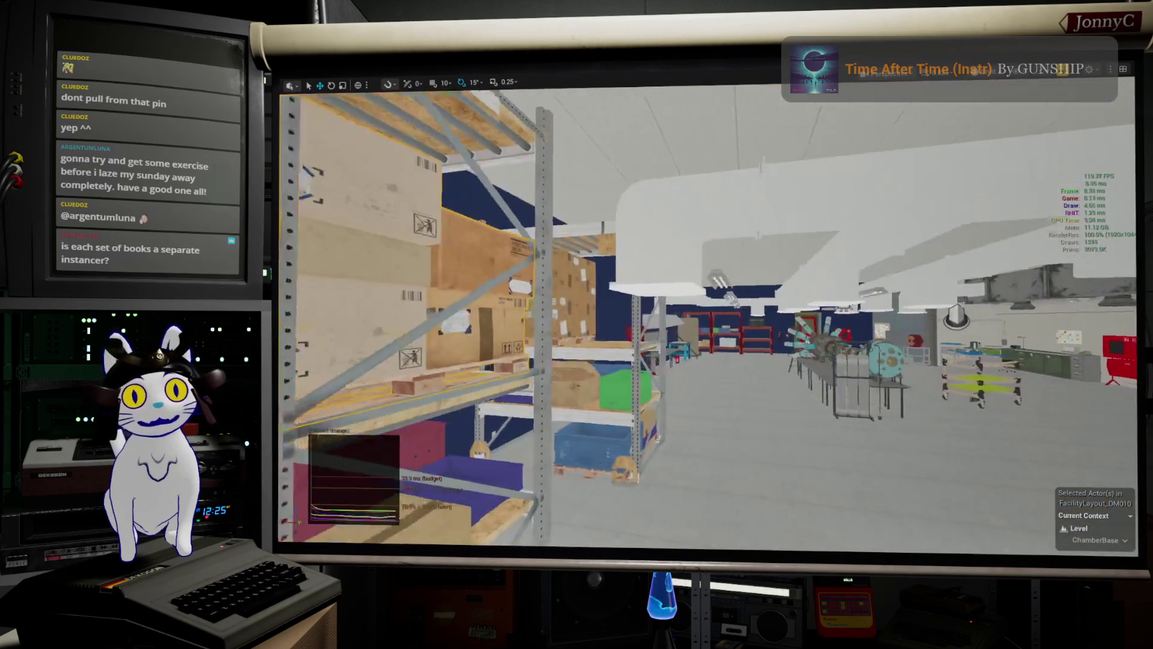
mouse_move(859, 303)
mouse_down()
mouse_move(808, 430)
mouse_move(869, 406)
mouse_up()
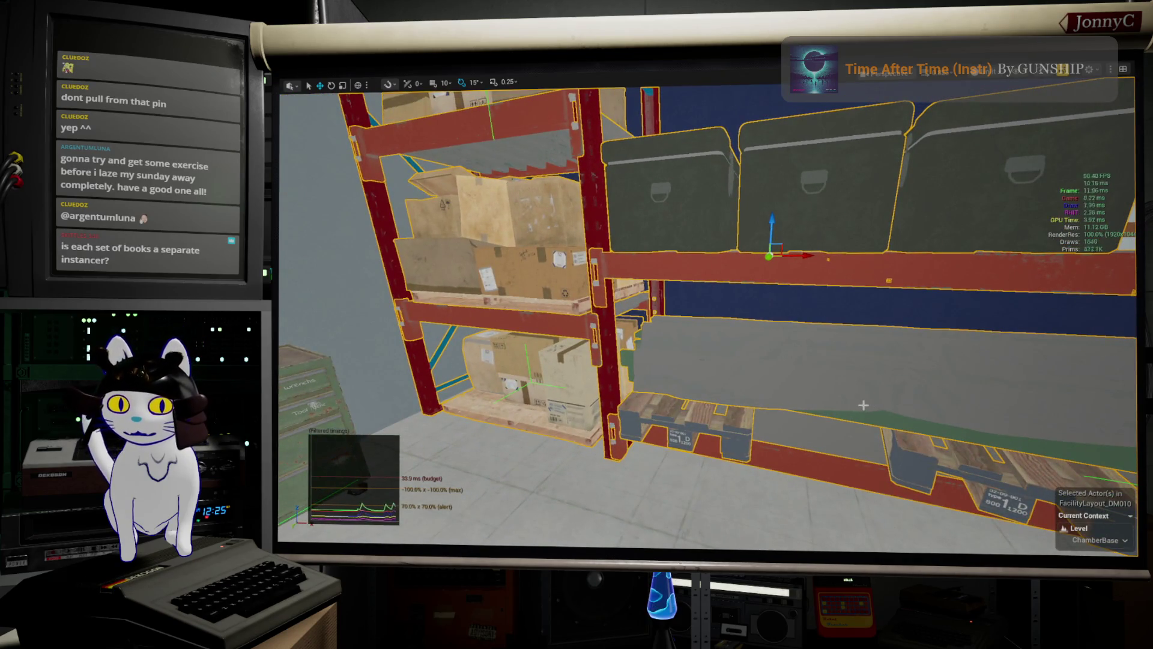
click(558, 406)
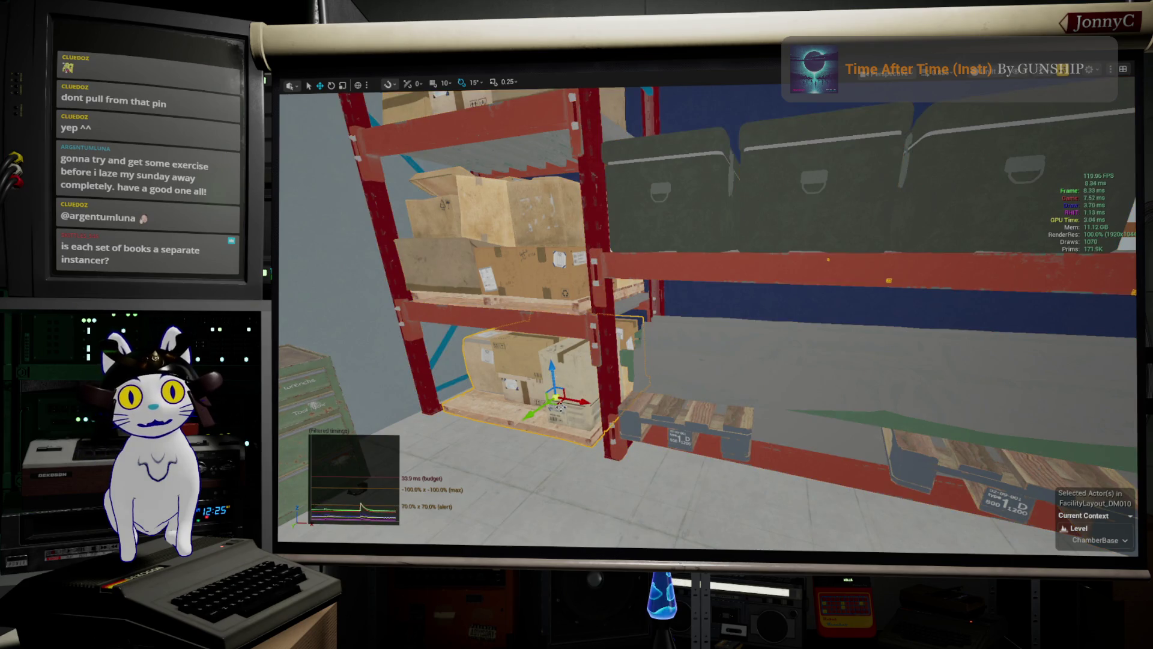
mouse_move(559, 406)
mouse_down()
mouse_move(510, 400)
mouse_move(480, 372)
mouse_up()
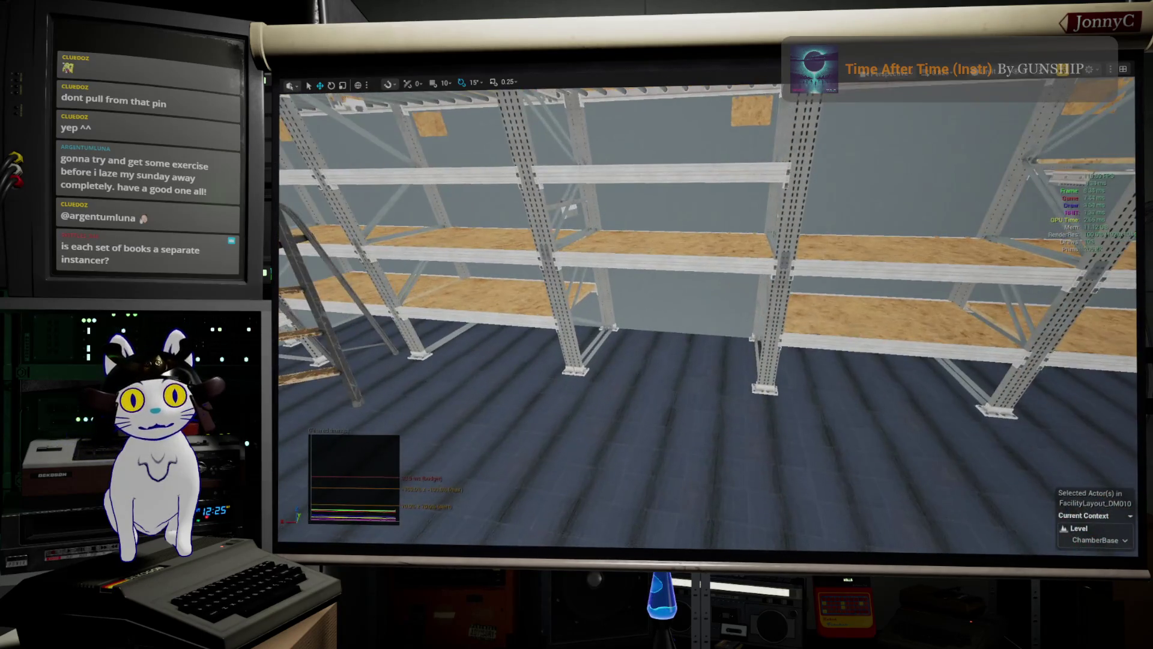
right_click(635, 208)
mouse_move(722, 406)
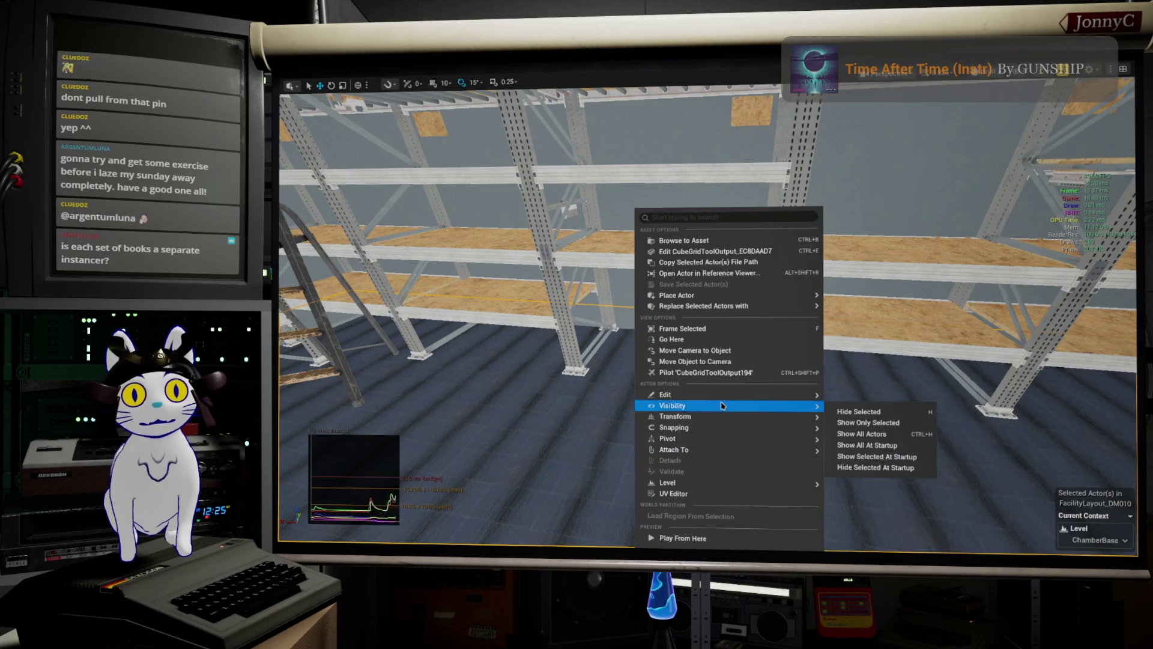
click(861, 432)
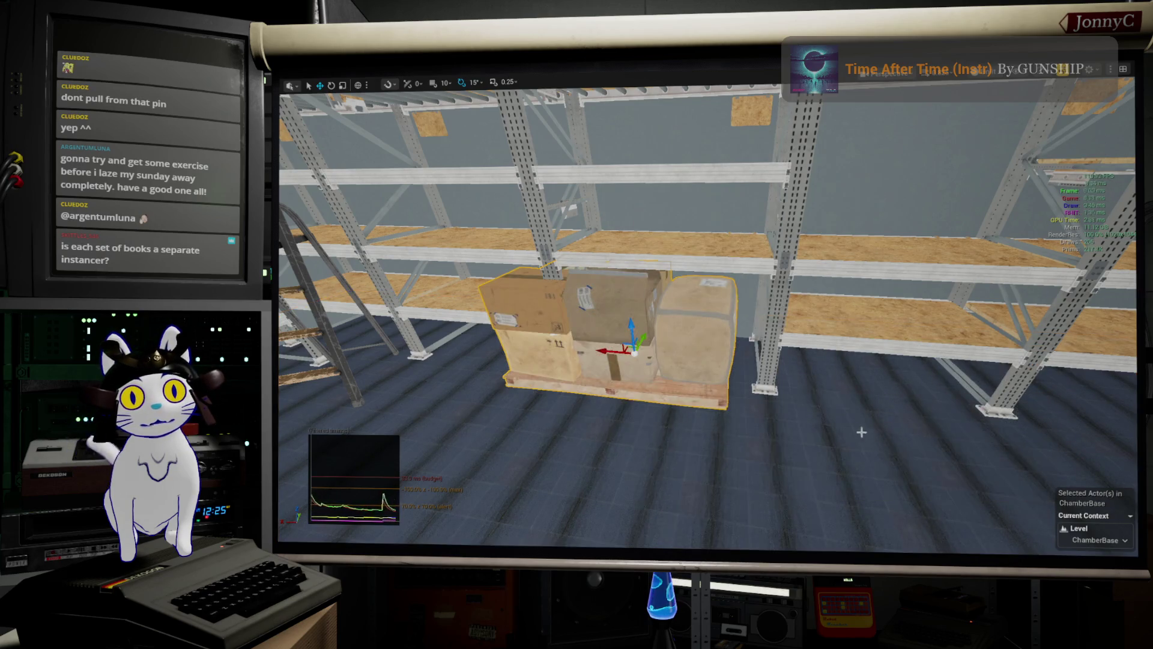
key(d)
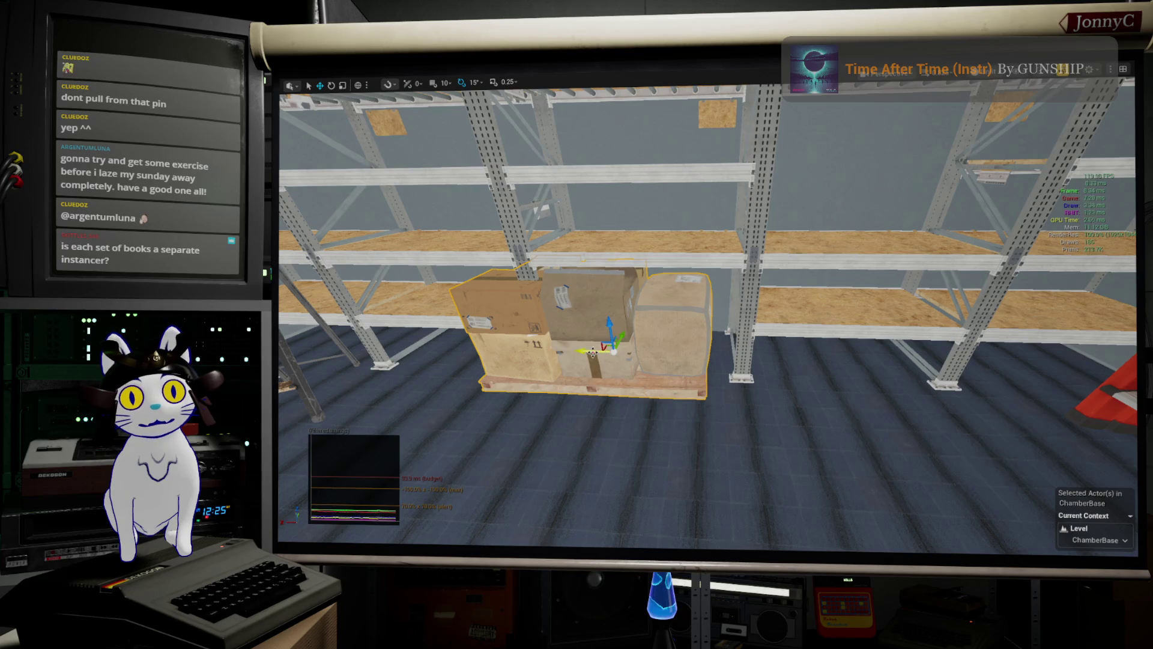
drag(593, 353, 609, 359)
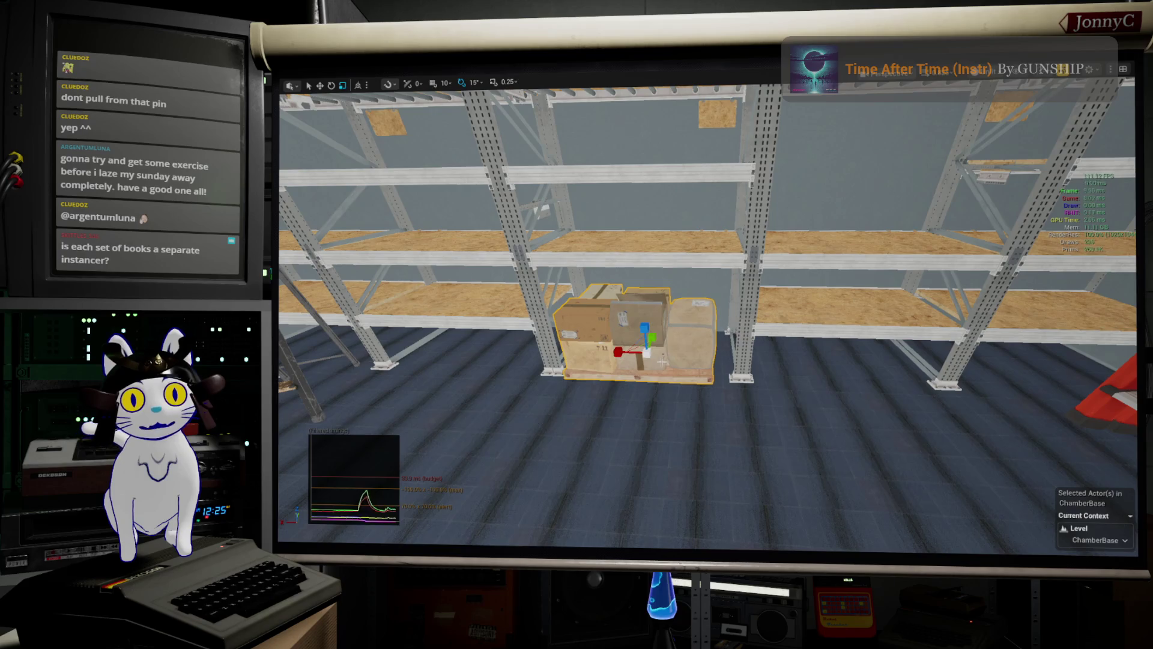
key(w)
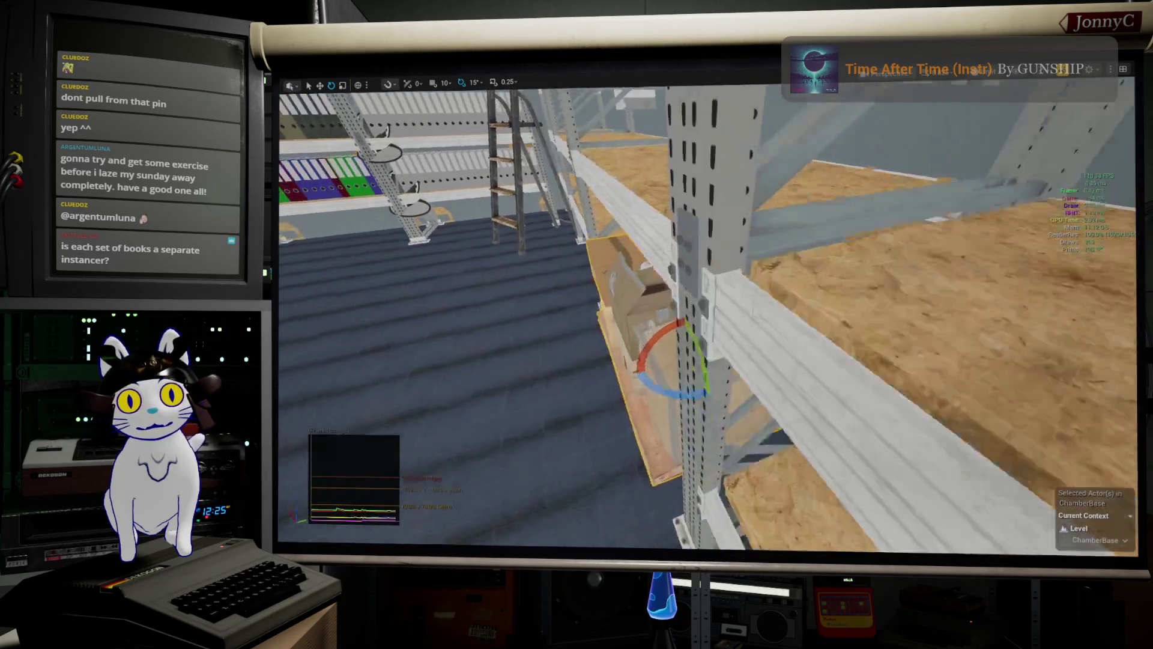
key(w)
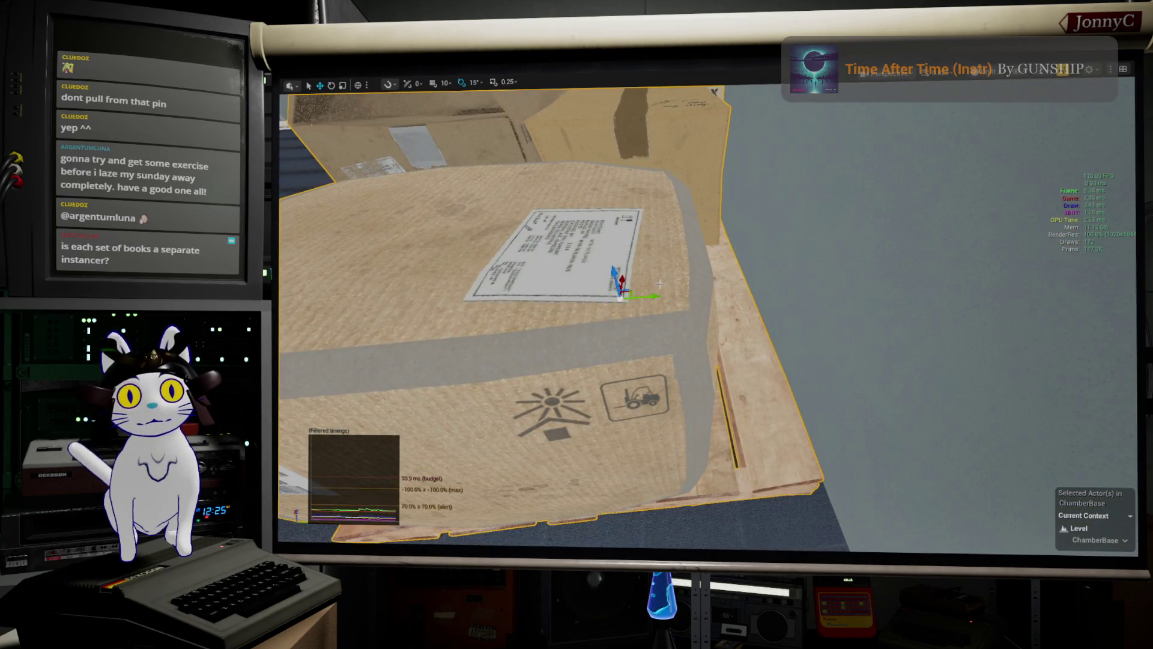
key(Left)
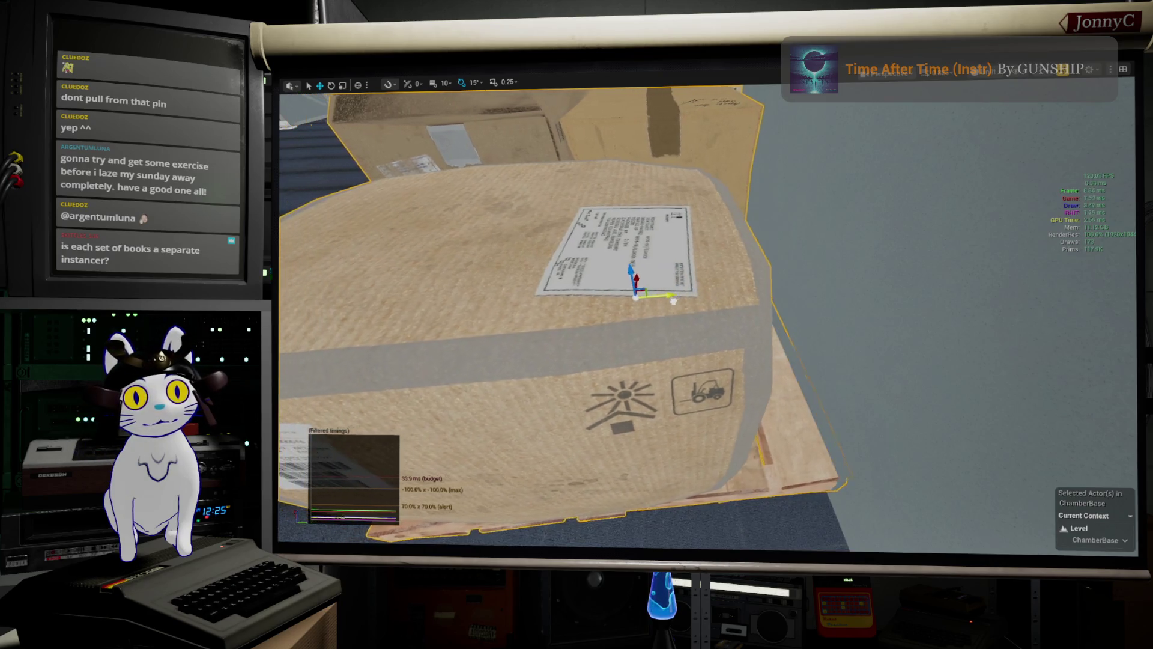
key(f)
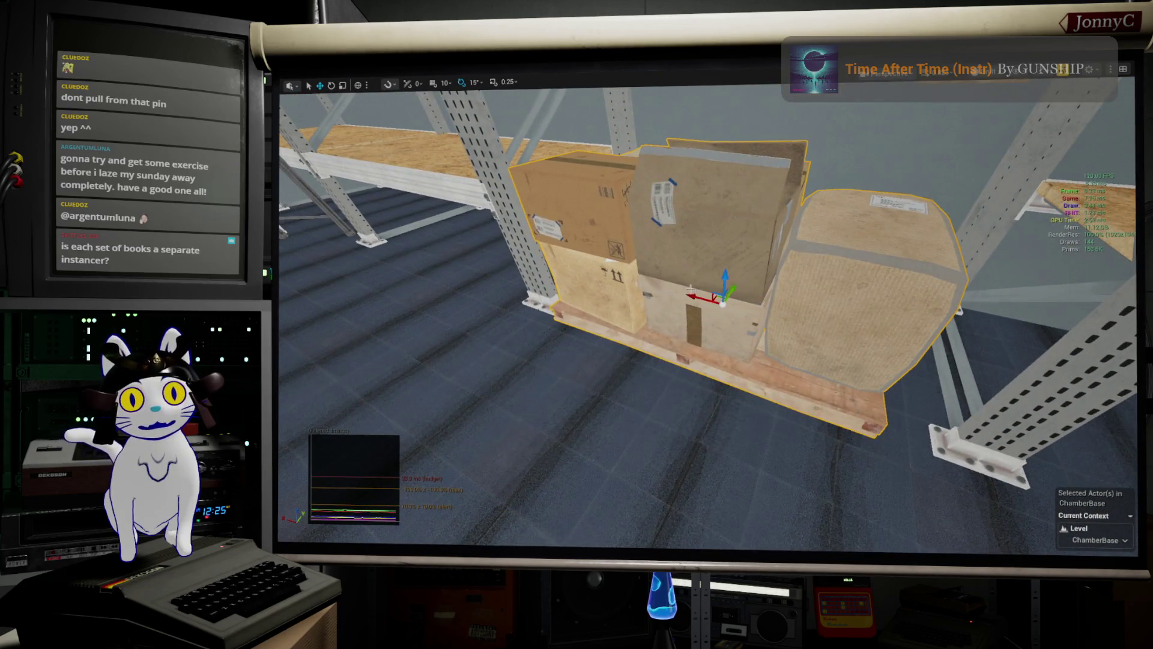
key(Left)
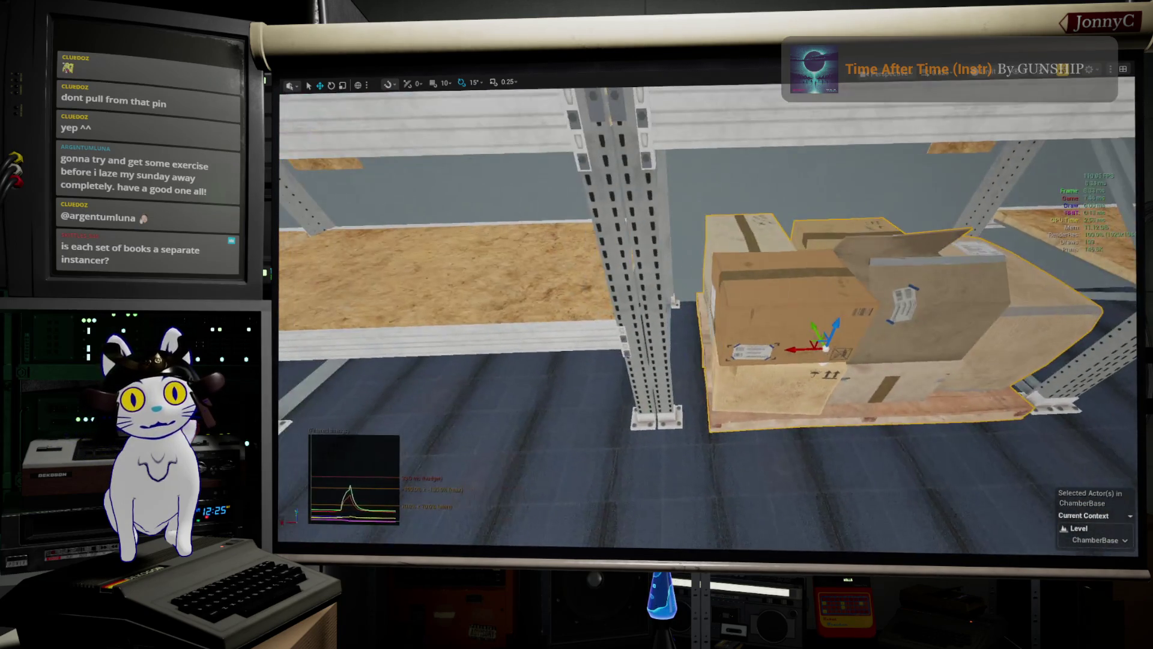
key(Right)
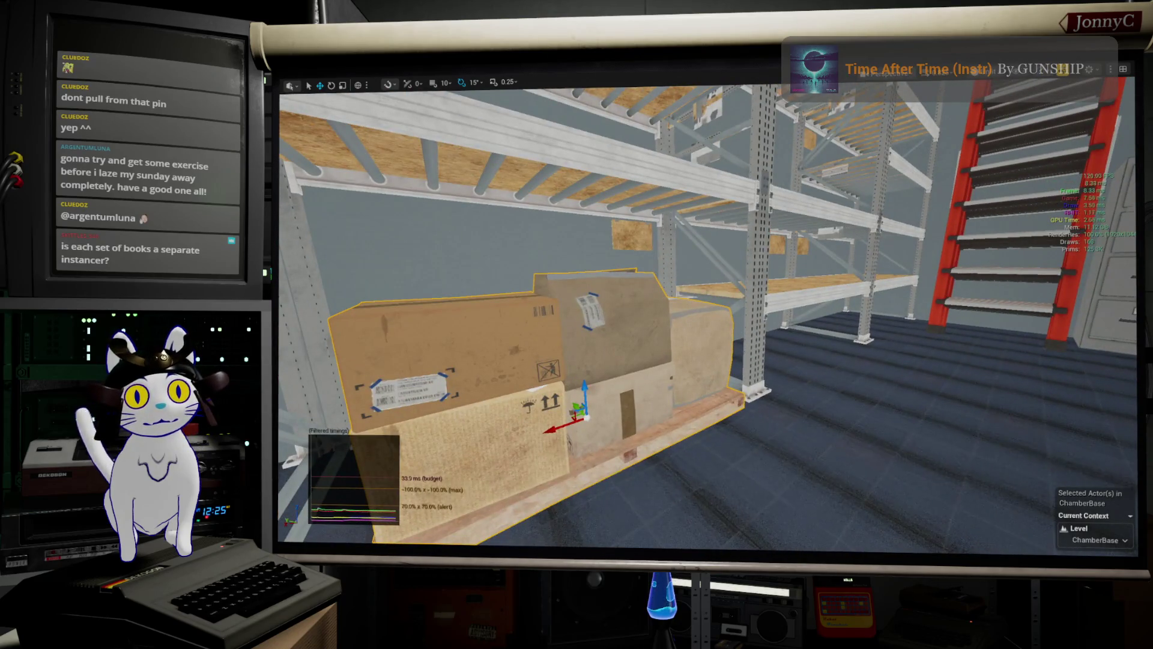
key(Right)
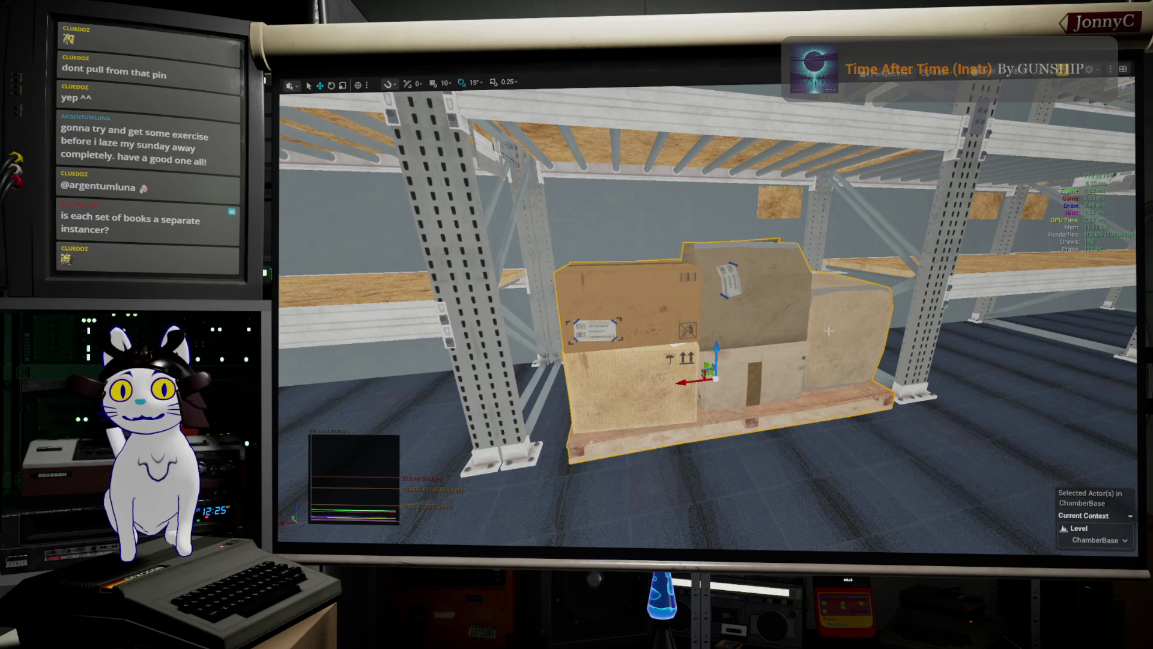
- Select the binder shelving actor beside the ladder and frame it in the viewport
mouse_move(862, 330)
mouse_down()
mouse_move(811, 397)
mouse_move(751, 396)
mouse_up()
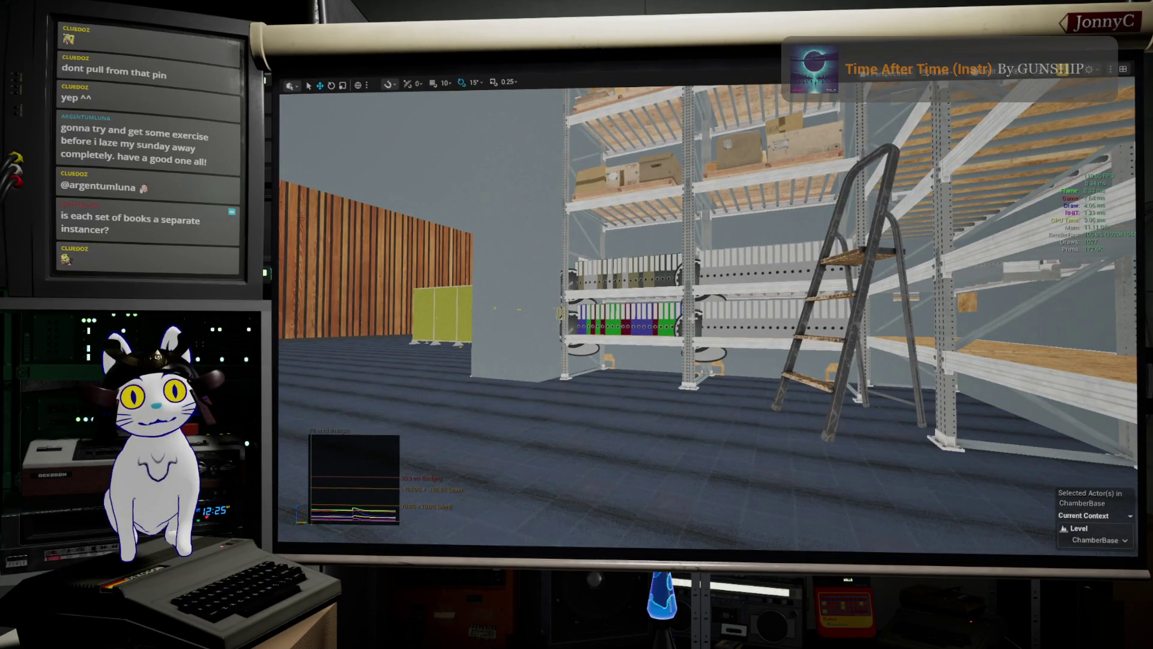
click(682, 328)
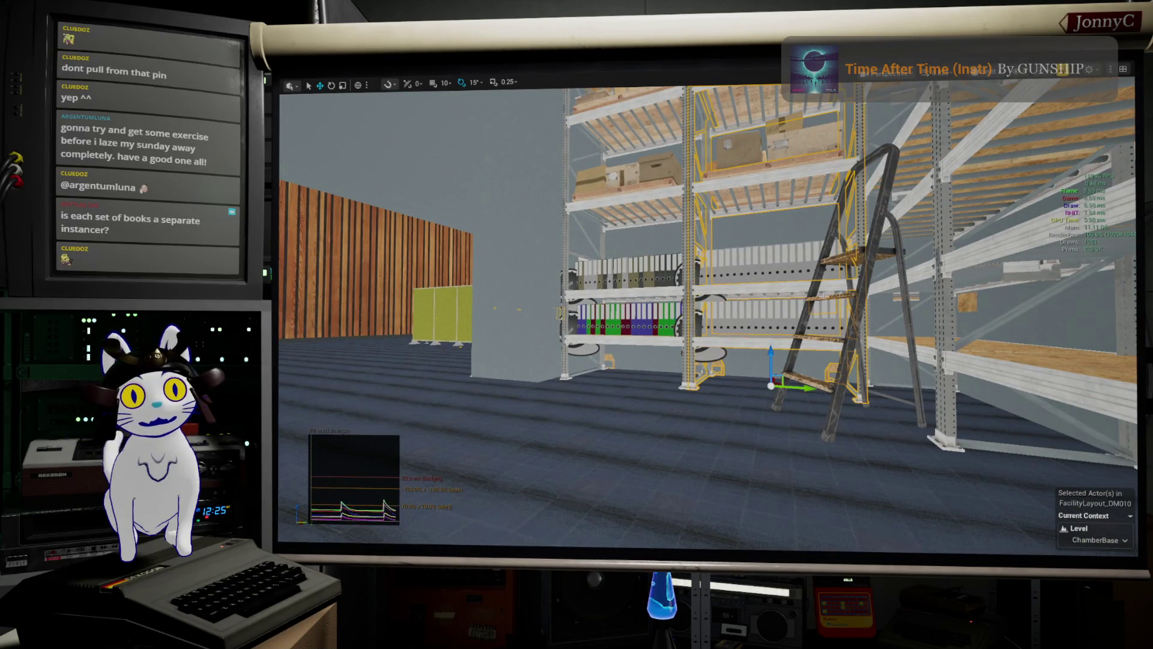
scroll(709, 318, down, 6)
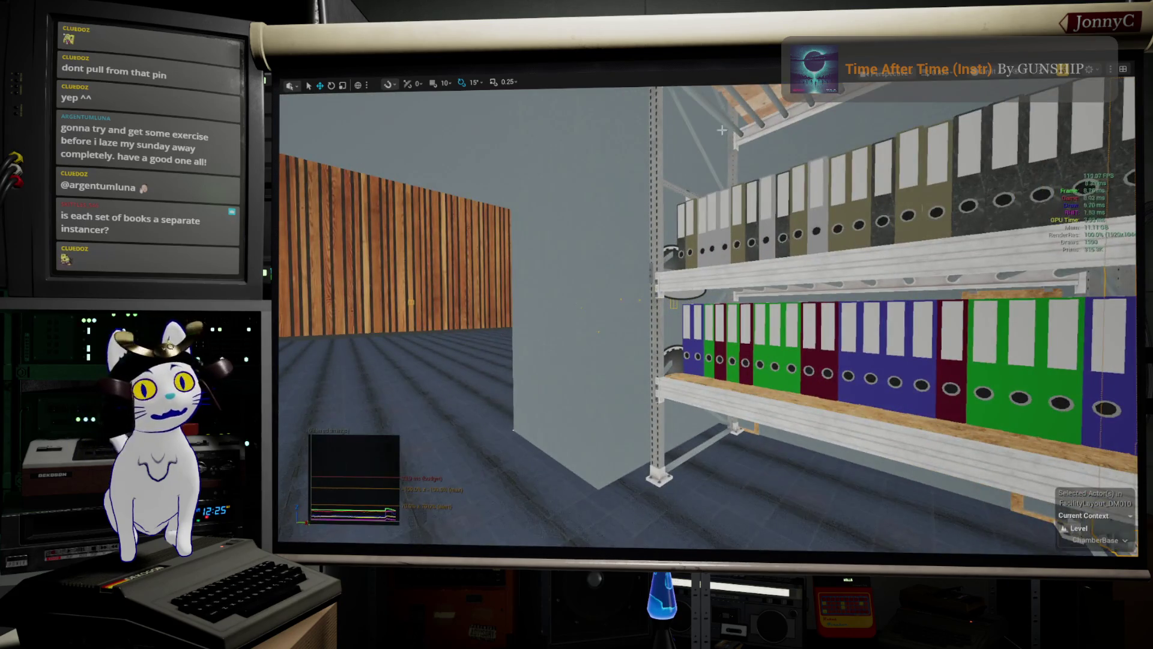
drag(709, 318, 541, 318)
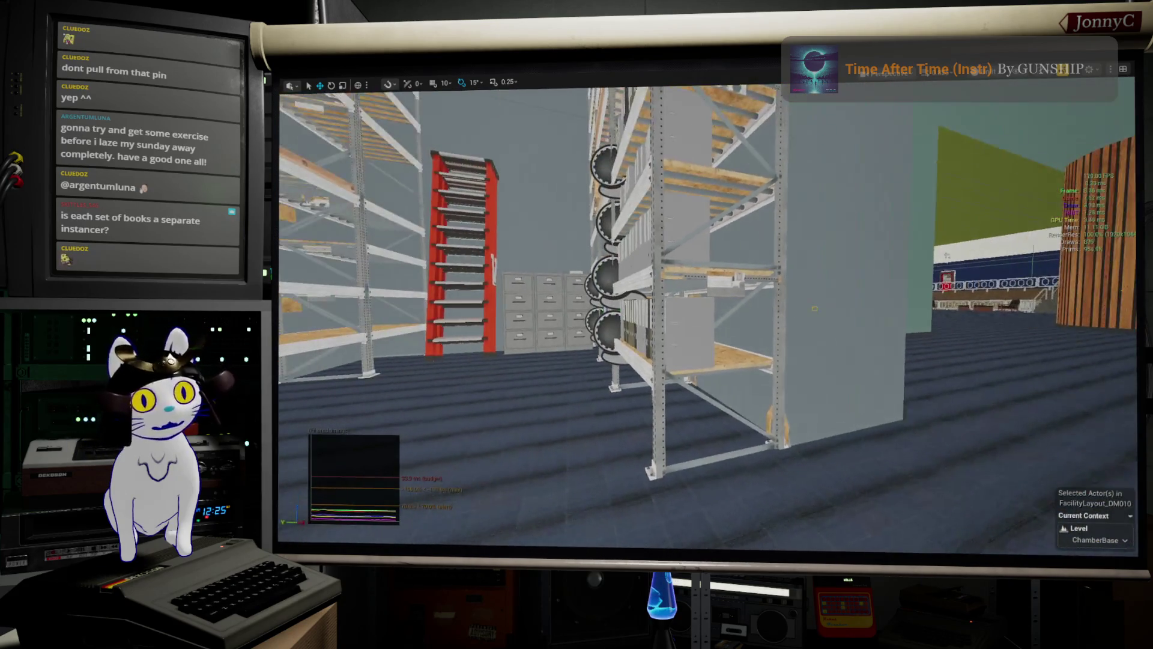
key(f)
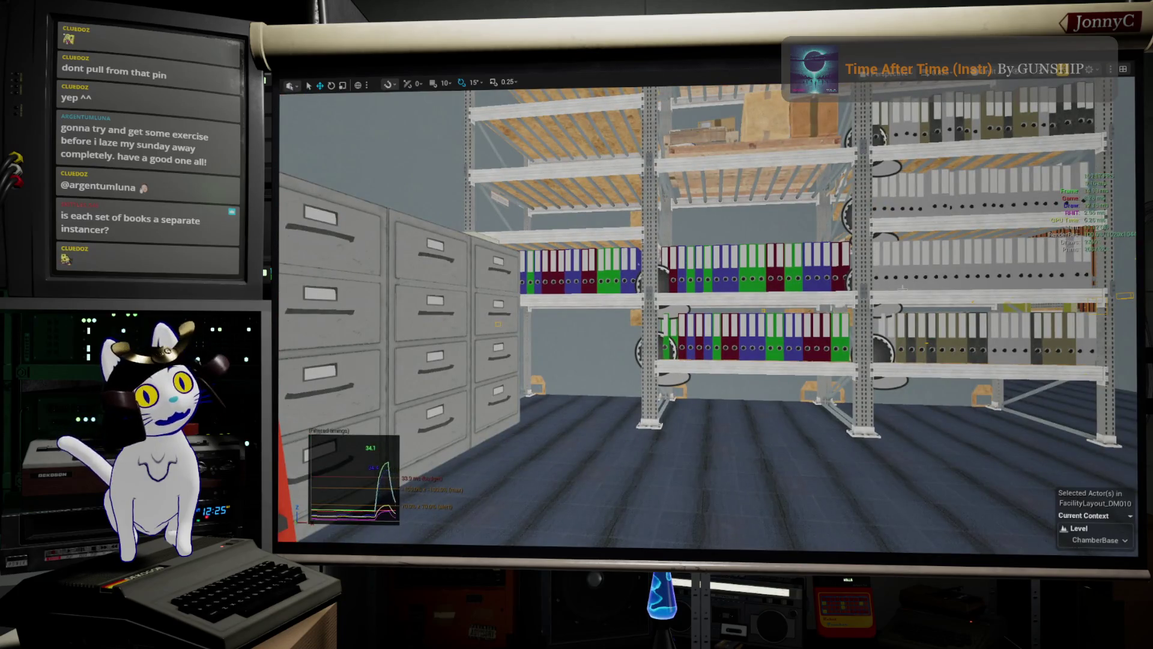
- Fly along the tall shelving aisle into the office area with the teal chairs
mouse_move(895, 161)
mouse_down()
mouse_move(735, 117)
mouse_move(744, 140)
mouse_move(775, 141)
mouse_up()
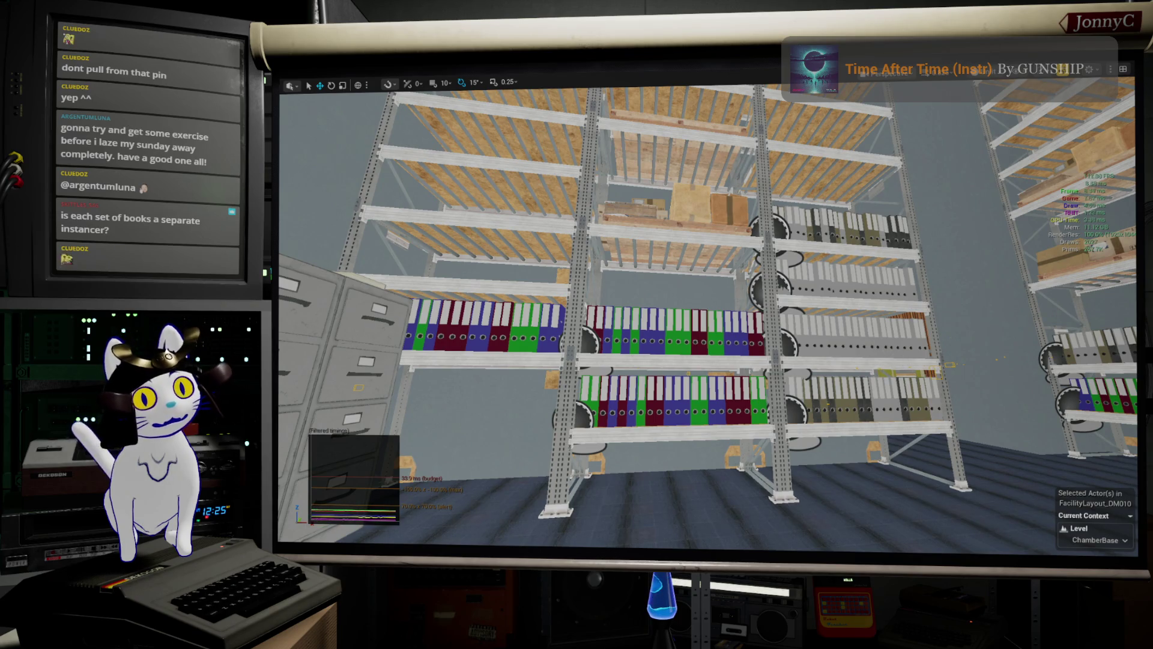
drag(775, 142, 801, 186)
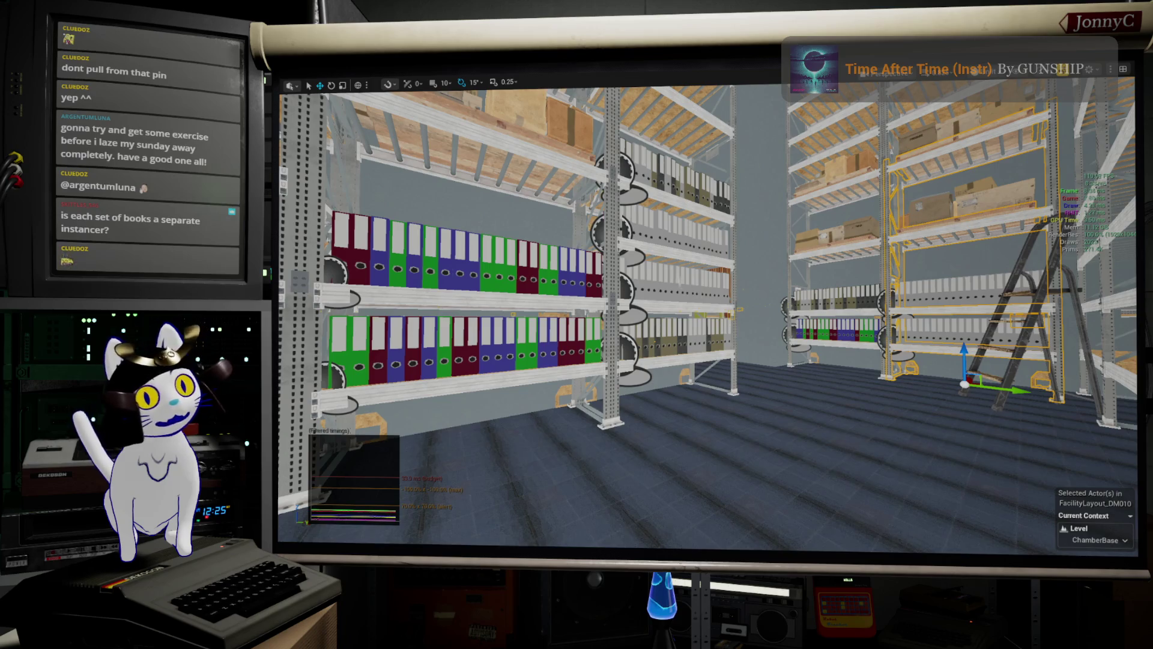
mouse_move(802, 186)
mouse_down()
mouse_move(817, 198)
mouse_move(1007, 220)
mouse_move(888, 223)
mouse_move(985, 224)
mouse_up()
drag(601, 216, 614, 215)
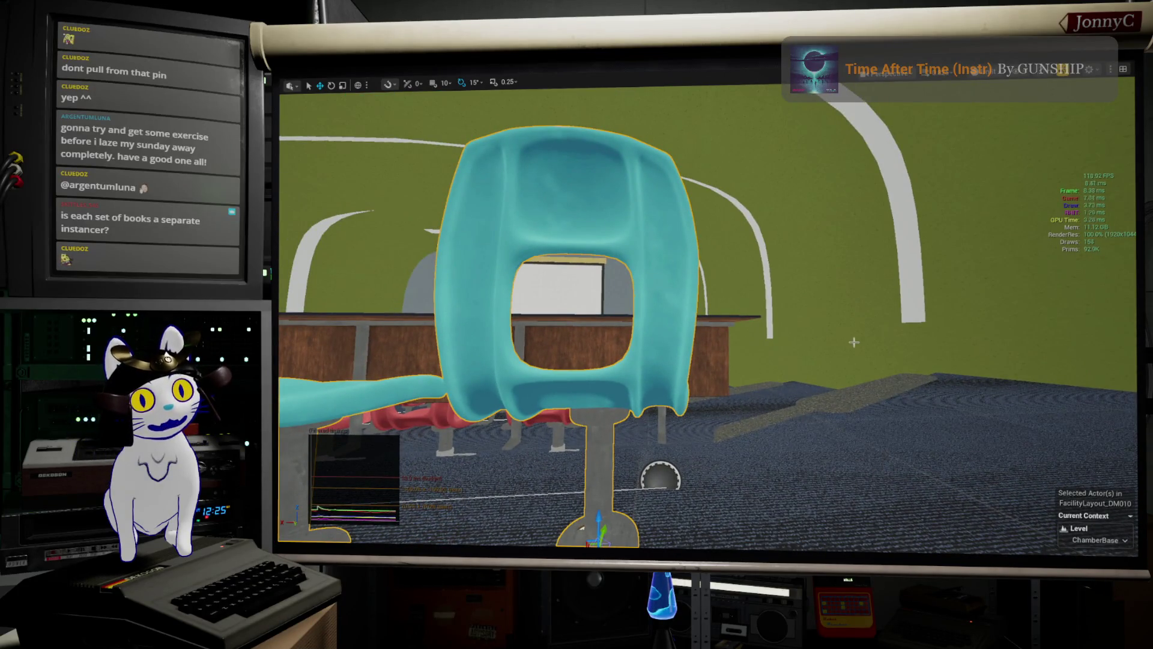
drag(854, 341, 787, 342)
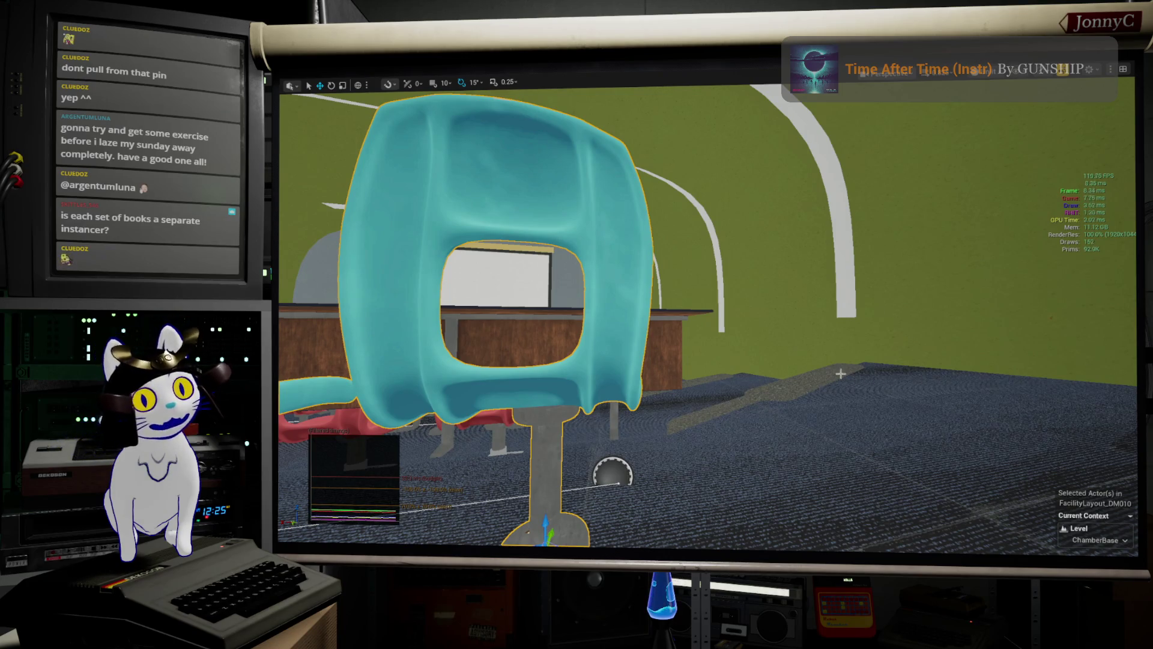
mouse_move(840, 374)
mouse_down()
mouse_move(802, 374)
mouse_move(825, 373)
mouse_move(814, 373)
mouse_up()
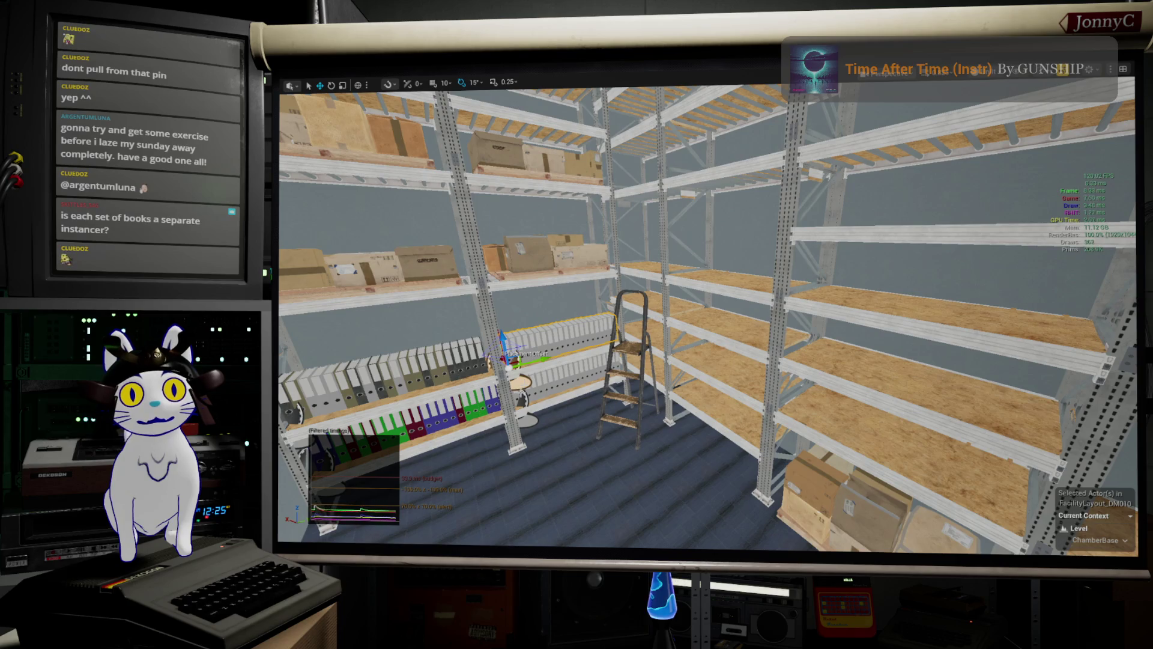
- Stretch the binder rows longer along the shelf with the scale gizmo
key(f)
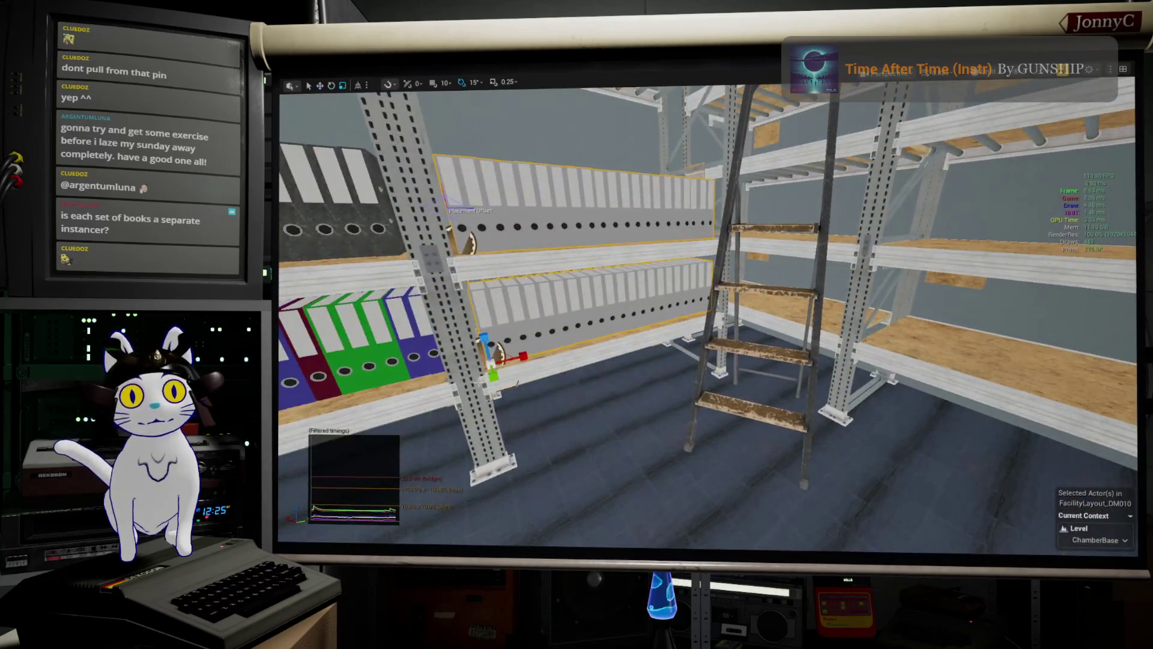
mouse_move(524, 376)
mouse_down()
mouse_move(571, 360)
mouse_move(501, 384)
mouse_up()
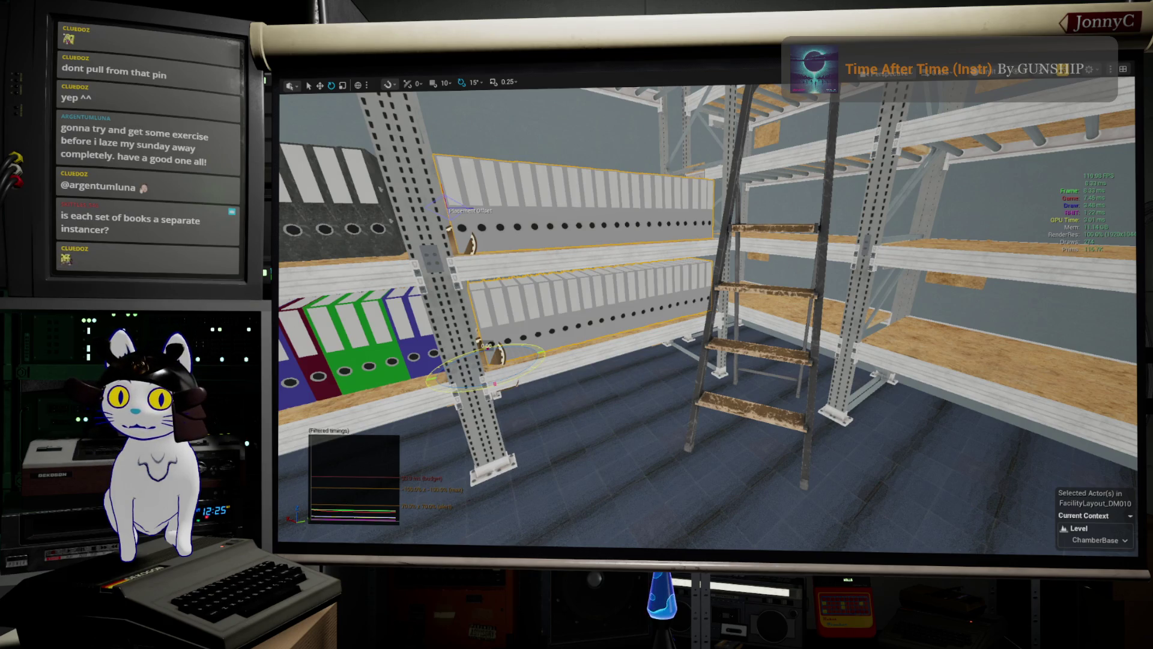
drag(709, 315, 691, 315)
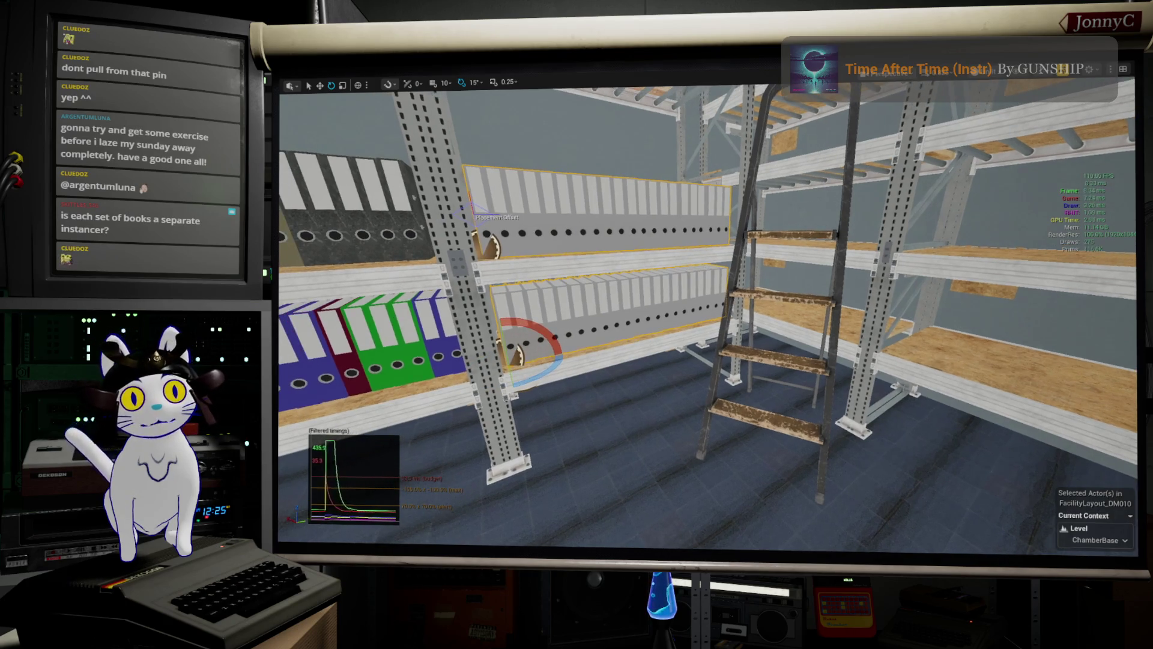
mouse_move(1063, 374)
mouse_down()
mouse_move(759, 415)
mouse_move(662, 354)
mouse_move(535, 361)
mouse_move(316, 438)
mouse_up()
- Undo the scale, switch to the move gizmo, and lift the binder rows onto the upper shelf
key(ctrl+z)
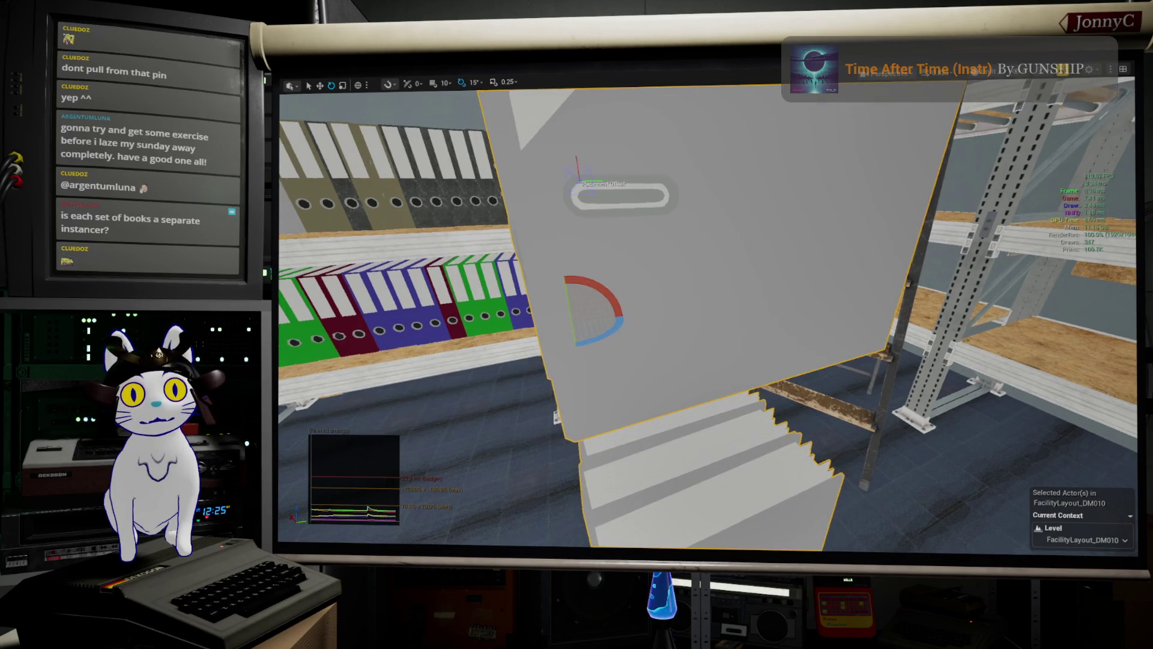
key(w)
key(f)
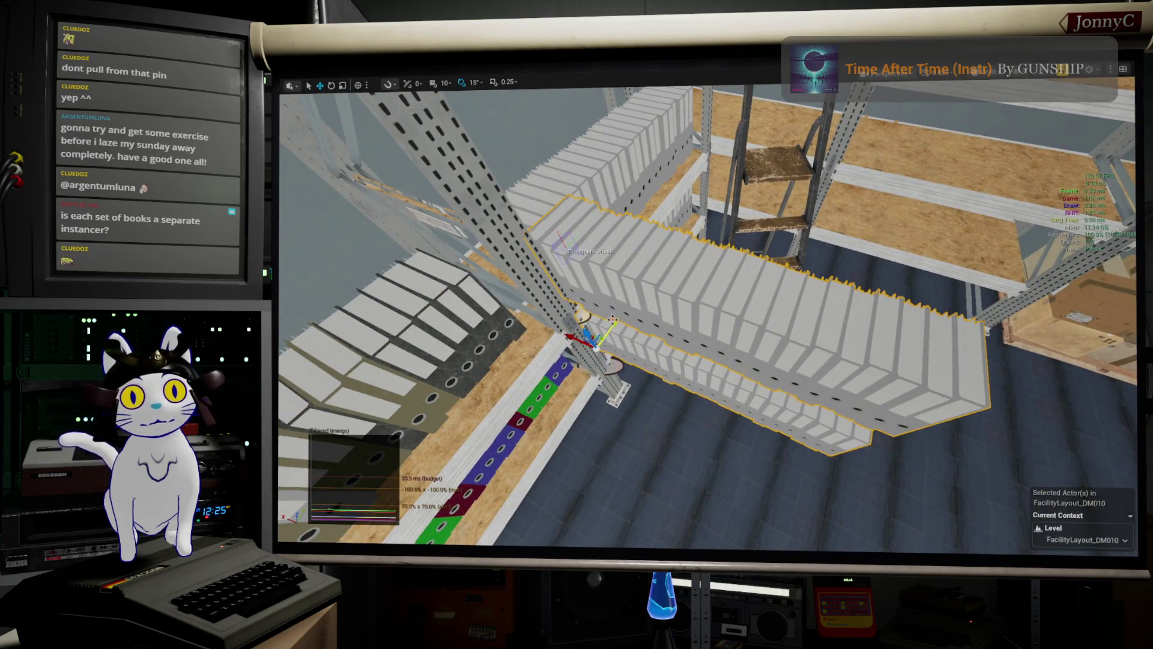
mouse_move(612, 319)
mouse_down()
mouse_move(651, 264)
mouse_move(749, 188)
mouse_up()
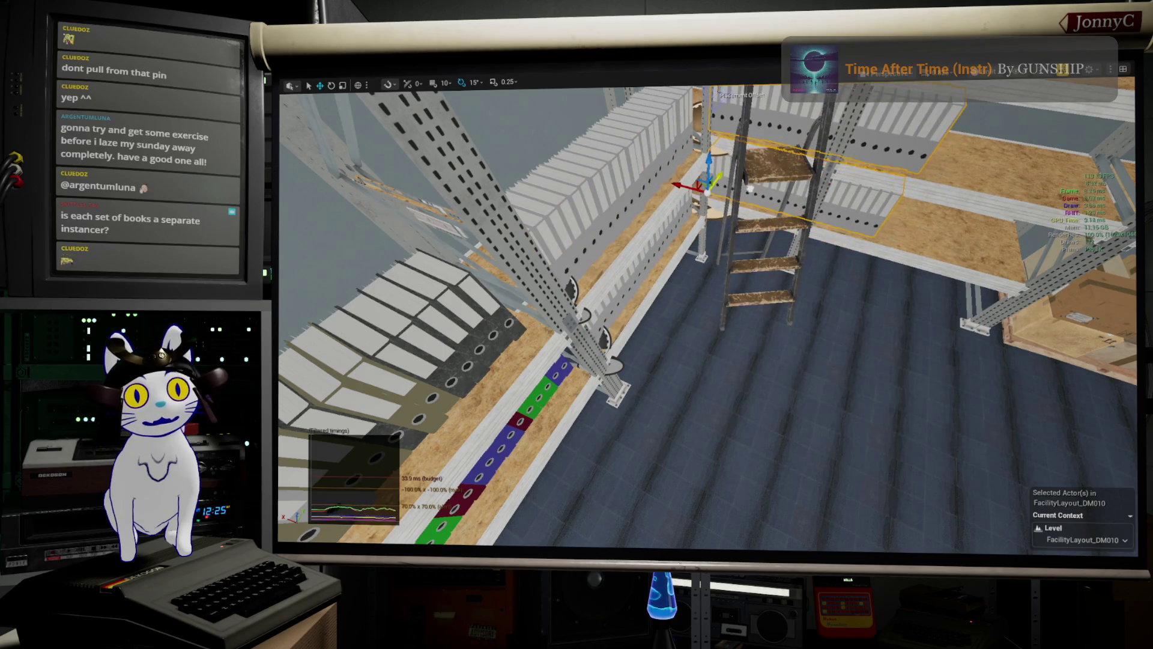
key(f)
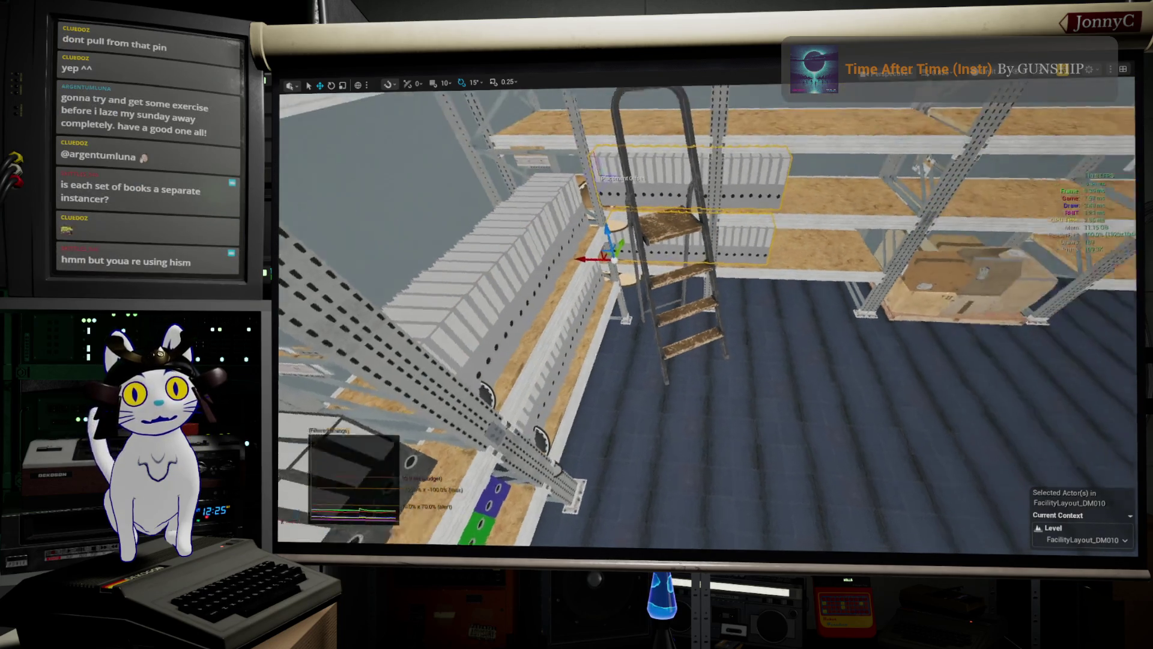
key(f)
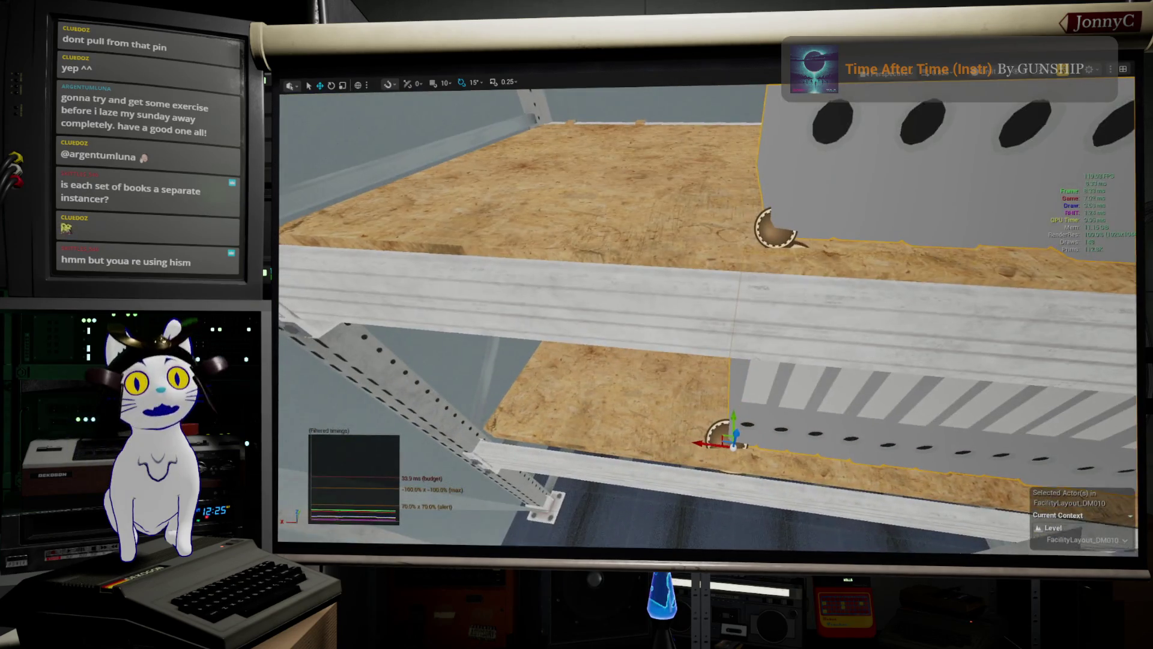
- Place the binder row on the right-hand shelf by the stepladder and exit immersive view
drag(751, 234, 786, 234)
drag(669, 471, 440, 436)
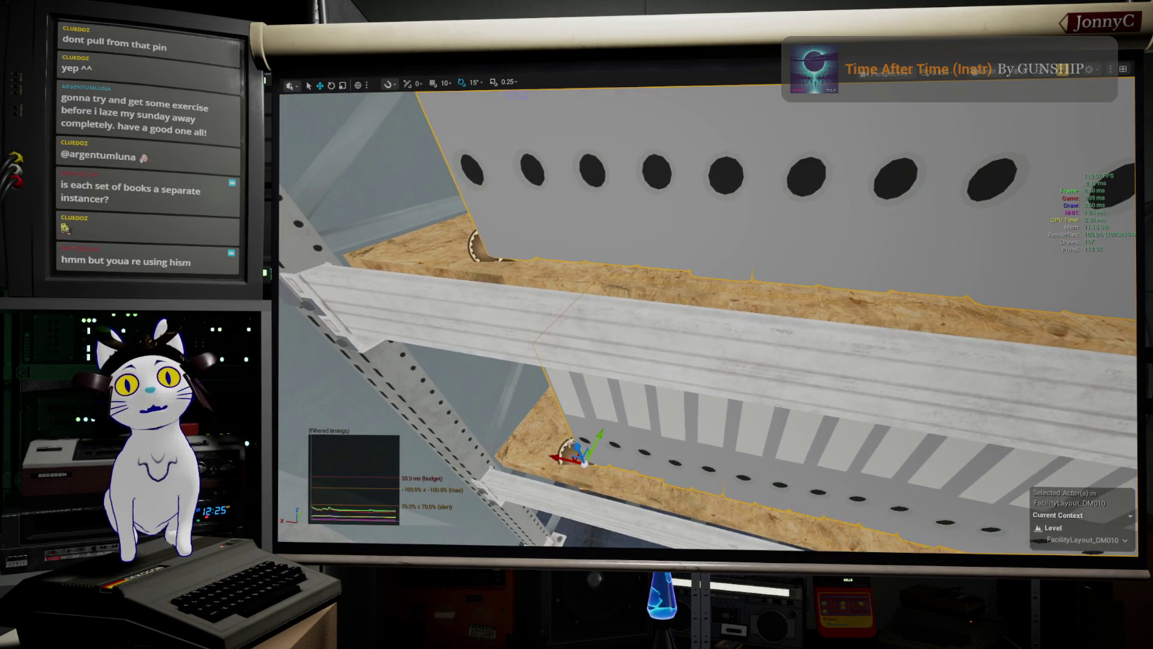
drag(541, 445, 510, 432)
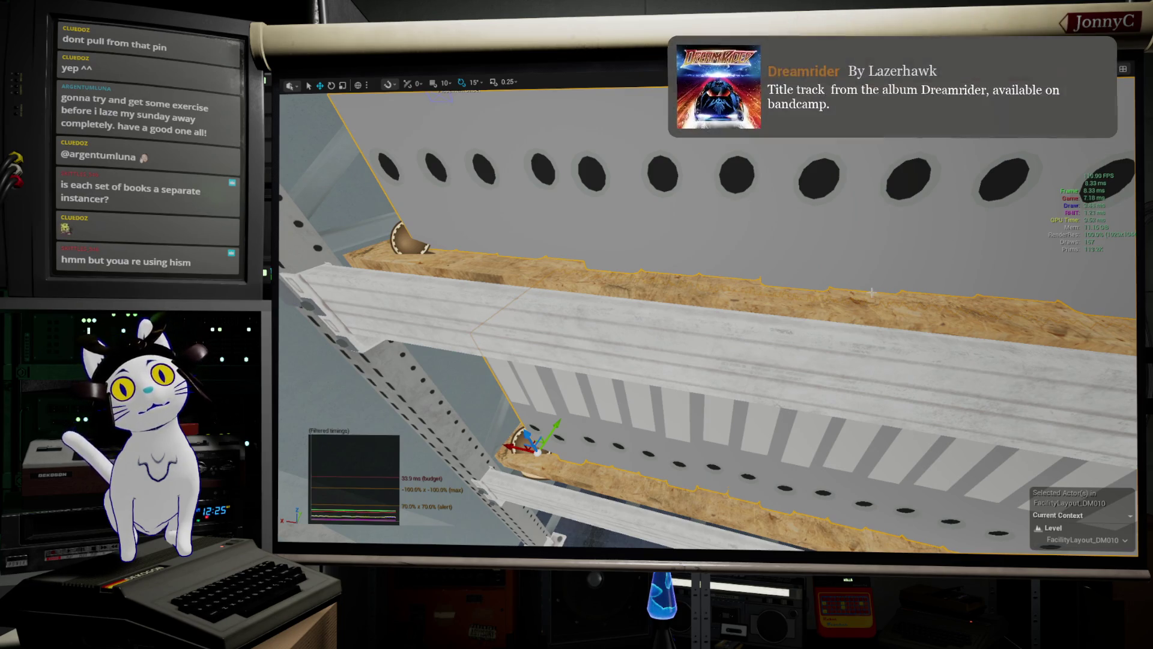
drag(843, 254, 750, 276)
drag(709, 312, 625, 333)
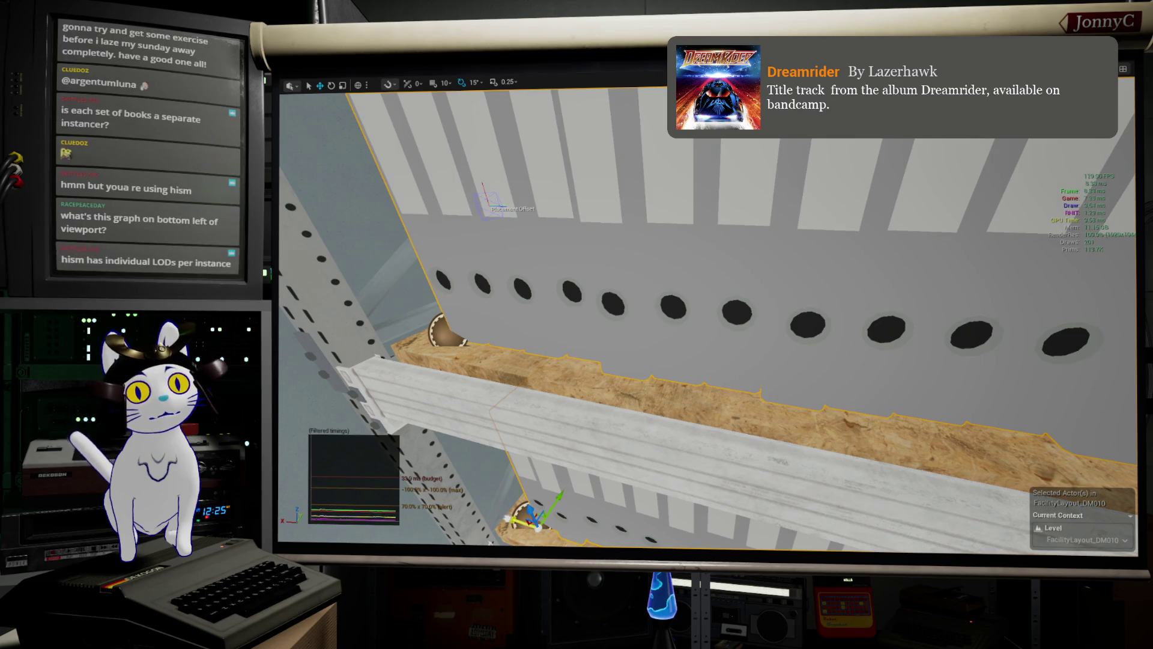
mouse_move(681, 506)
mouse_down()
mouse_move(721, 368)
mouse_move(721, 303)
mouse_move(722, 360)
mouse_move(745, 366)
mouse_move(736, 360)
mouse_up()
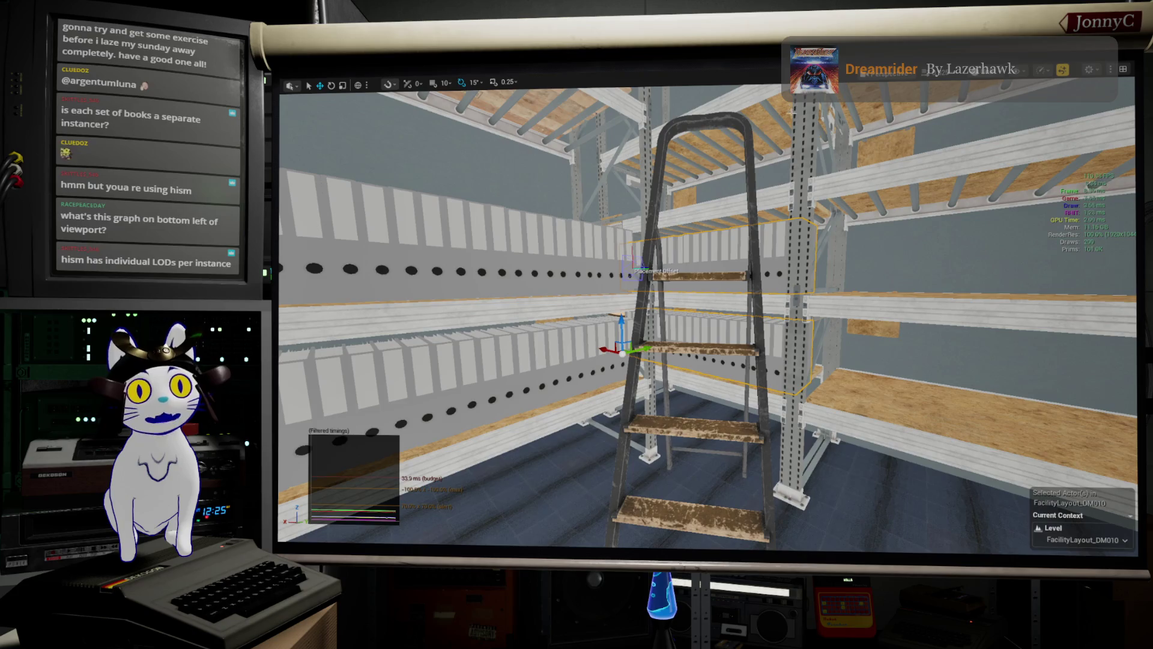
mouse_move(736, 361)
mouse_down()
mouse_move(889, 376)
mouse_move(877, 343)
mouse_up()
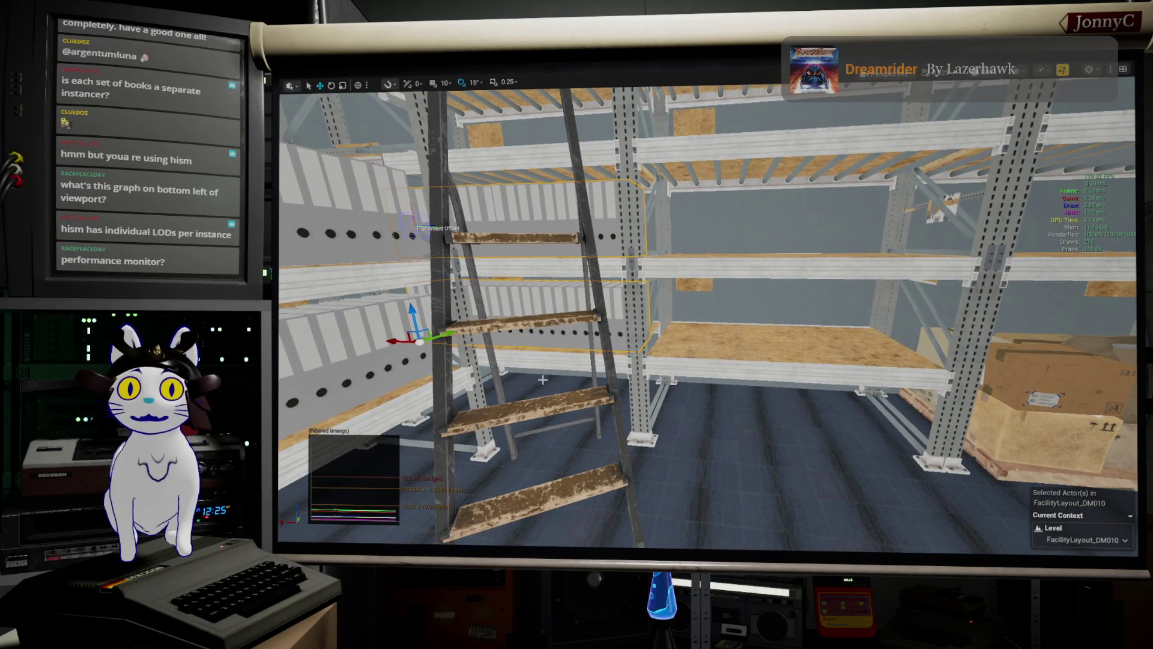
drag(543, 380, 510, 370)
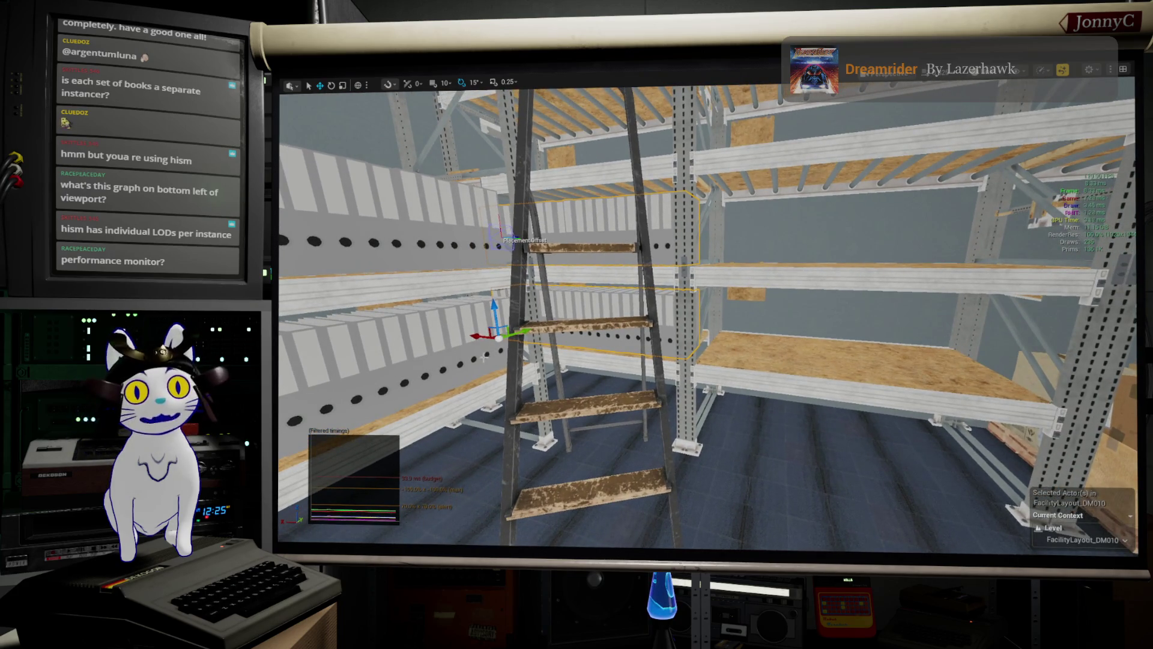
mouse_move(472, 334)
mouse_down()
mouse_move(714, 345)
mouse_move(827, 405)
mouse_up()
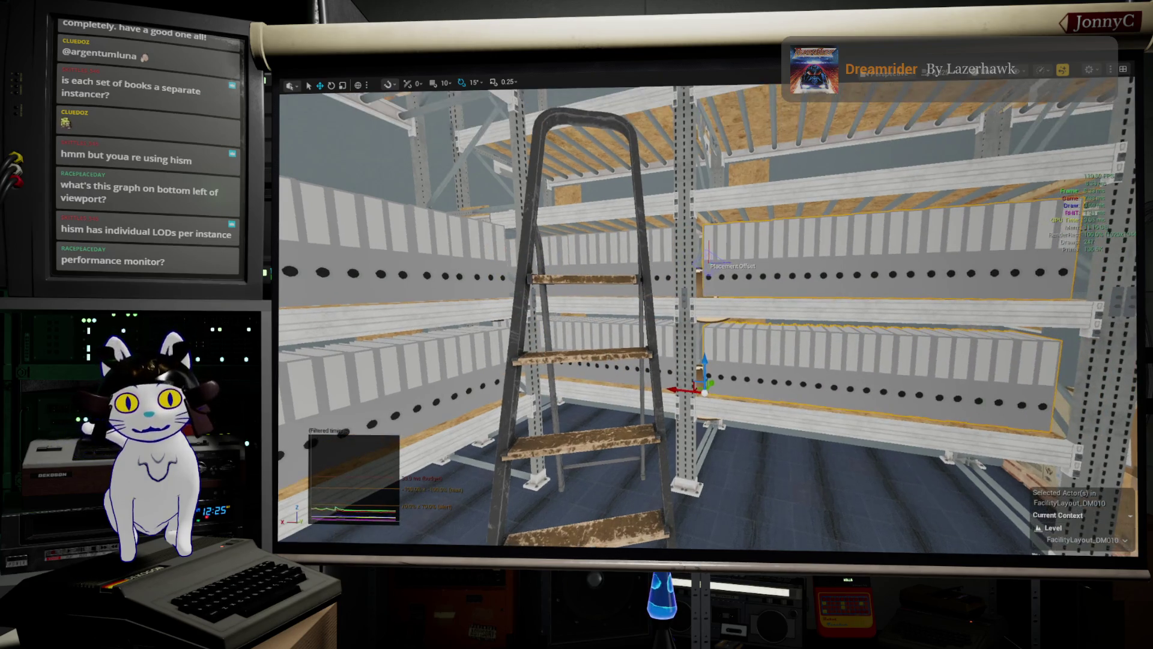
key(F11)
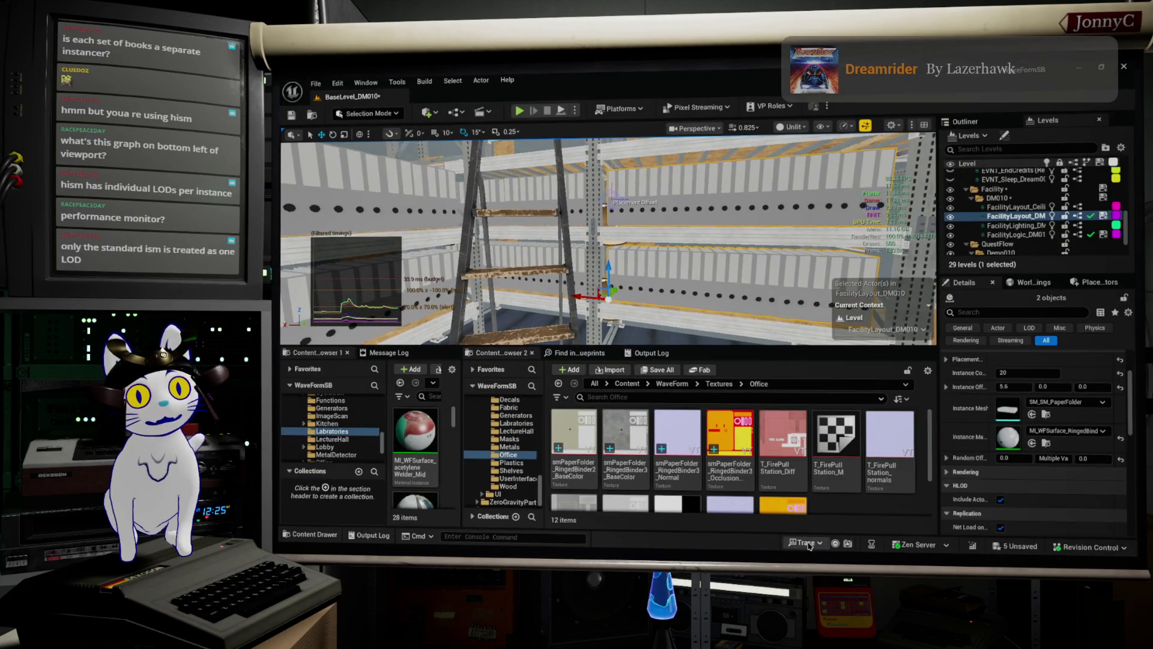
- Locate the binder instancer's material in the Content Browser's WaveForm Materials folder with Ctrl+B
click(808, 544)
mouse_move(862, 245)
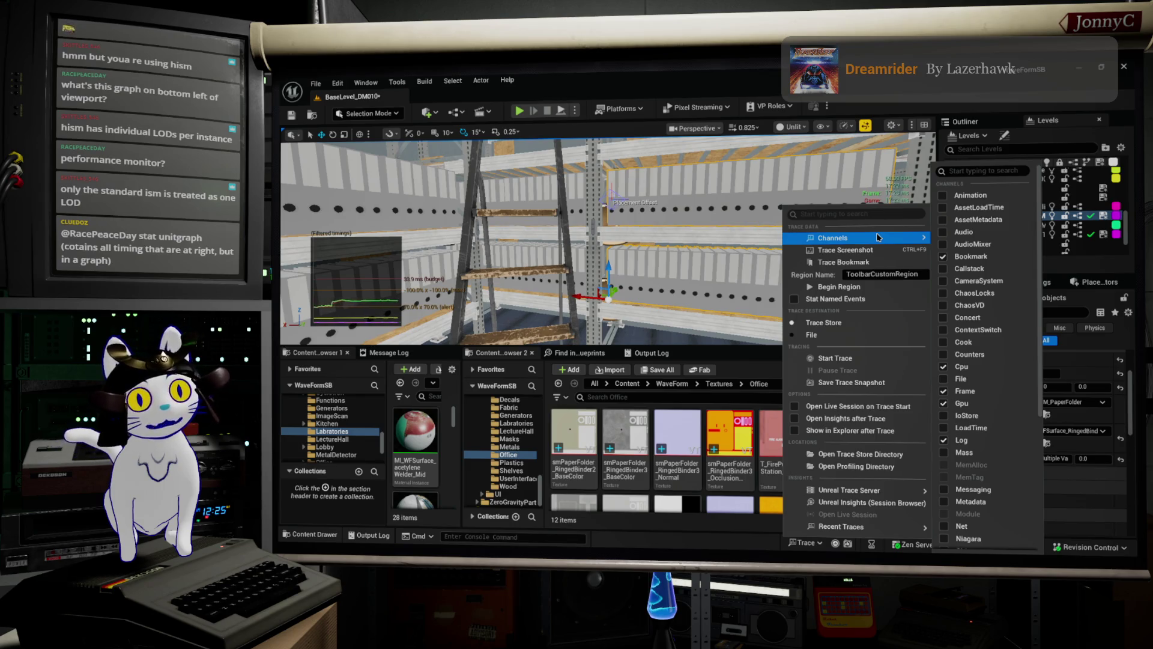
key(Escape)
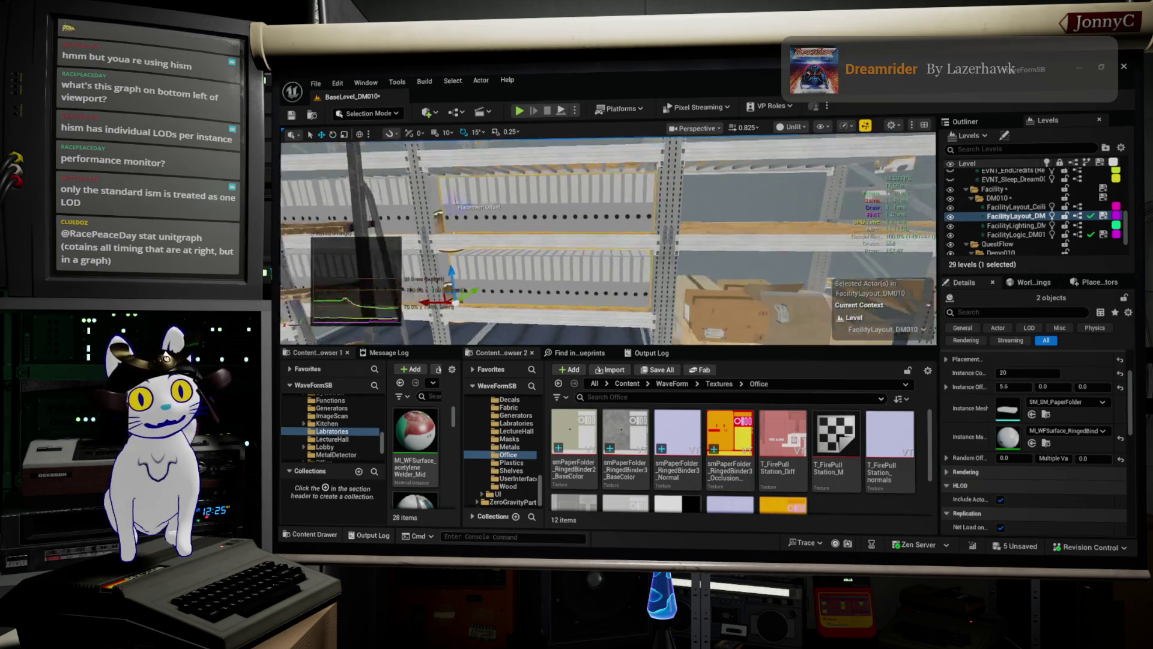
click(1070, 432)
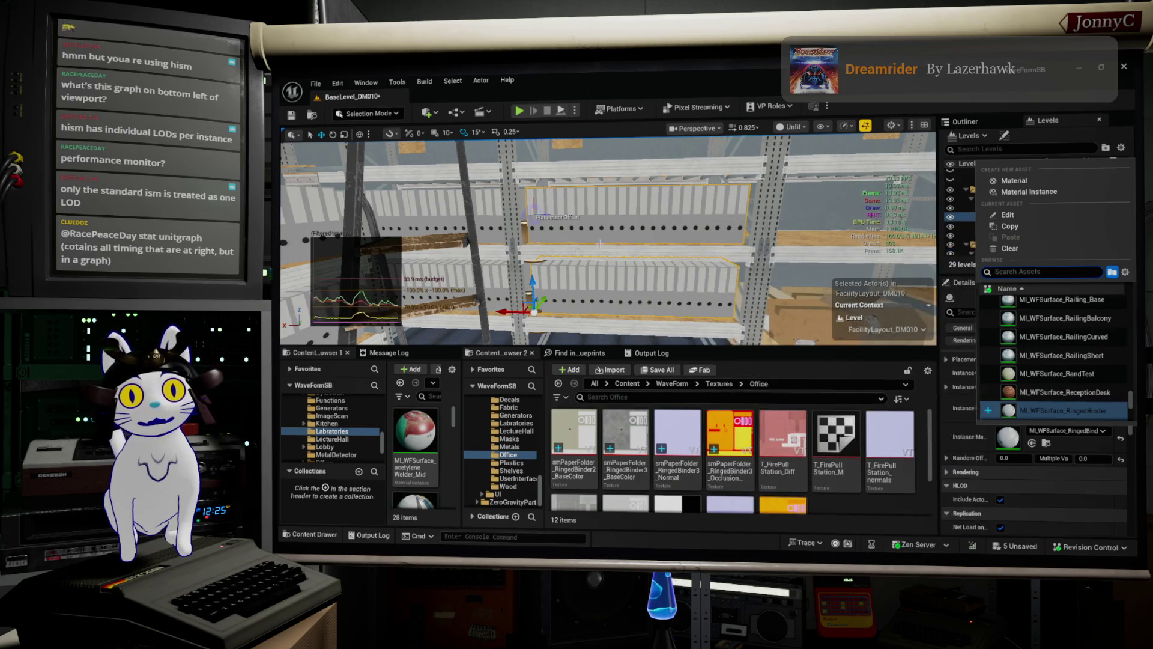
key(Escape)
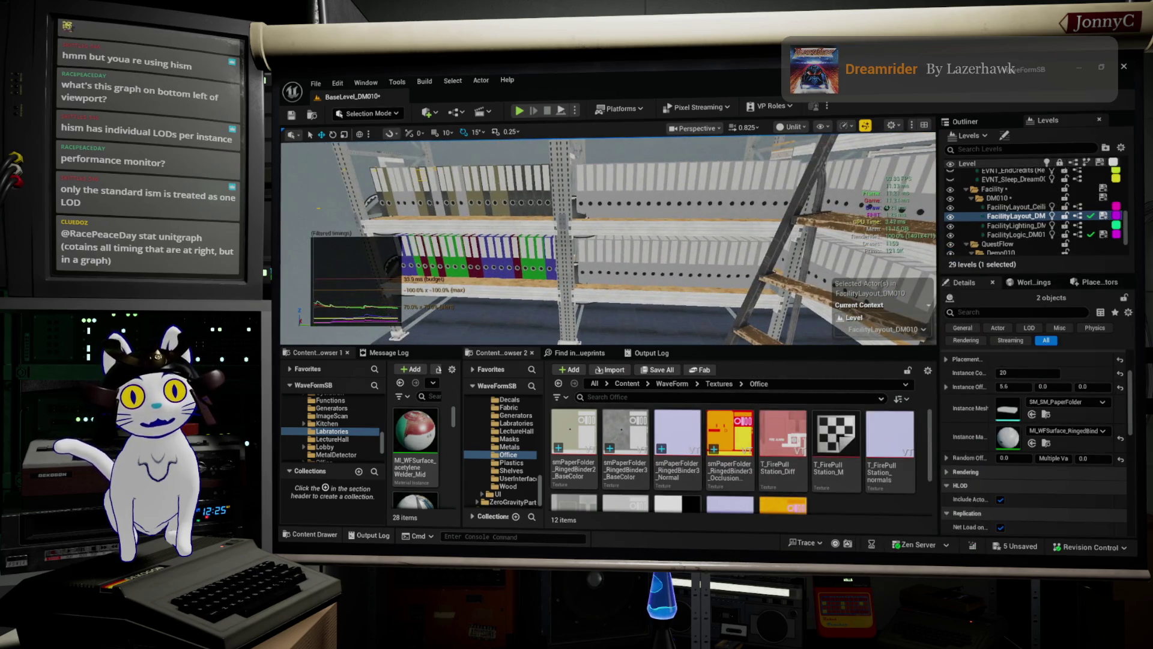
key(ctrl+b)
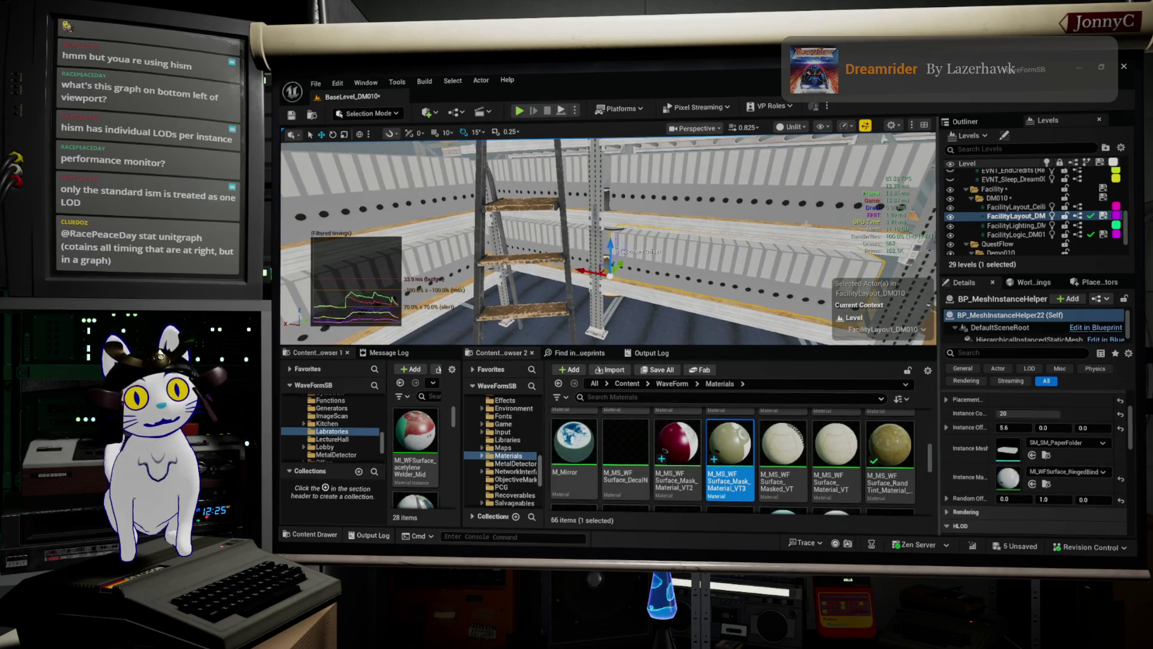
- Assign M_MS_WF_Surface_Mask_Material_VT3 to both binder rows and duplicate the upper row along the shelf
click(813, 181)
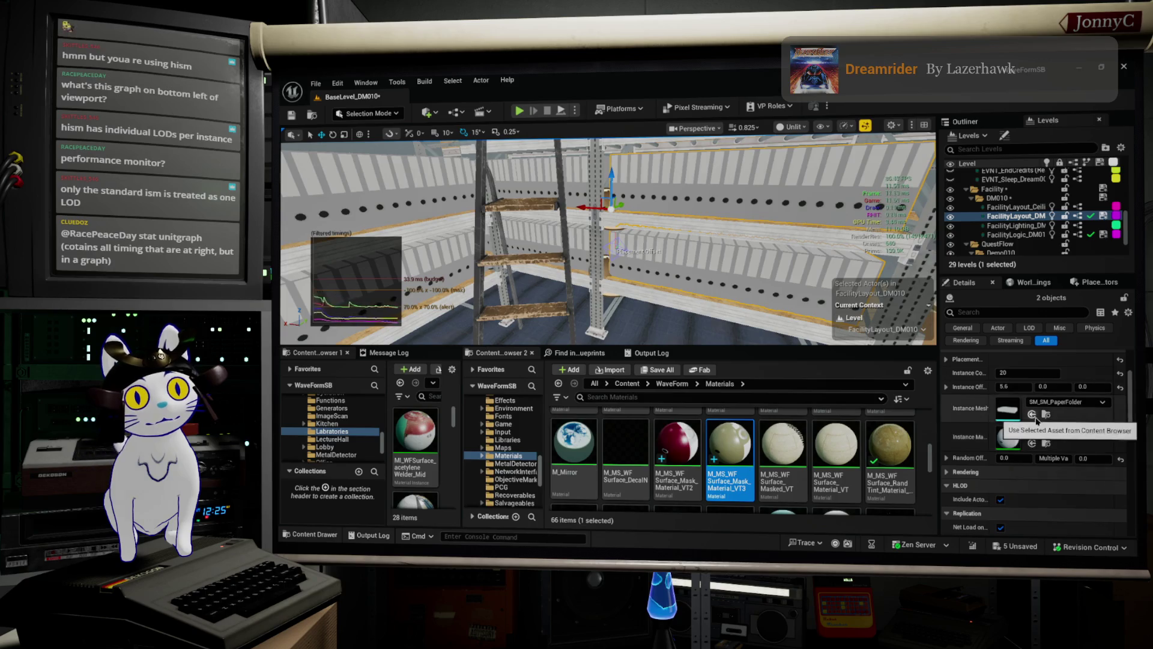
click(1032, 442)
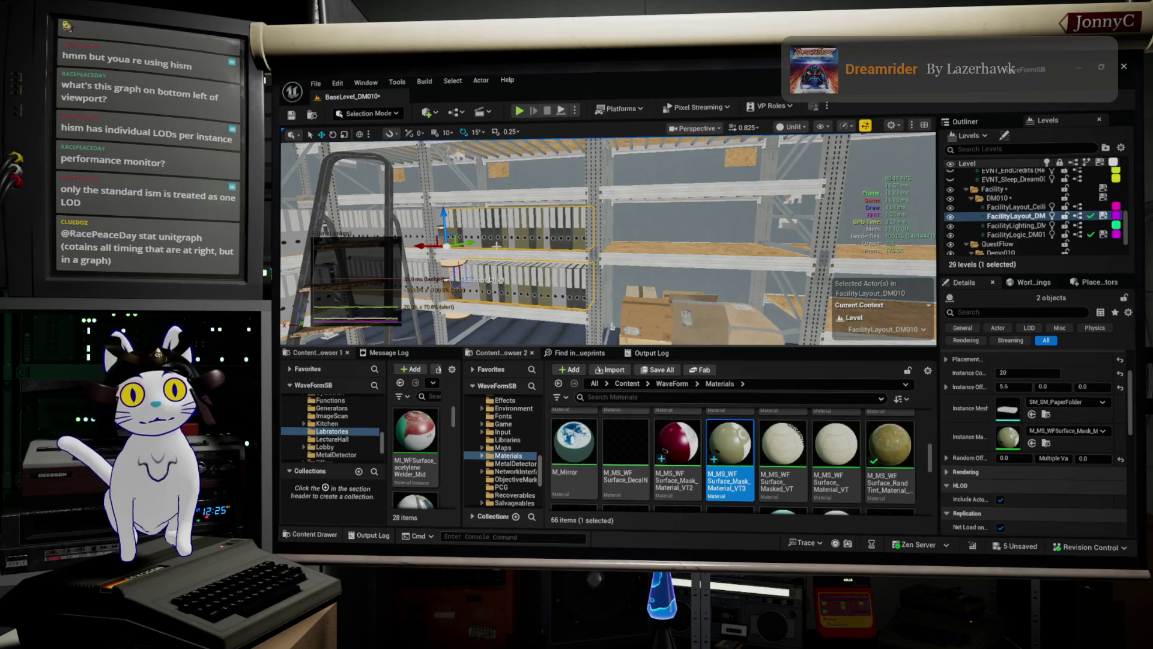
click(496, 245)
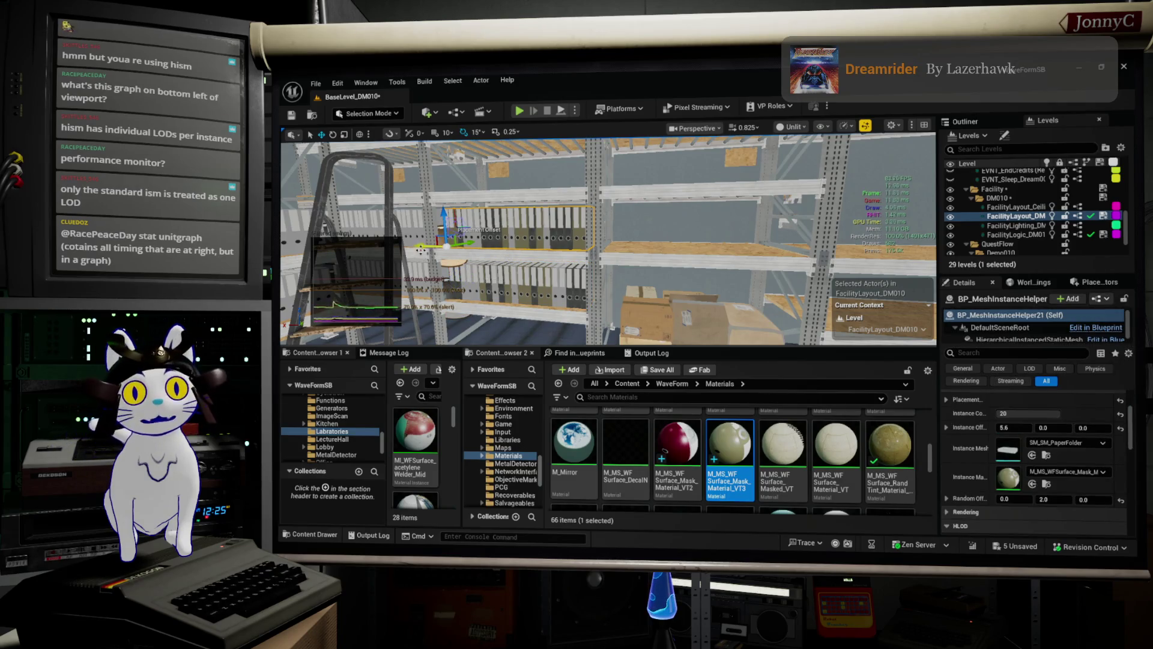
alt+drag(447, 243, 603, 243)
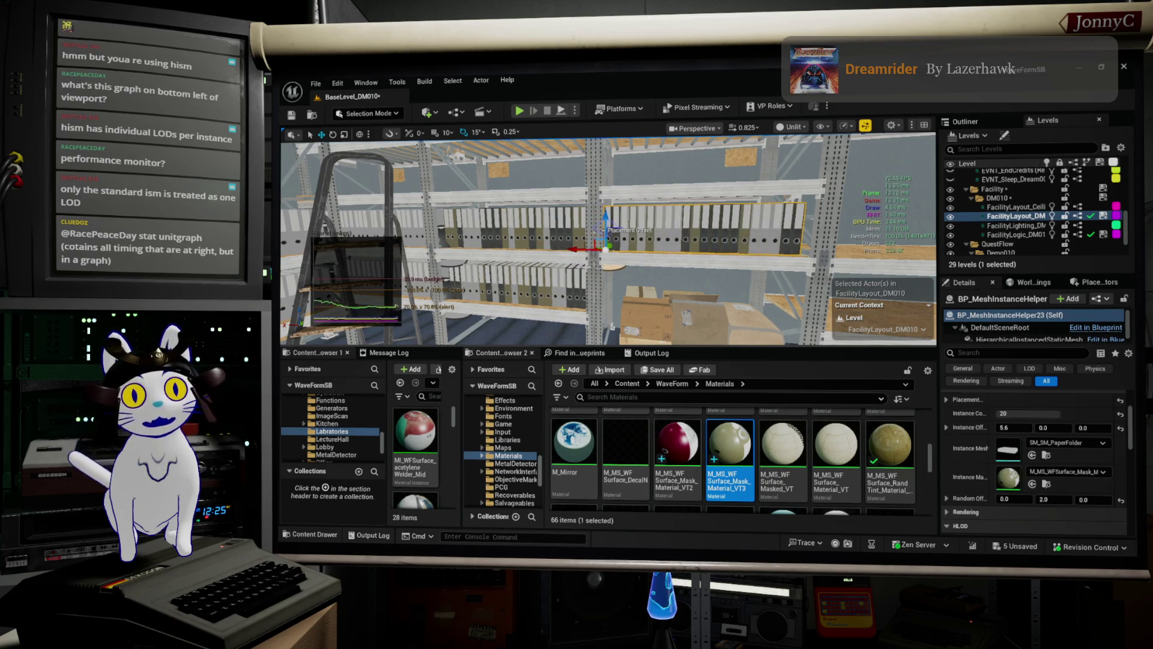
scroll(608, 239, up, 2)
scroll(607, 241, up, 3)
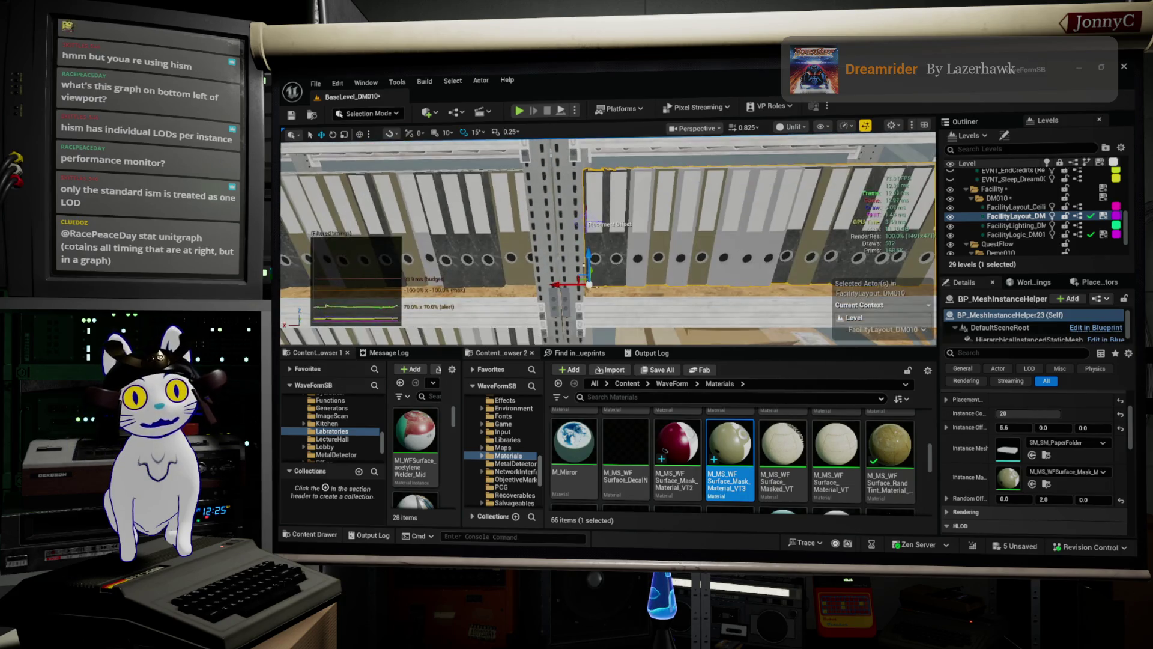
scroll(558, 289, down, 10)
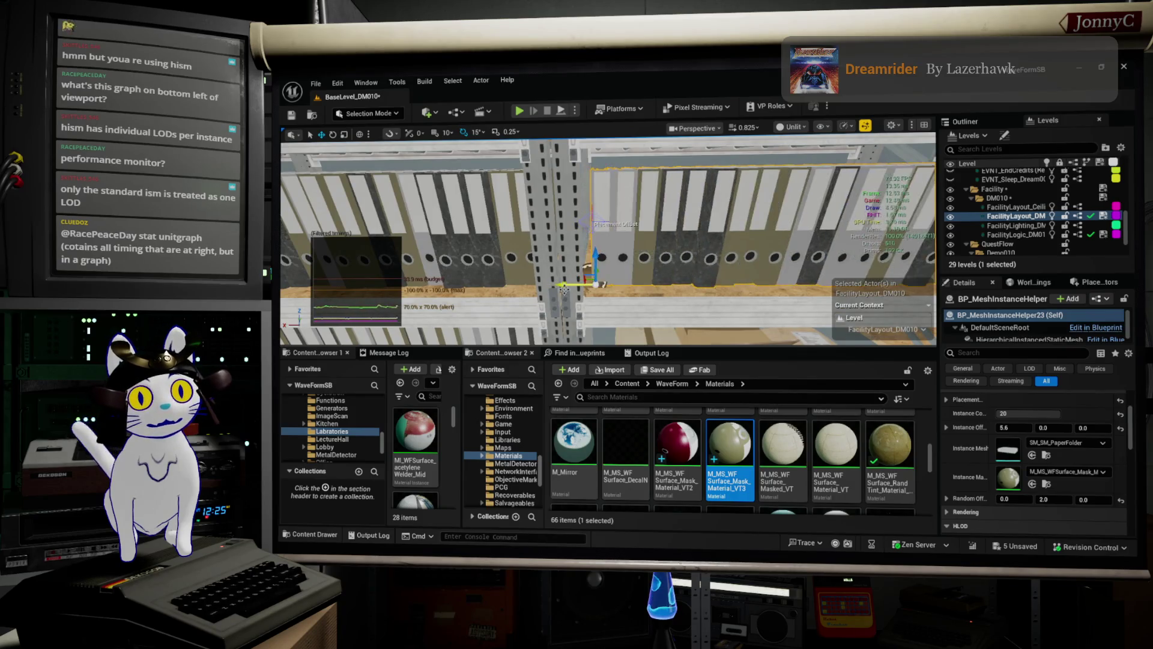
scroll(608, 239, down, 10)
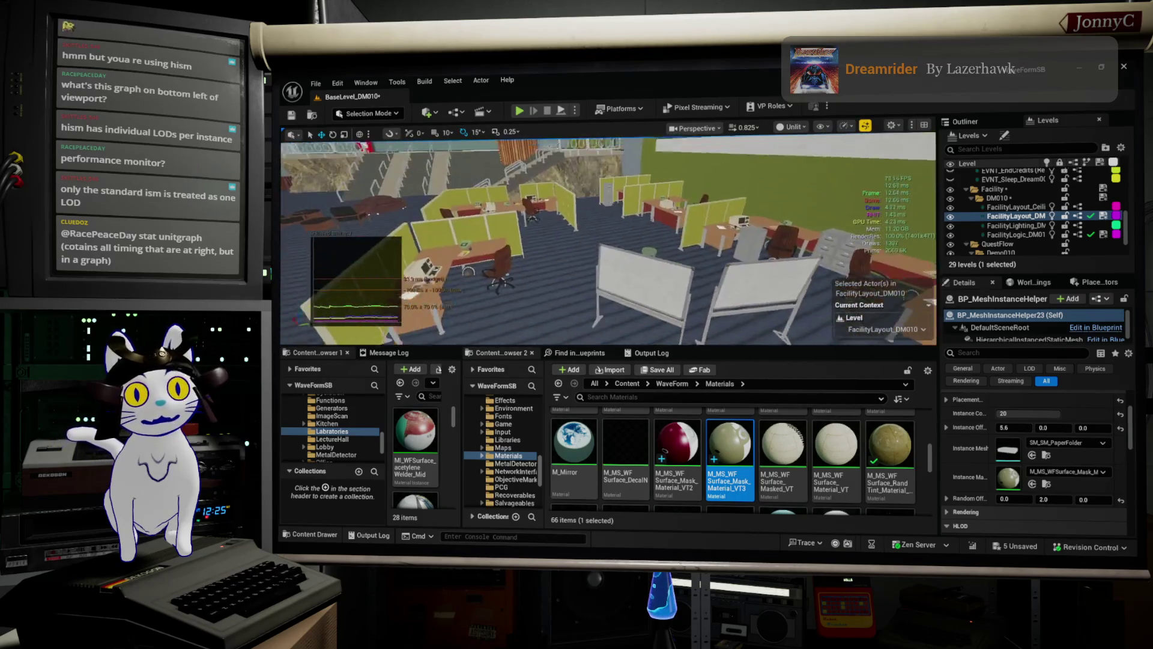
scroll(547, 291, up, 5)
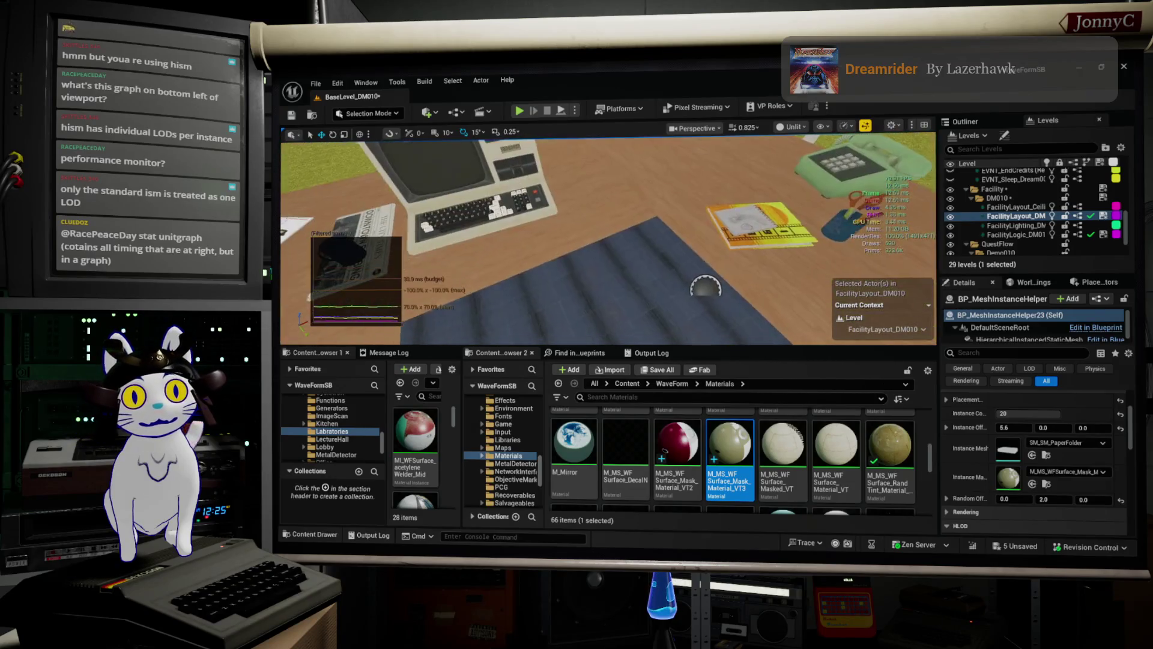
click(706, 287)
scroll(691, 283, down, 5)
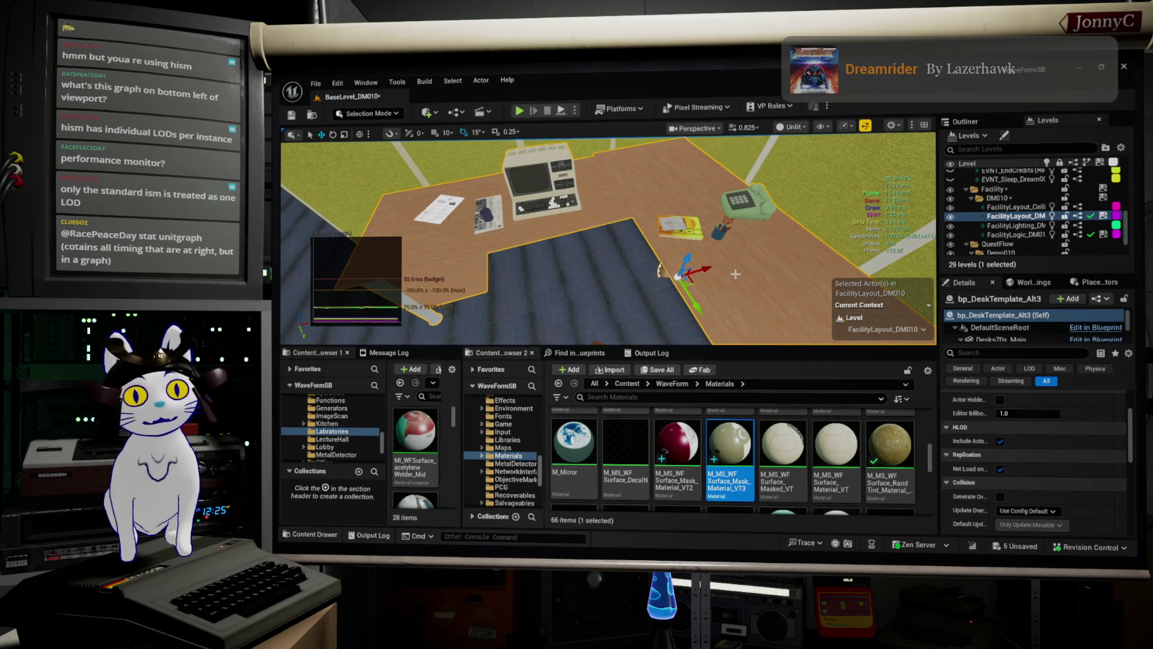
drag(622, 229, 618, 257)
drag(633, 309, 615, 293)
click(615, 293)
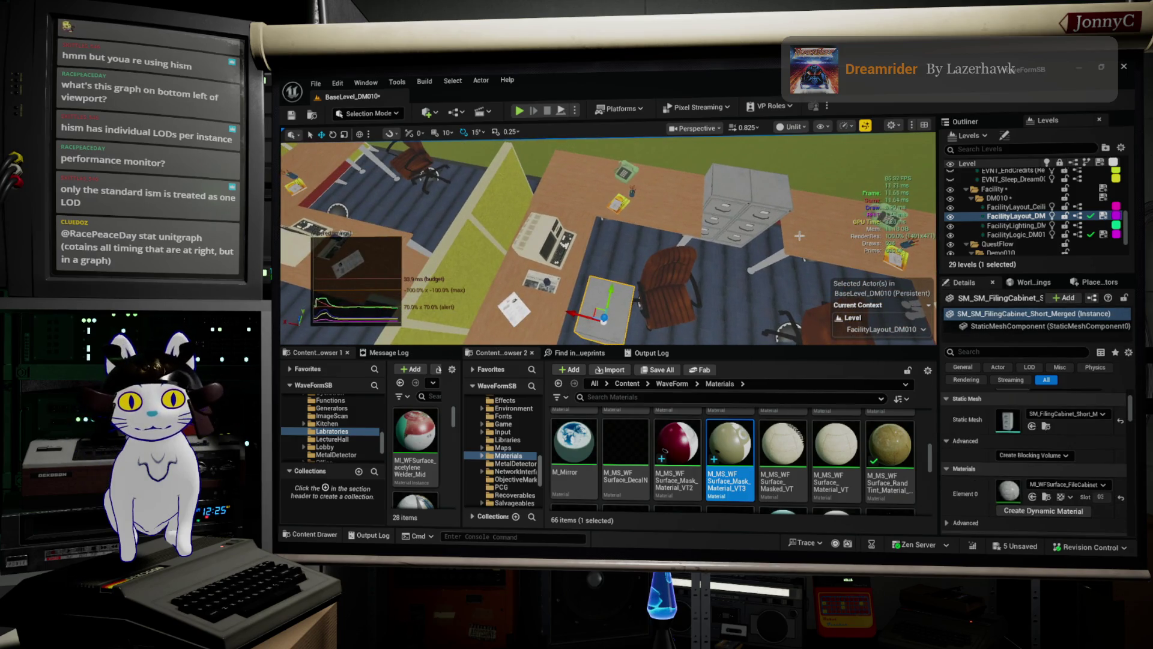
key(Escape)
drag(799, 236, 800, 236)
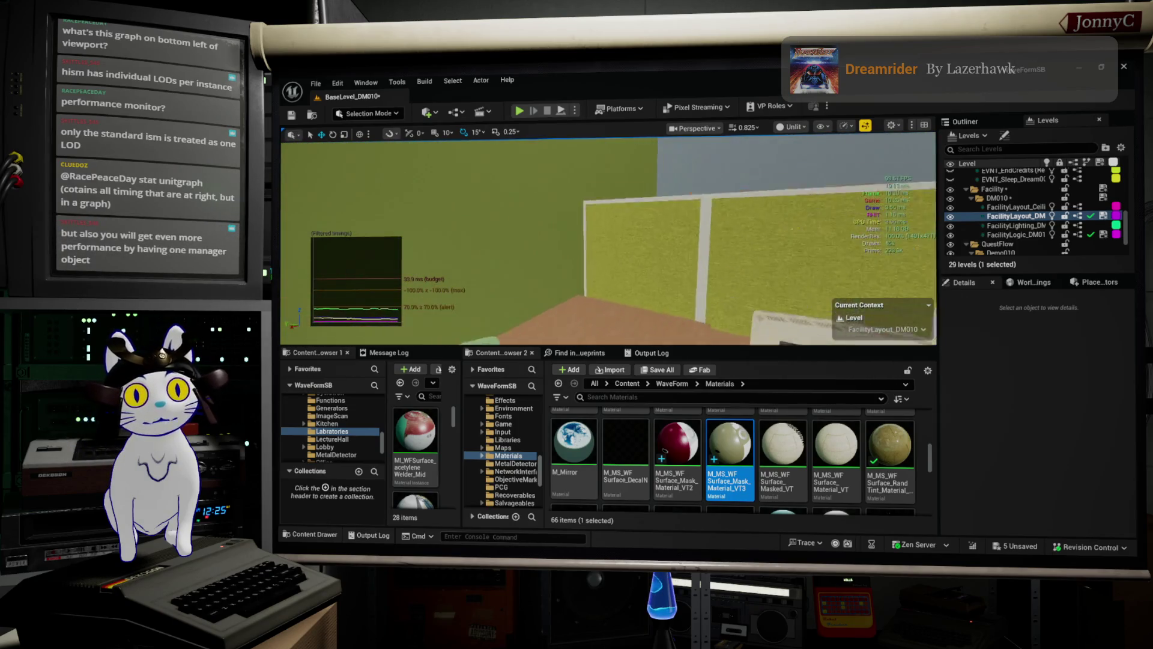
drag(587, 327, 587, 327)
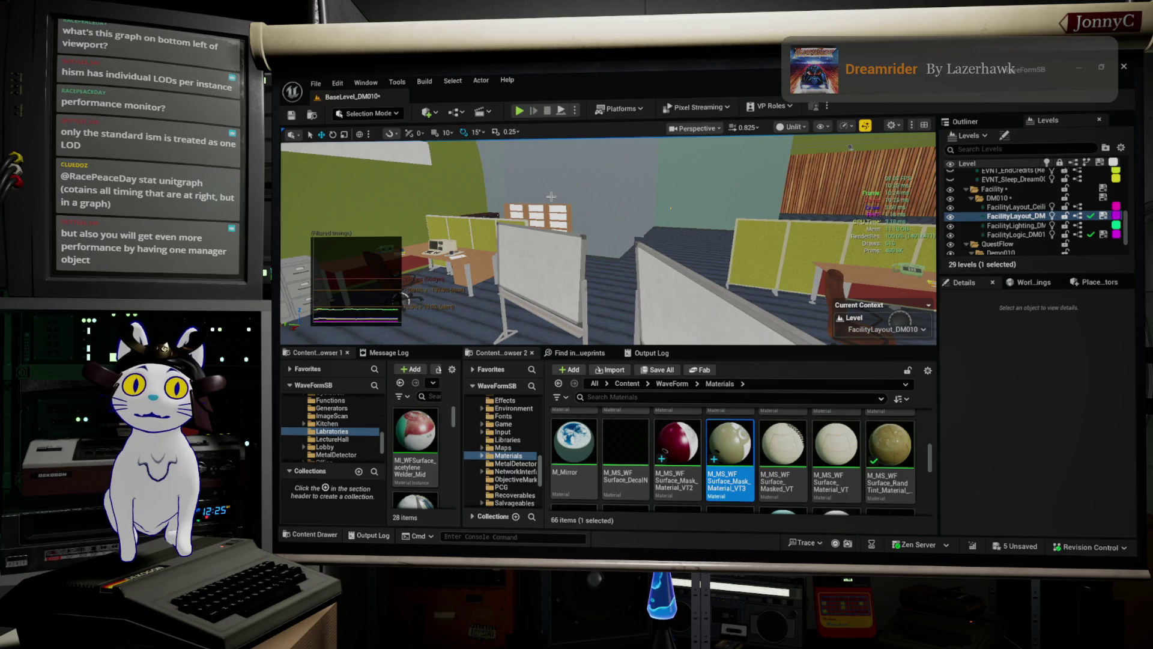
mouse_move(564, 197)
mouse_down()
mouse_move(471, 223)
mouse_move(472, 201)
mouse_move(472, 219)
mouse_up()
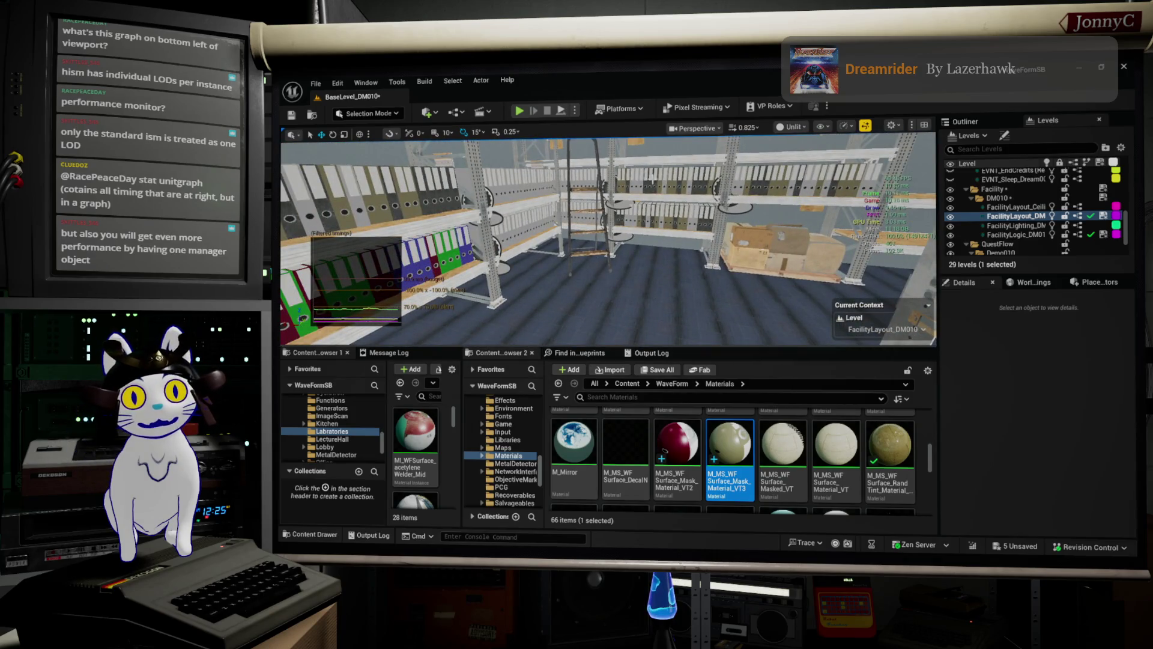
drag(576, 275, 540, 269)
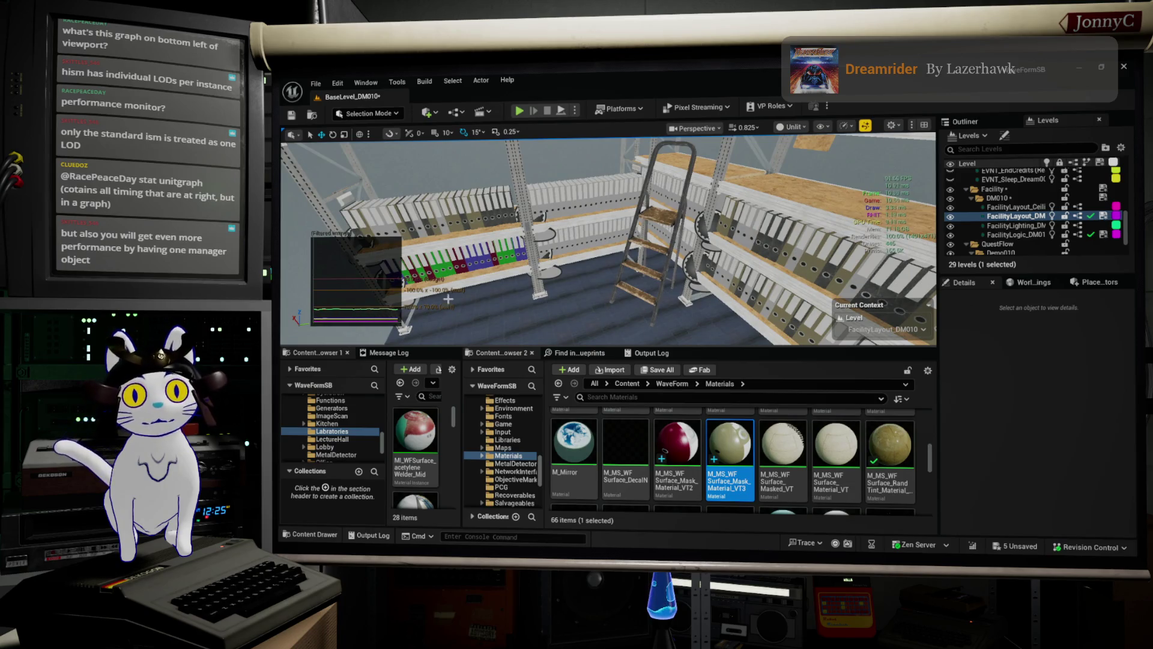
drag(436, 342, 467, 322)
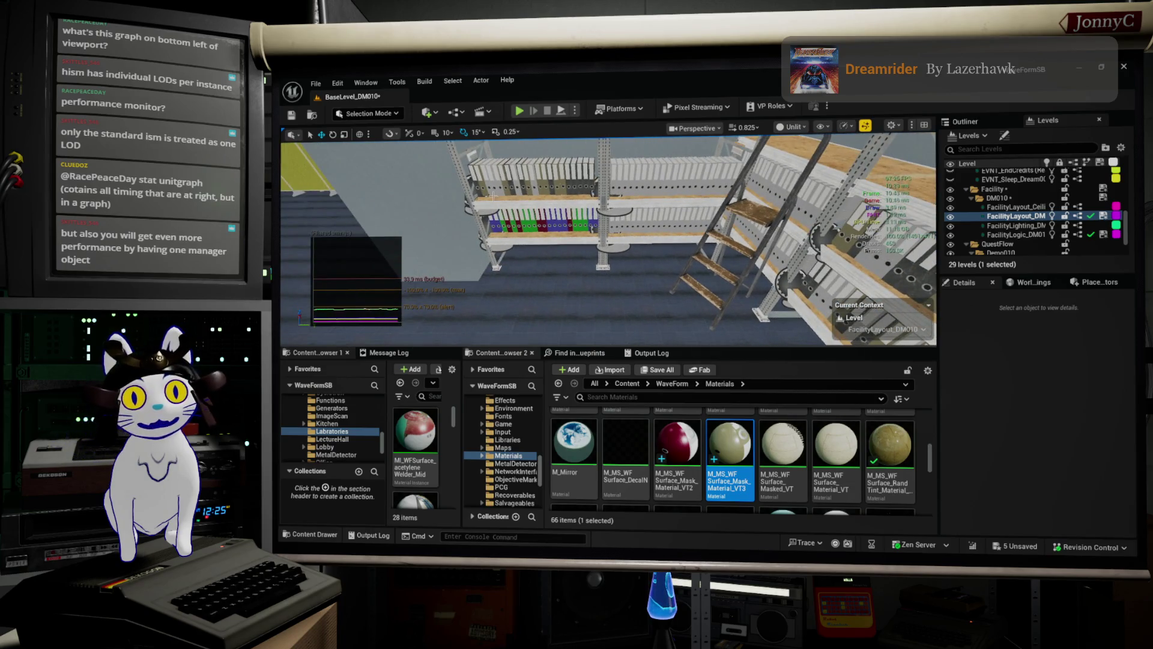
mouse_move(607, 240)
mouse_down()
mouse_move(559, 236)
mouse_move(654, 240)
mouse_move(595, 235)
mouse_move(613, 240)
mouse_up()
click(600, 240)
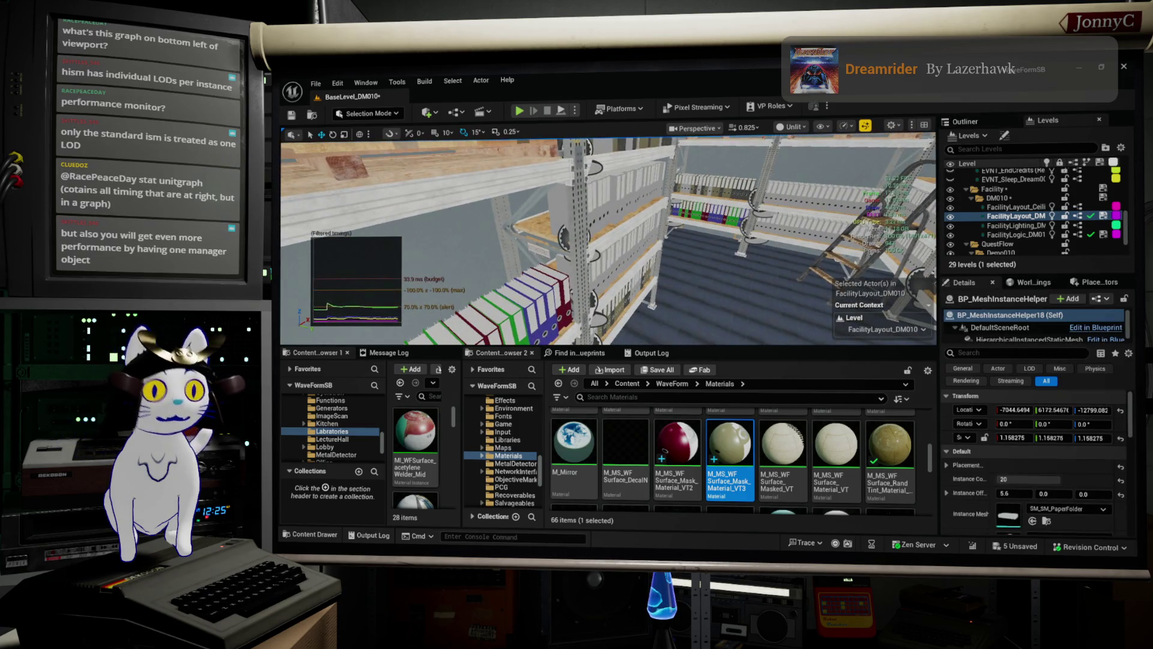
- Focus a shelf's binder instancer and show its HierarchicalInstancedStaticMesh component using SM_SM_PaperFolder
key(w)
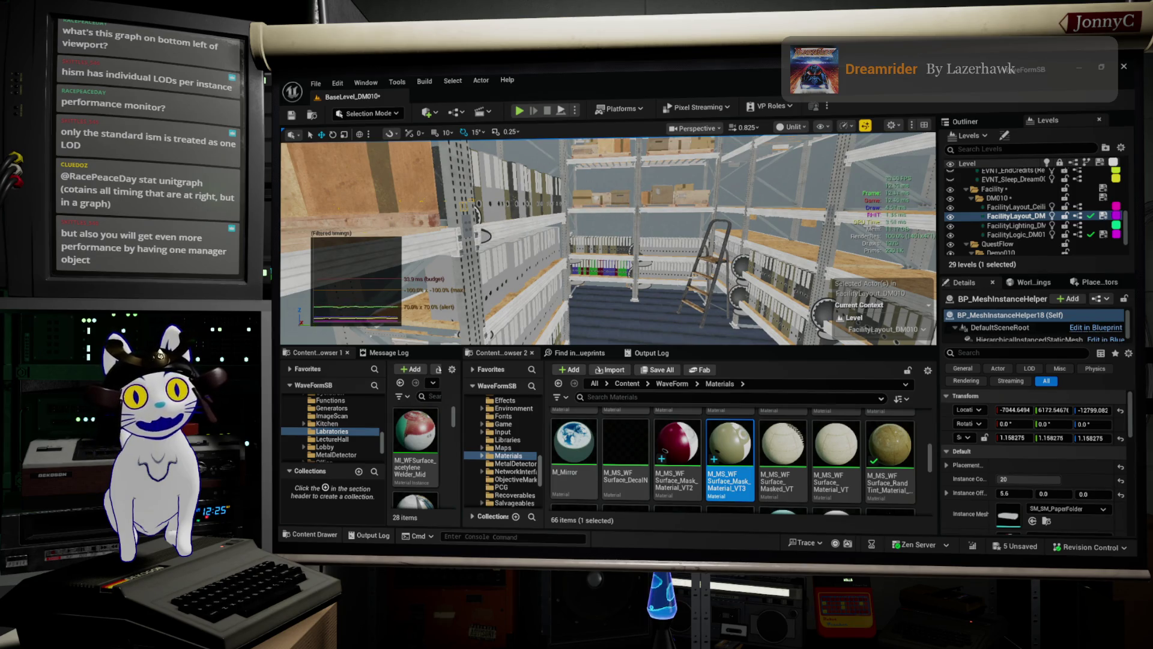
drag(669, 161, 816, 254)
drag(673, 253, 674, 253)
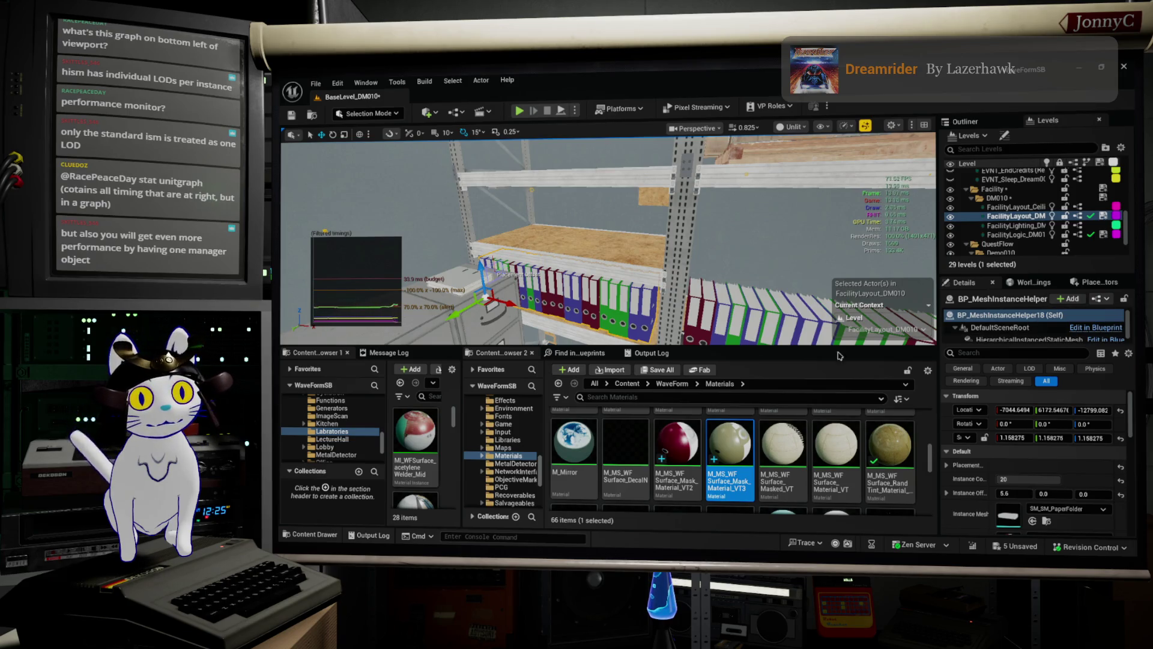
mouse_move(464, 299)
mouse_down()
mouse_move(427, 291)
mouse_move(464, 298)
mouse_up()
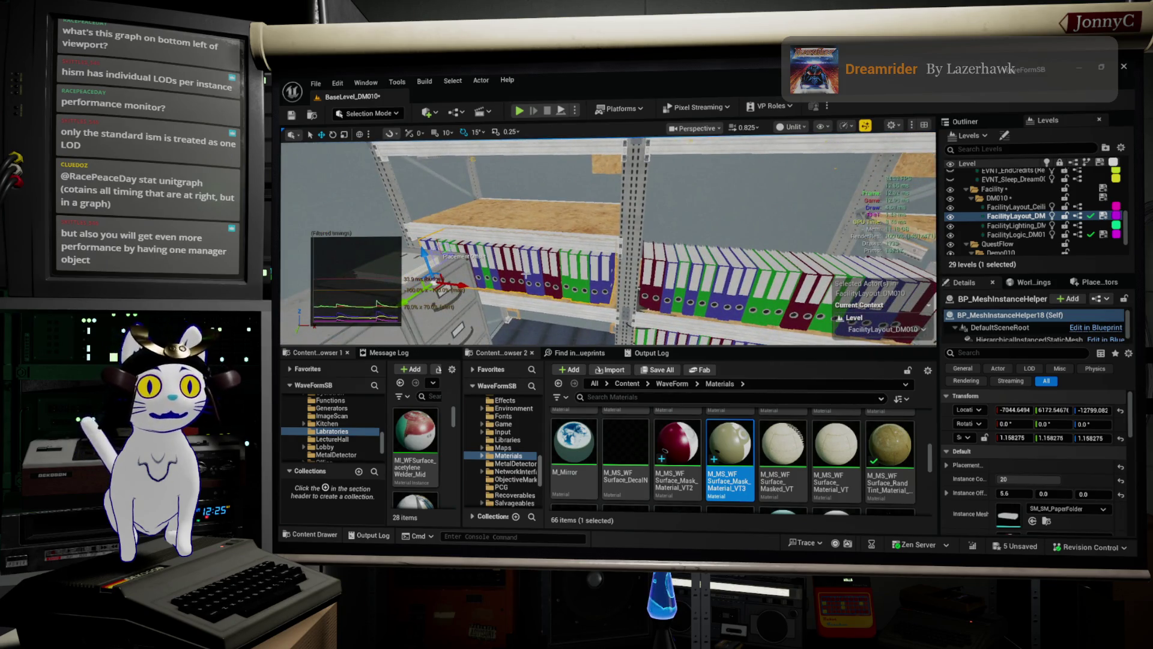
click(1030, 339)
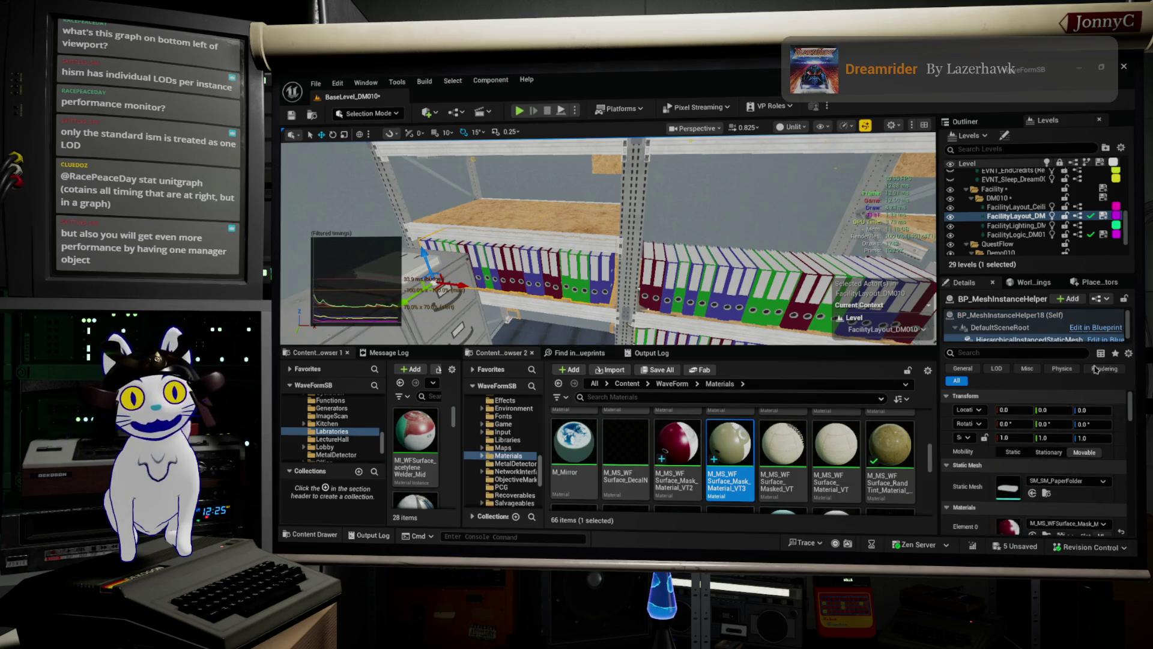
- Open BP_MeshInstanceHelper in the Blueprint Editor and search the Add component list for 'cull'
click(1100, 299)
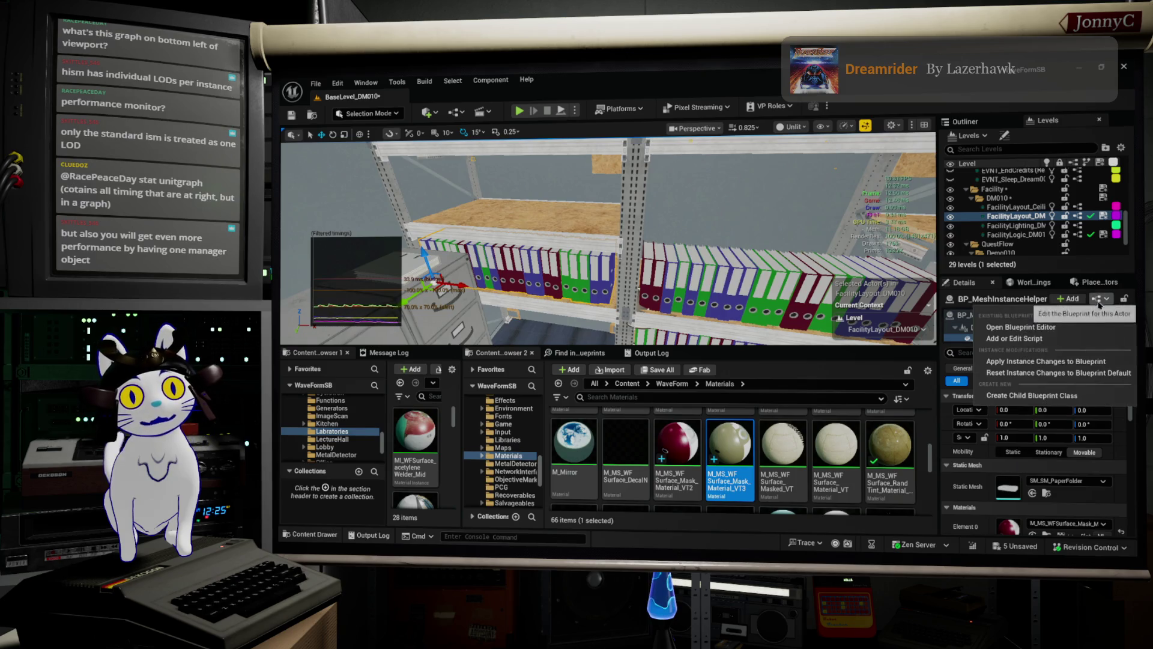
click(1073, 332)
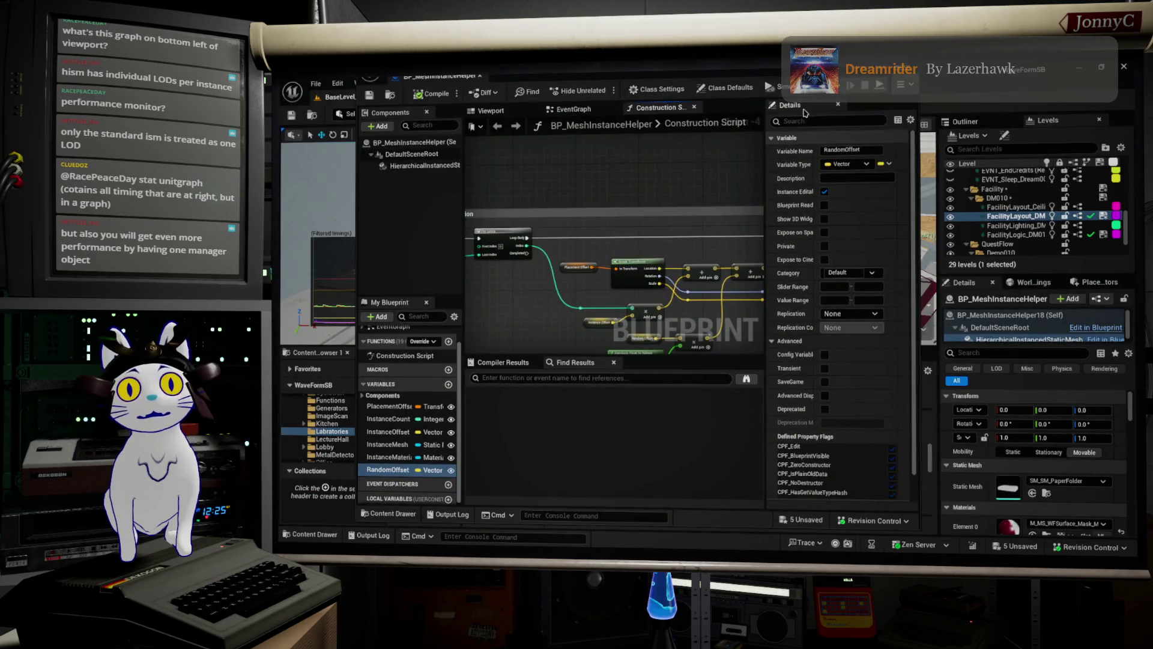
click(382, 126)
text(cull)
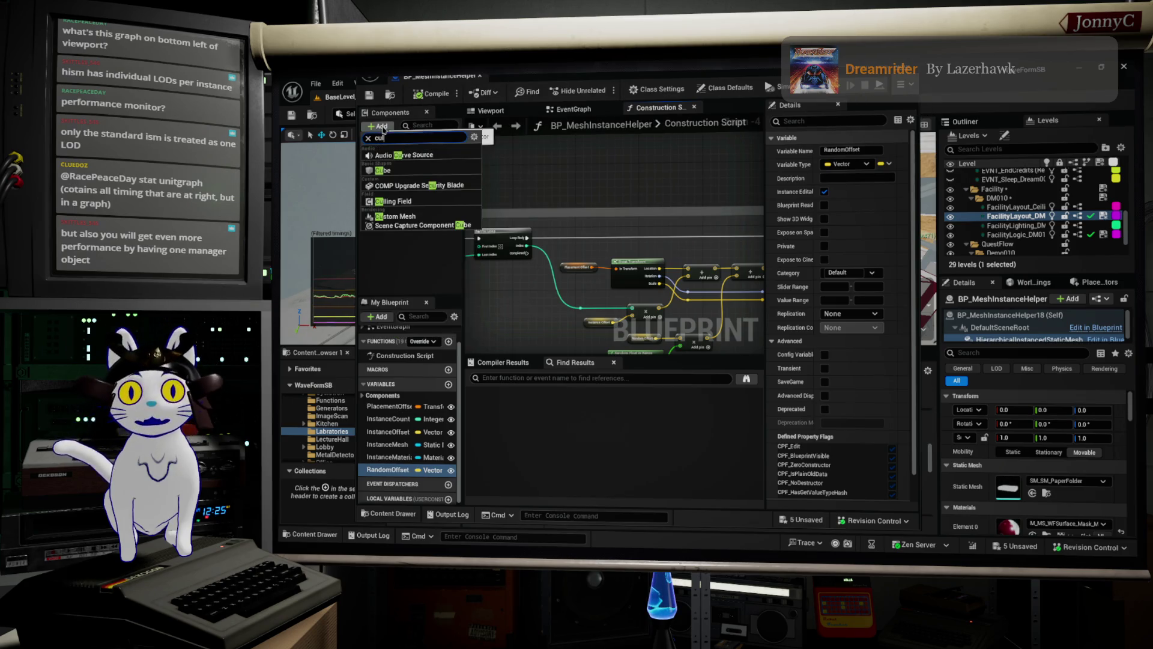
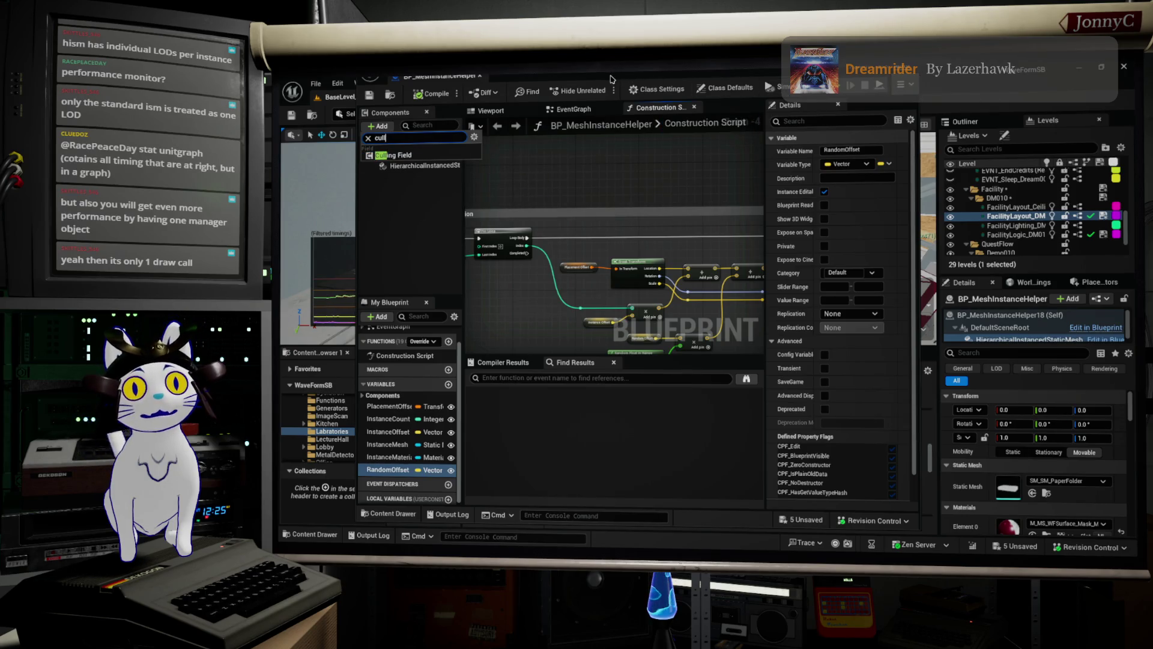
- Close the BP_MeshInstanceHelper Blueprint, then fly the viewport past the red detector and frame the shelf actor
drag(611, 79, 604, 109)
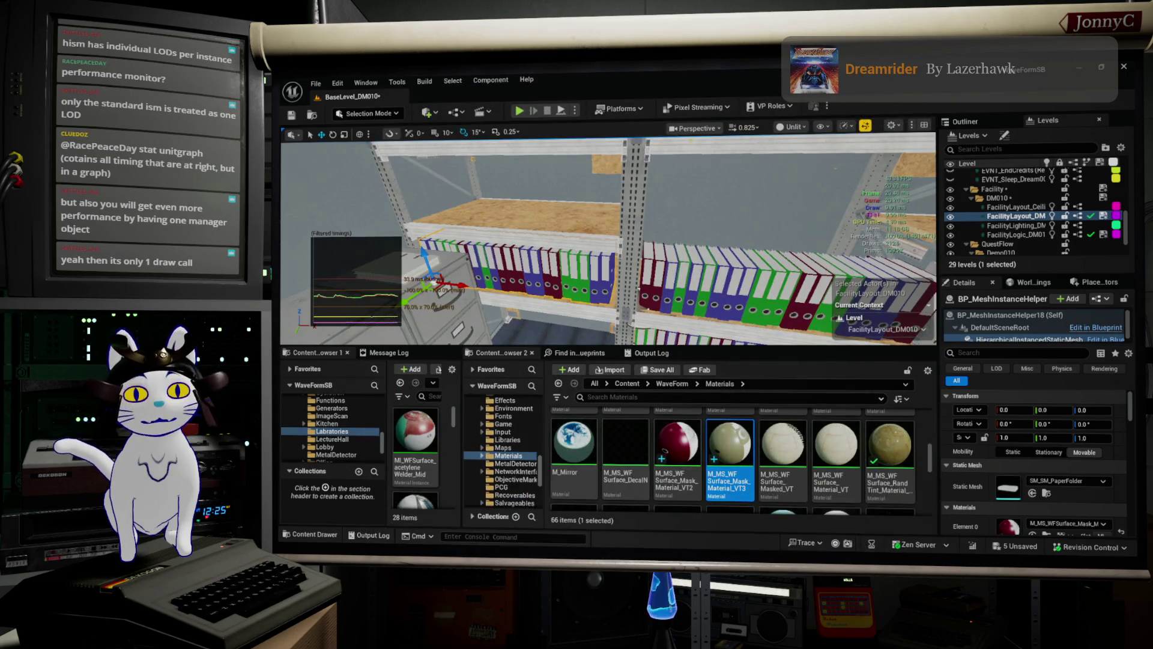
mouse_move(519, 236)
mouse_down()
mouse_move(471, 212)
mouse_move(470, 222)
mouse_move(463, 200)
mouse_up()
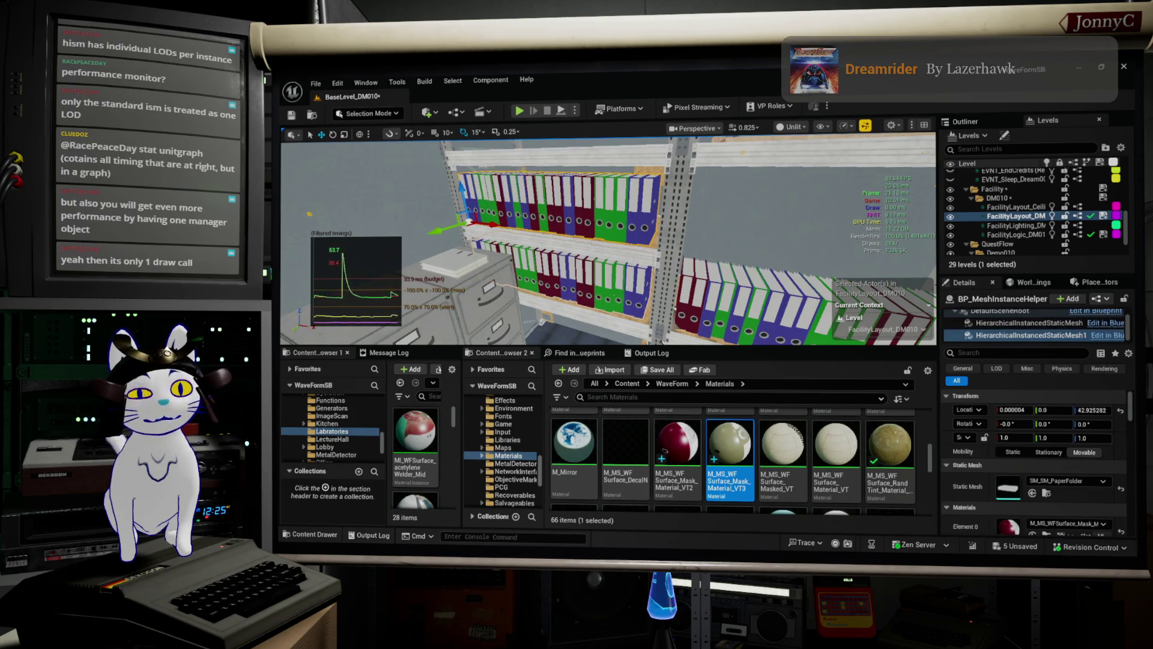
key(Down)
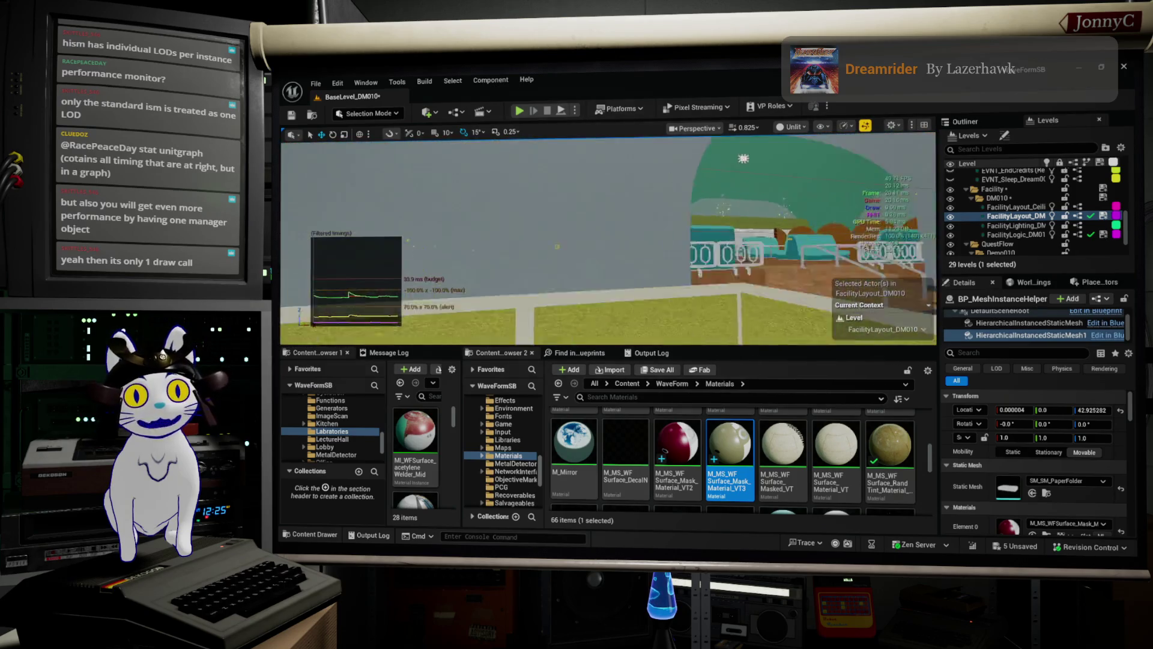
key(Up)
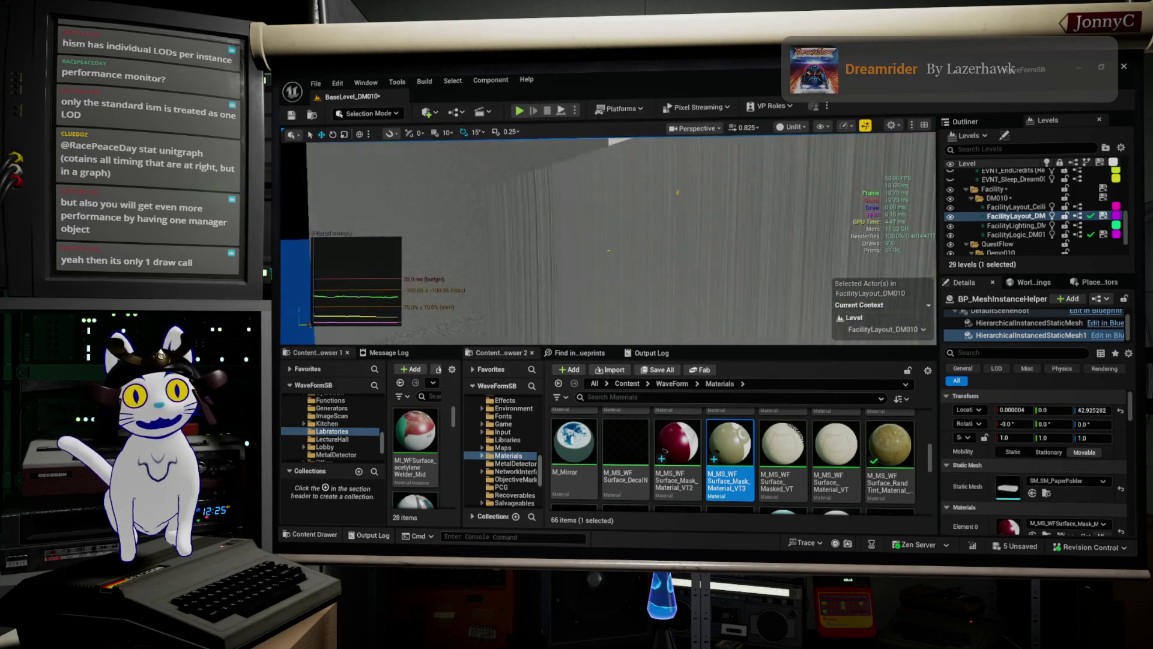
key(Up)
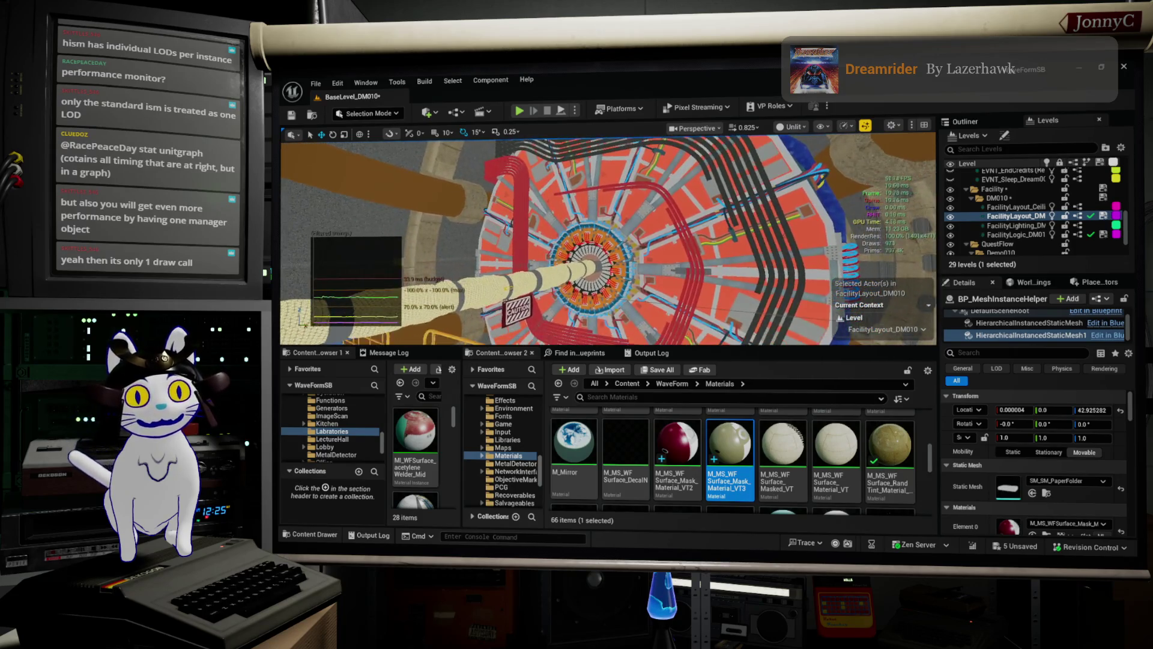
key(Up)
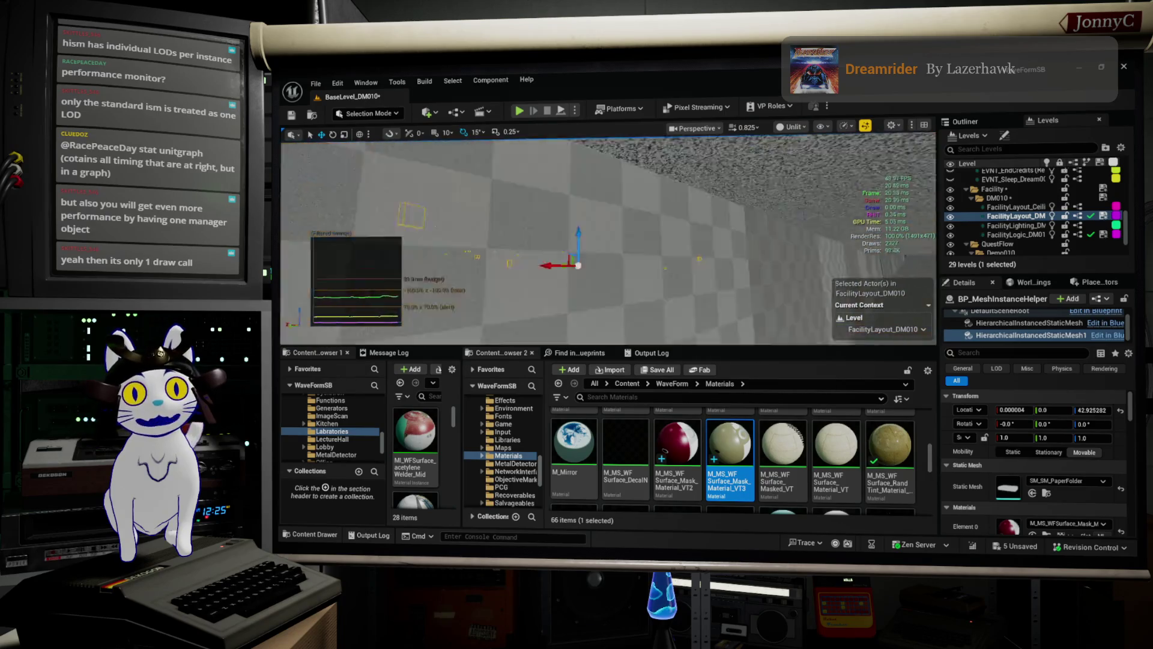
key(f)
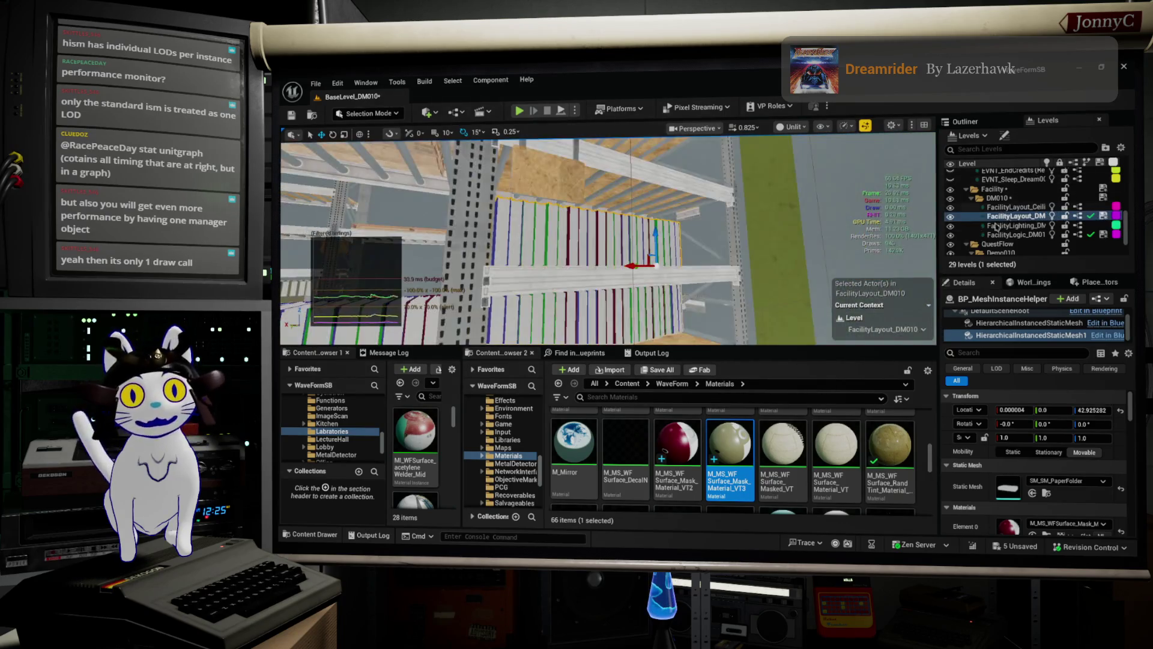
- Fly close around the coloured binders, then start a fullscreen Play-in-Editor session
key(w)
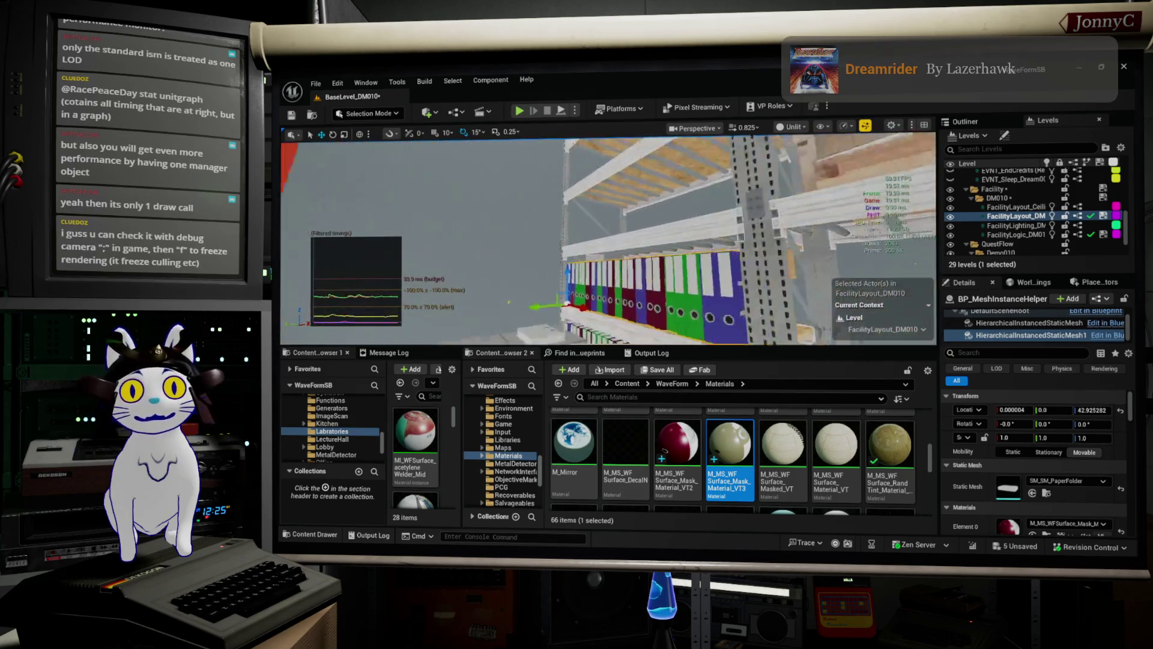
key(w)
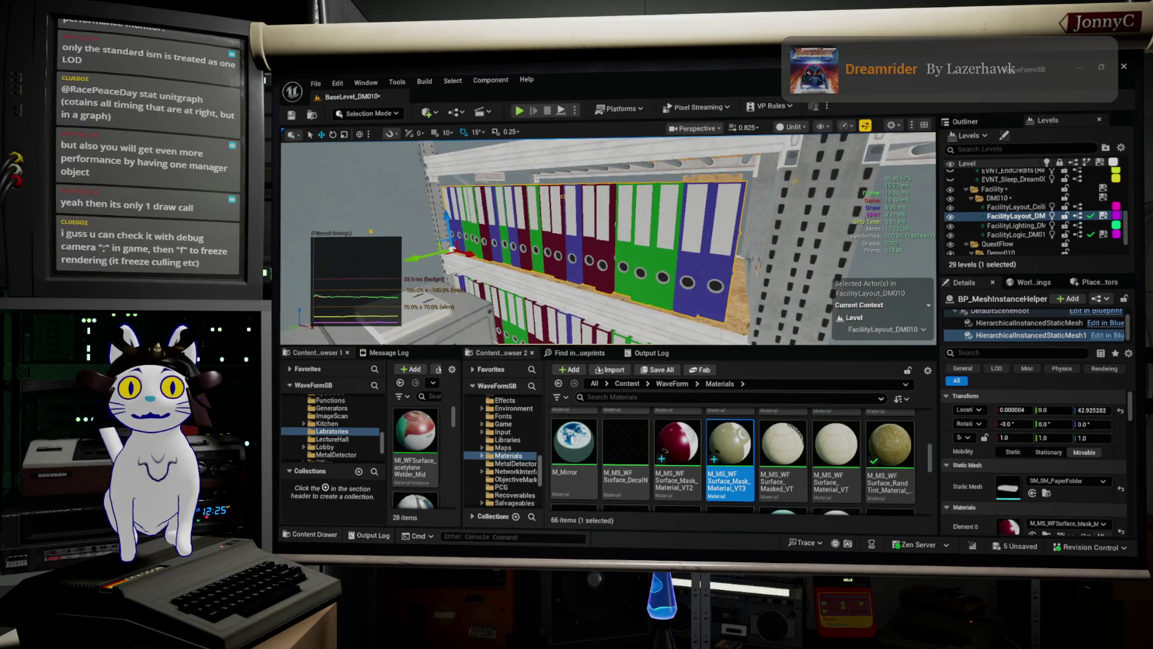
key(a)
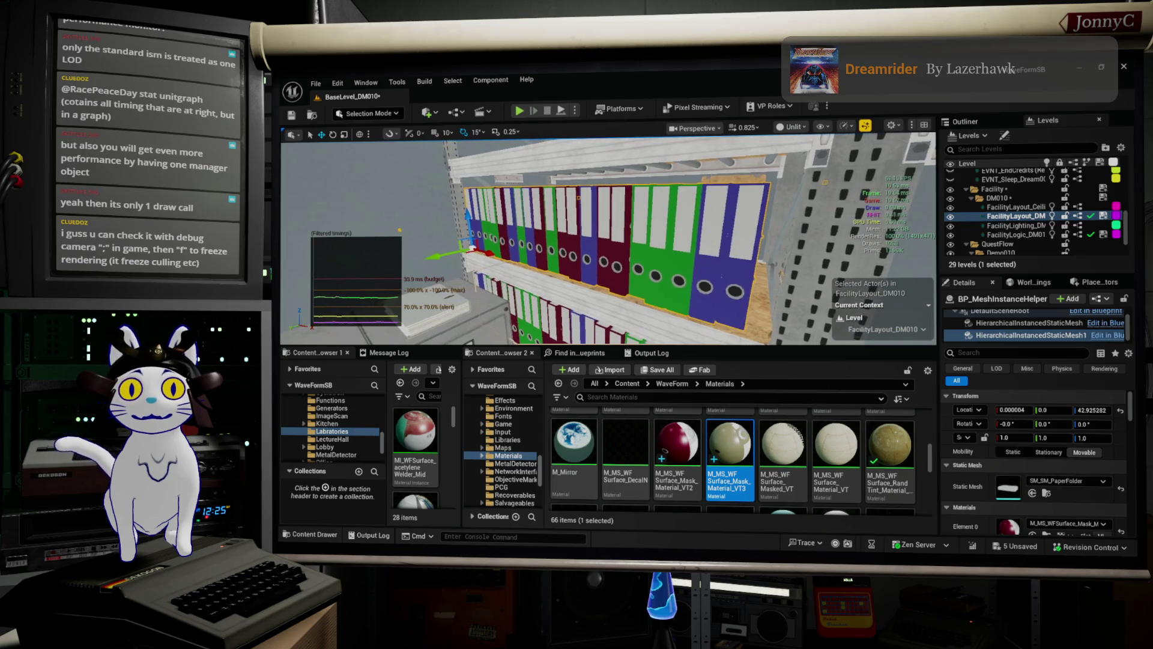
key(s)
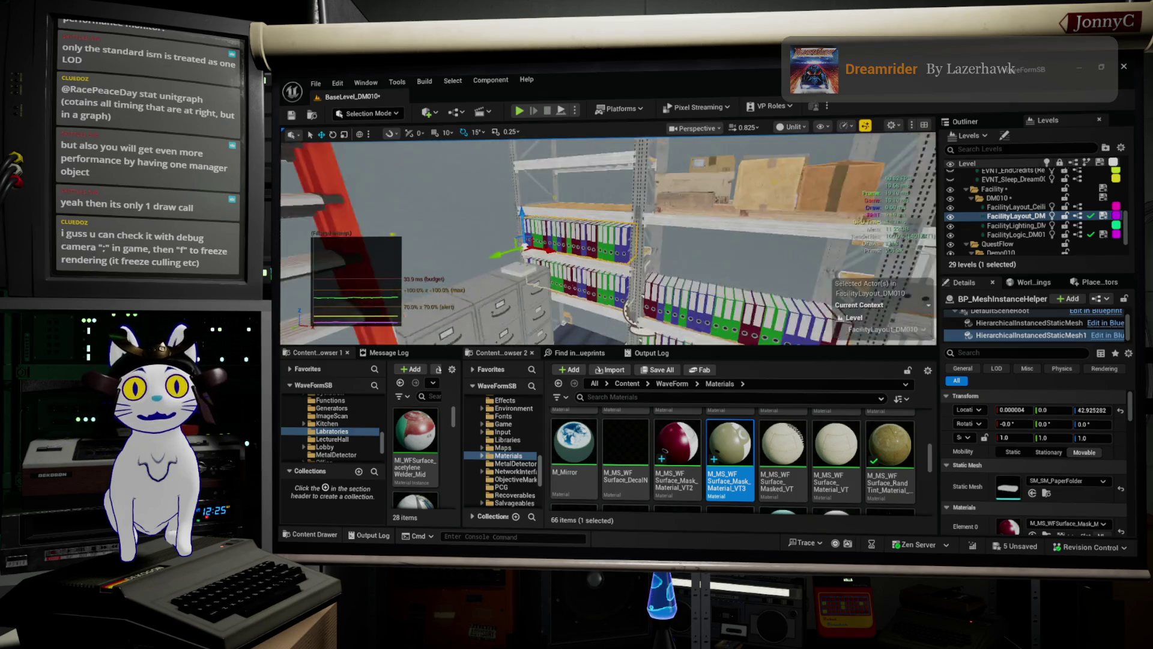
key(w)
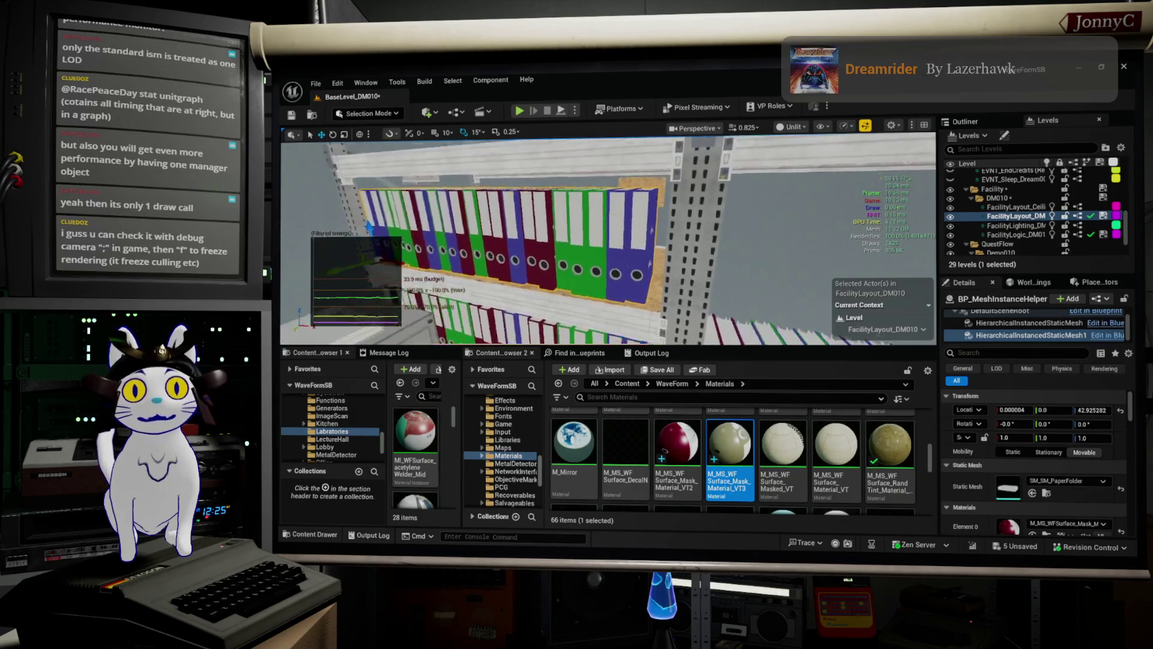
key(s)
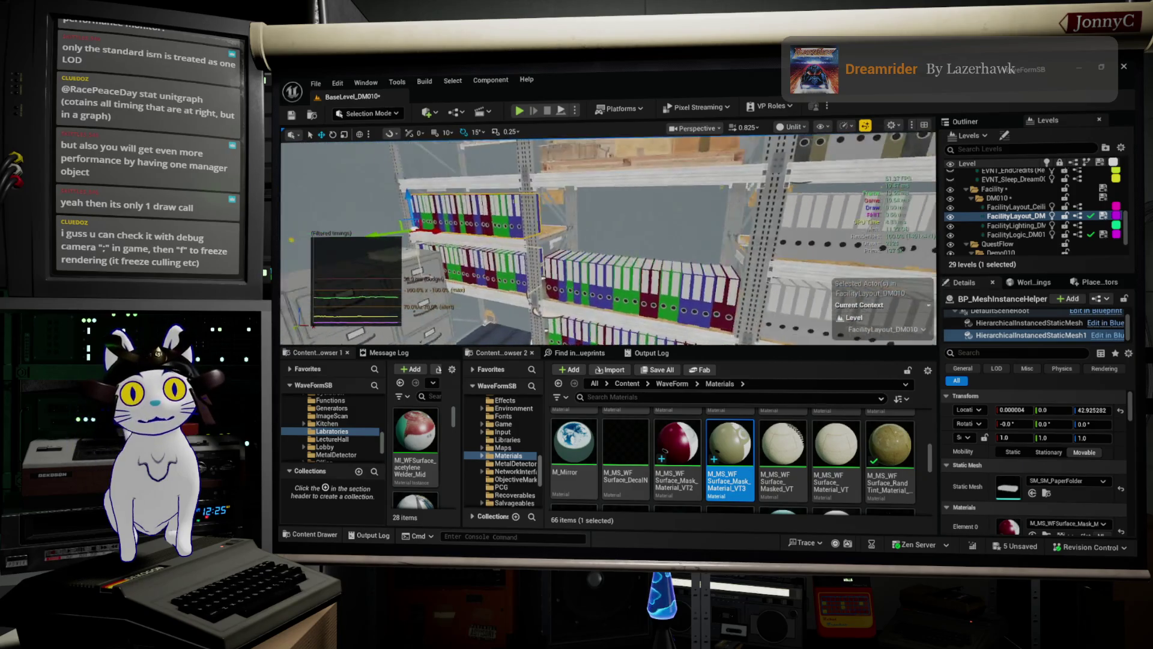
key(a)
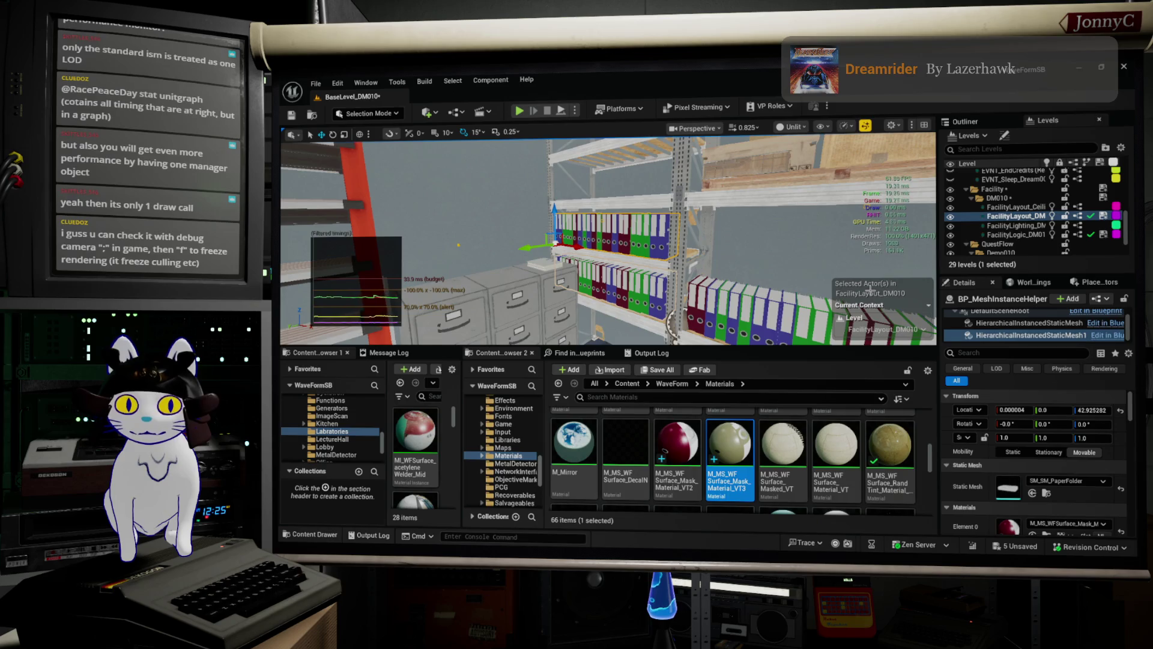
key(d)
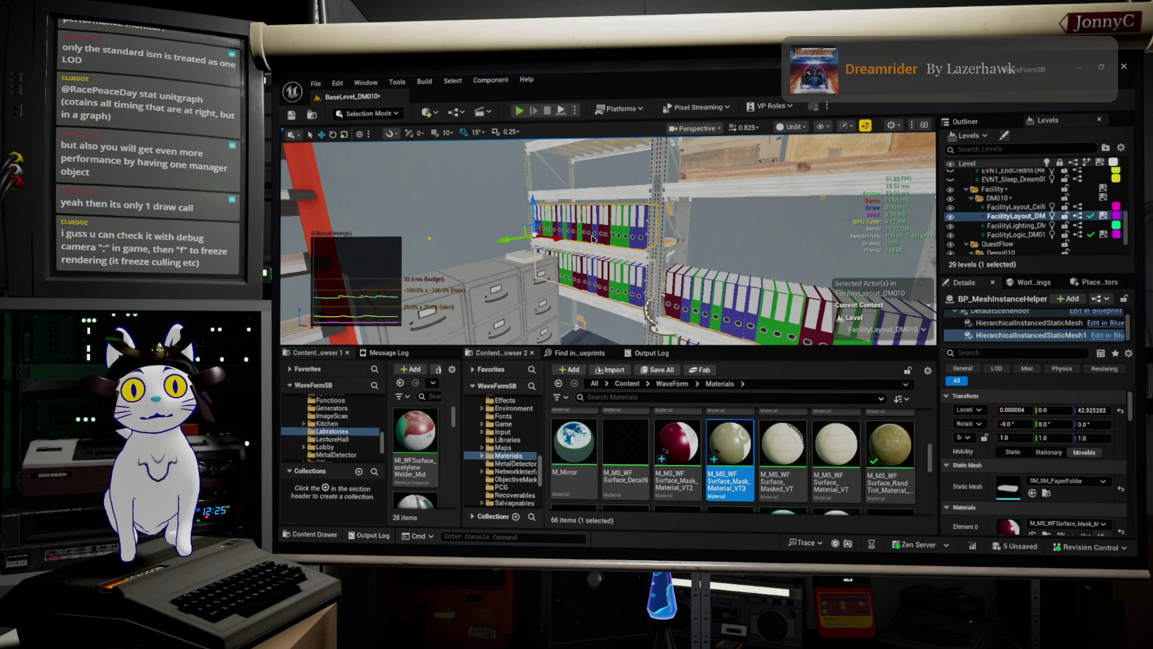
key(alt+p)
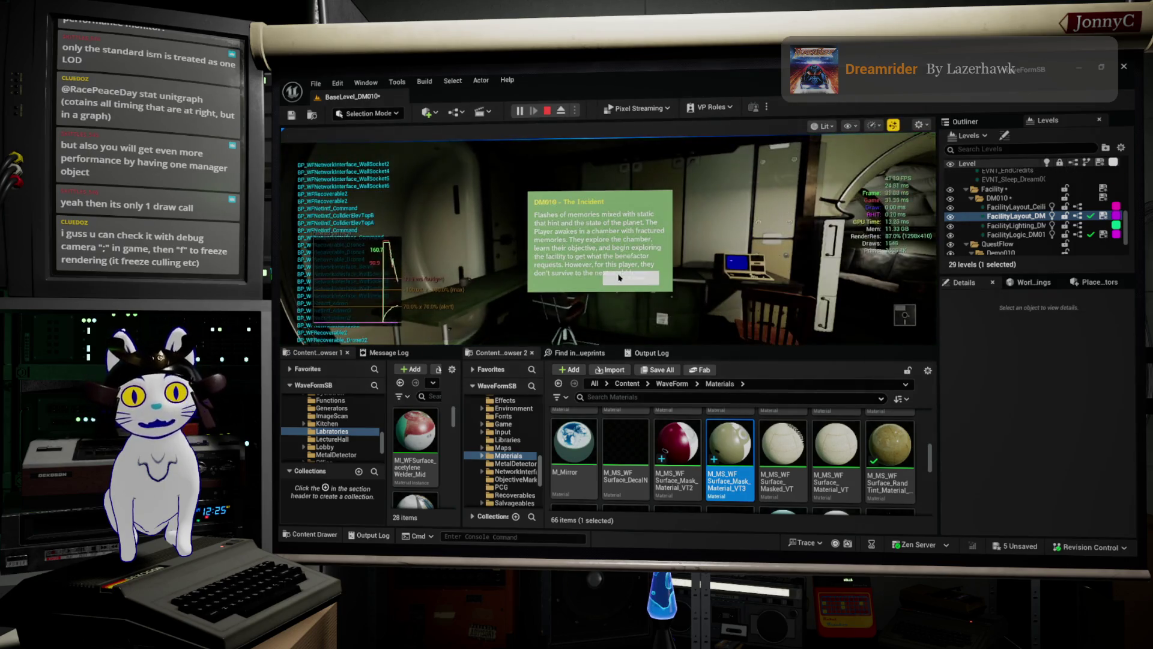
key(F11)
- Dismiss the story popup, switch to the debug camera and freeze rendering at the binder shelf
click(690, 394)
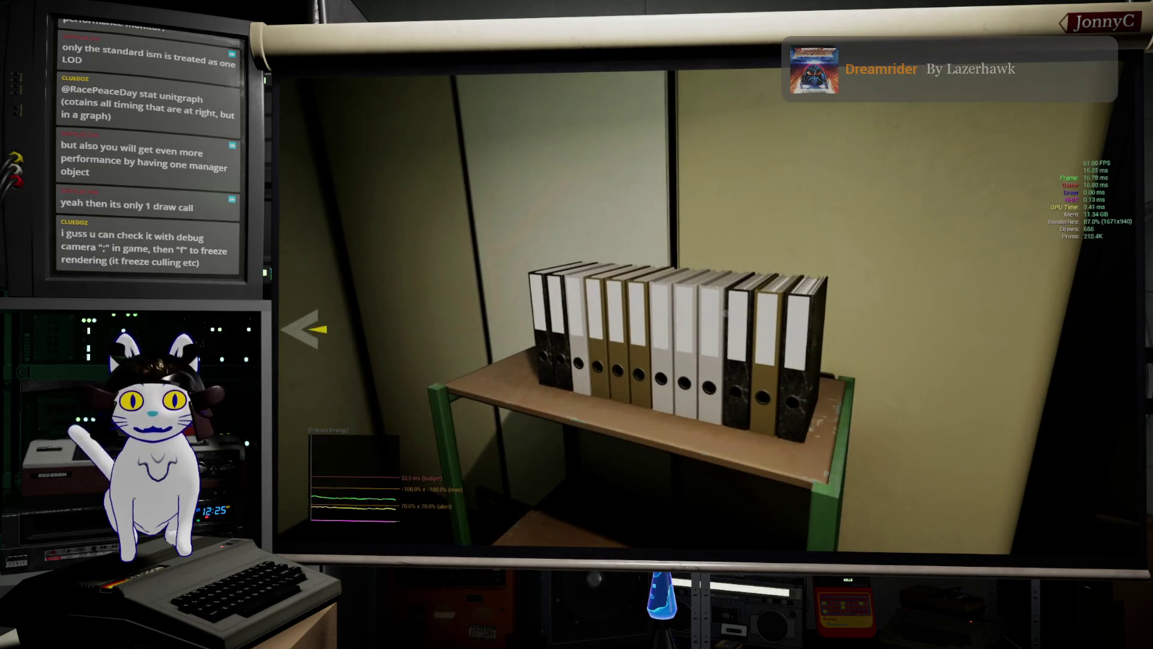
key(semicolon)
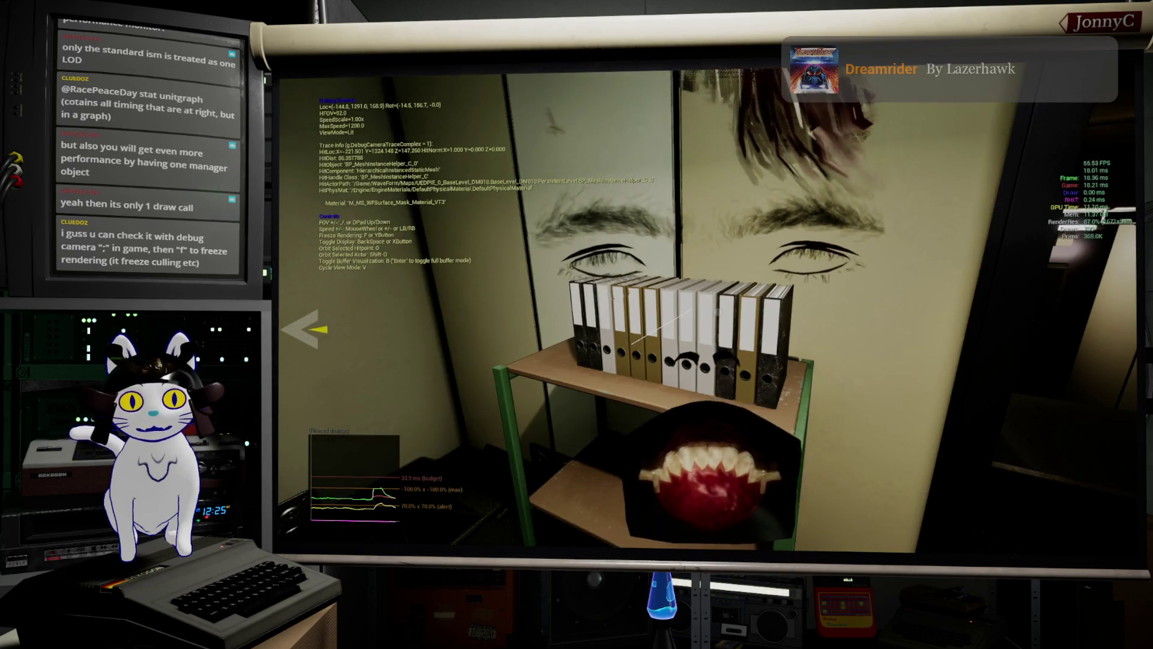
key(f)
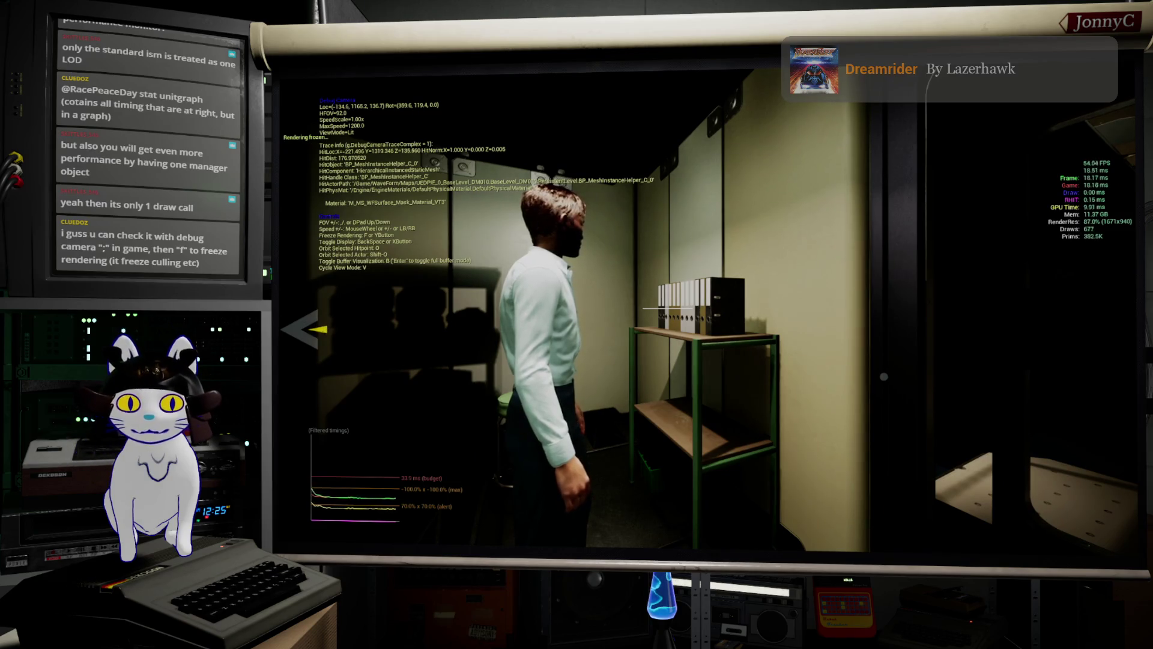
key(BackSpace)
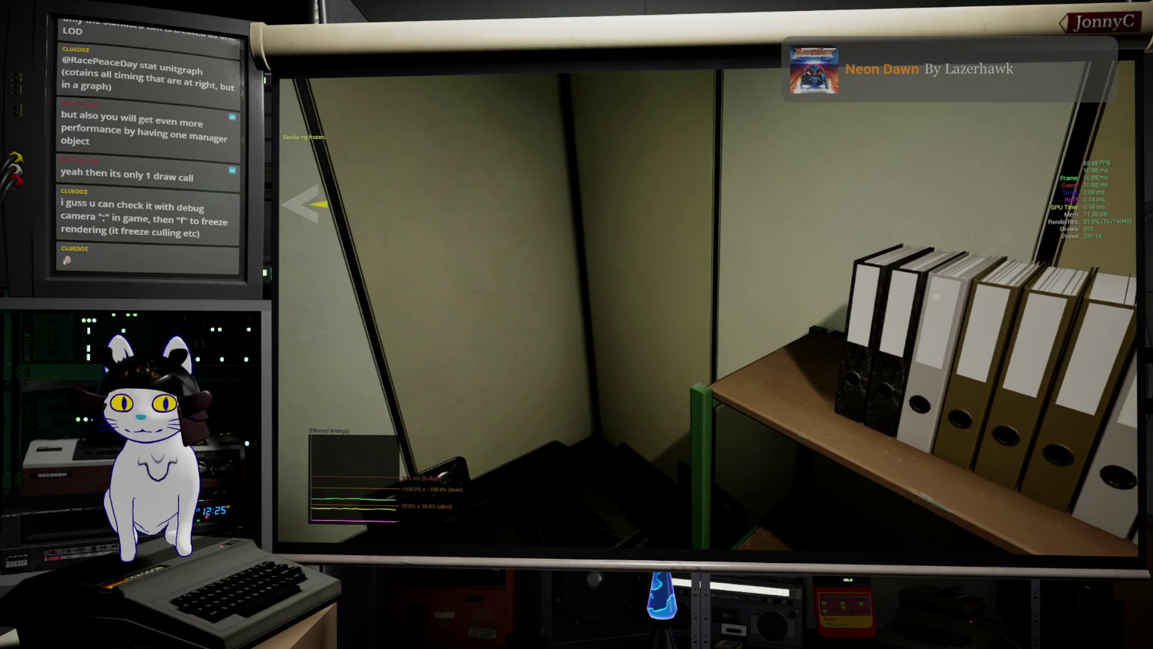
key(BackSpace)
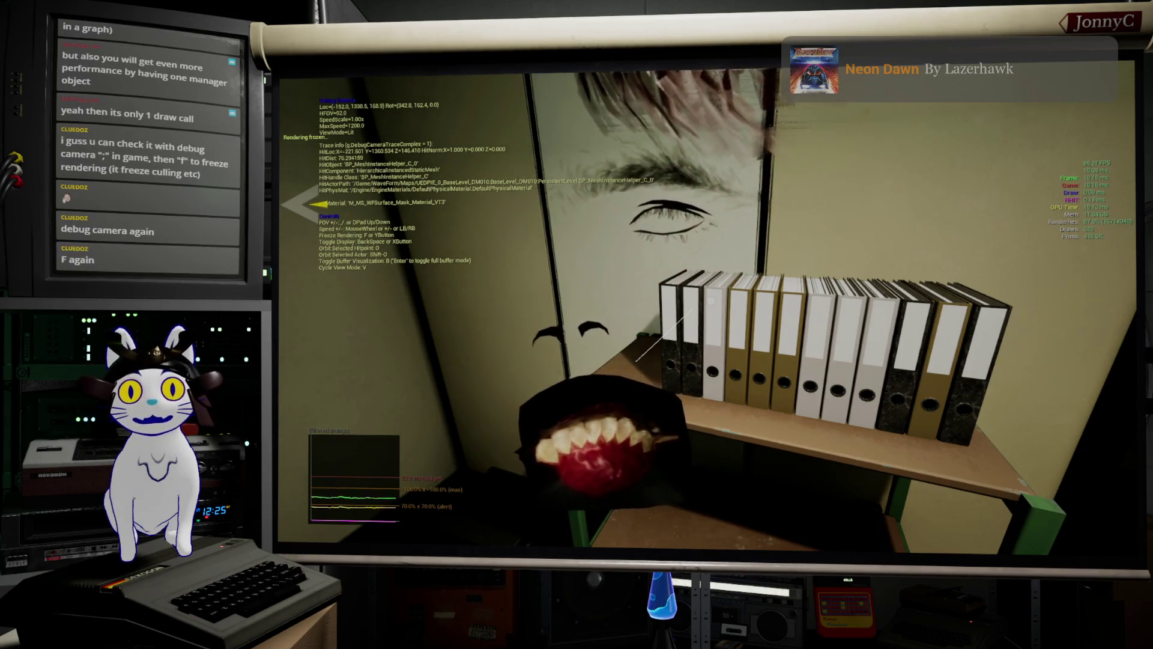
- Leave the debug camera, re-enter it at a new spot and freeze rendering again
mouse_move(708, 307)
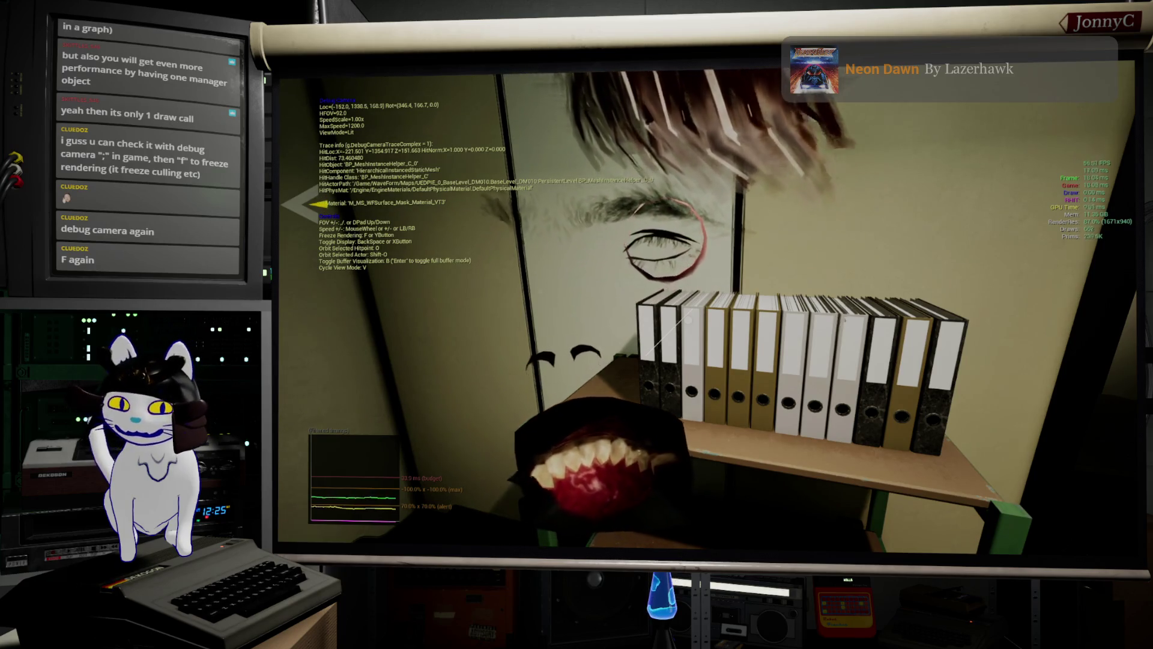
key(BackSpace)
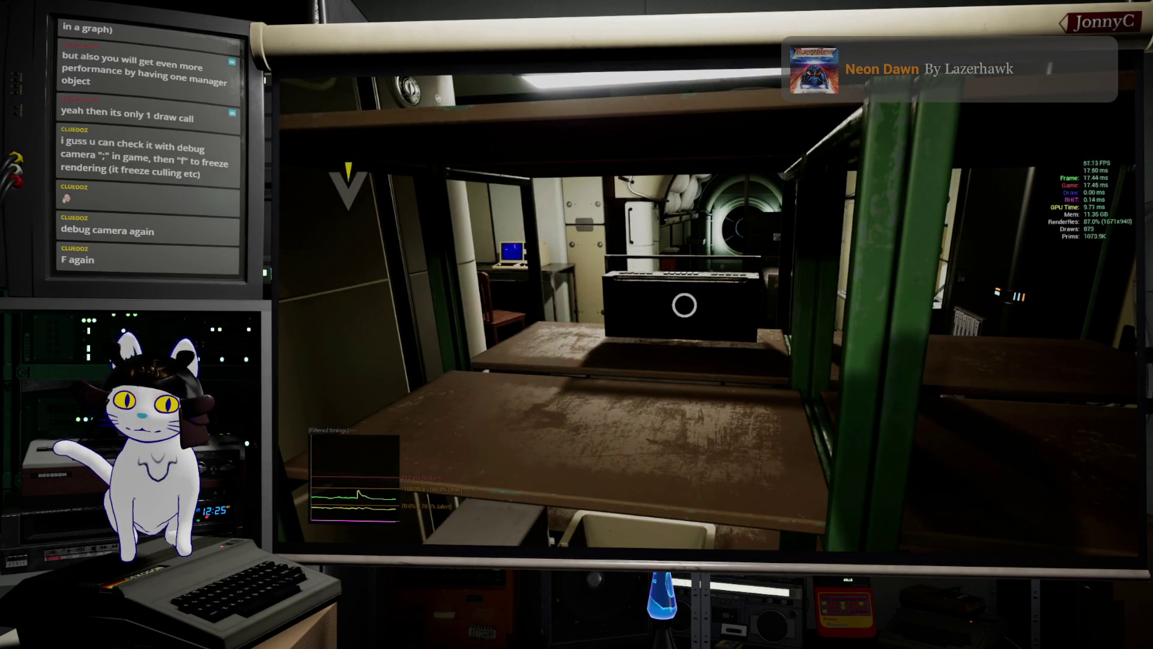
key(semicolon)
key(f)
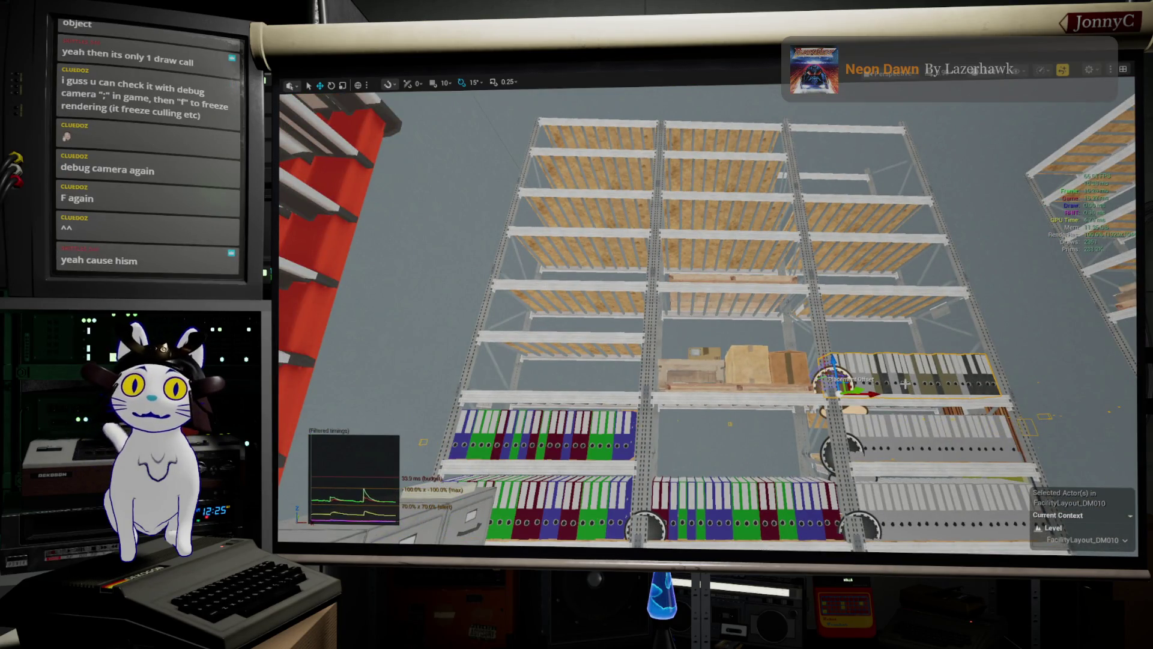
- Slide the binder set left into the middle-left bay by the stepladder and frame it
scroll(705, 319, up, 2)
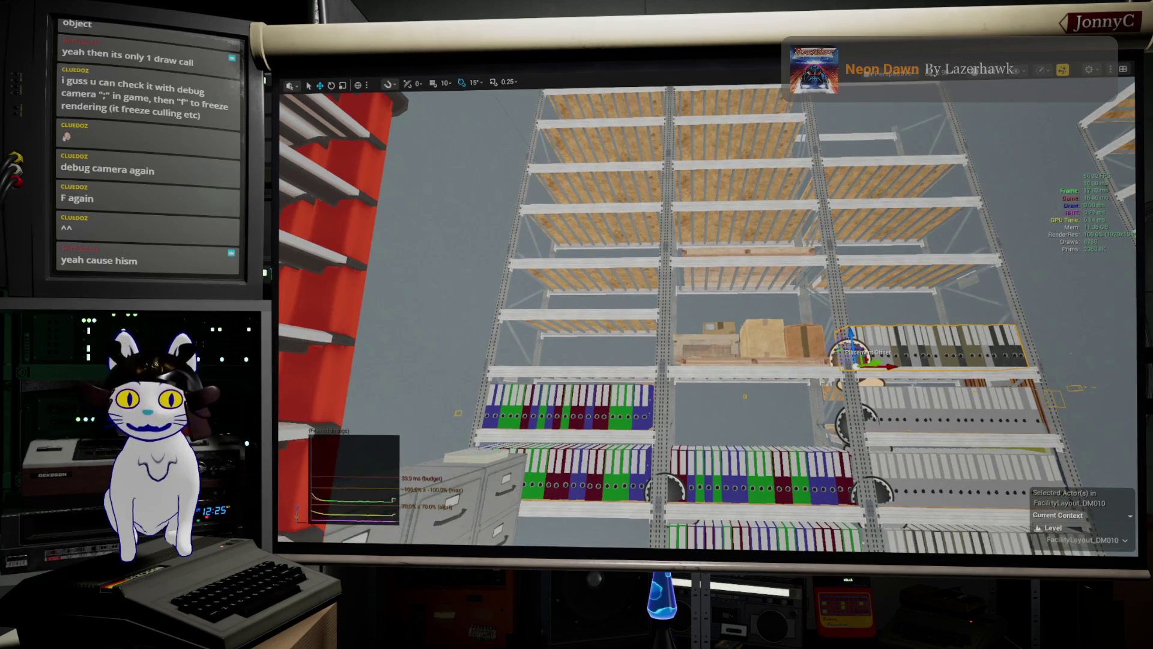
drag(889, 366, 628, 370)
drag(540, 377, 529, 376)
key(f)
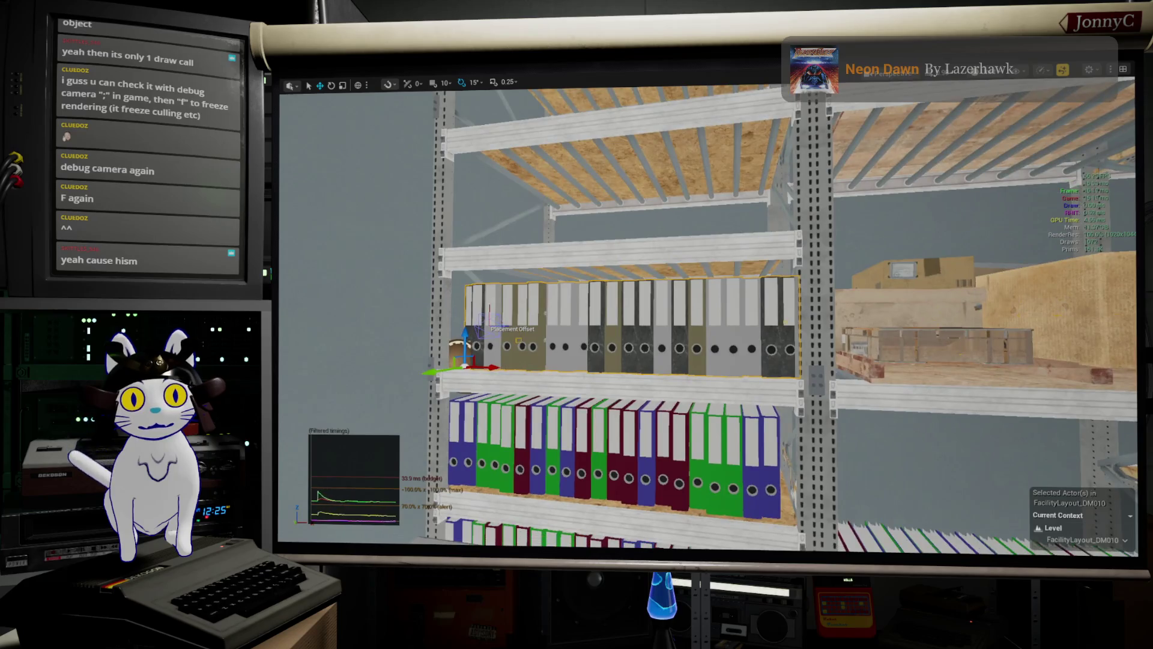
drag(405, 396, 404, 378)
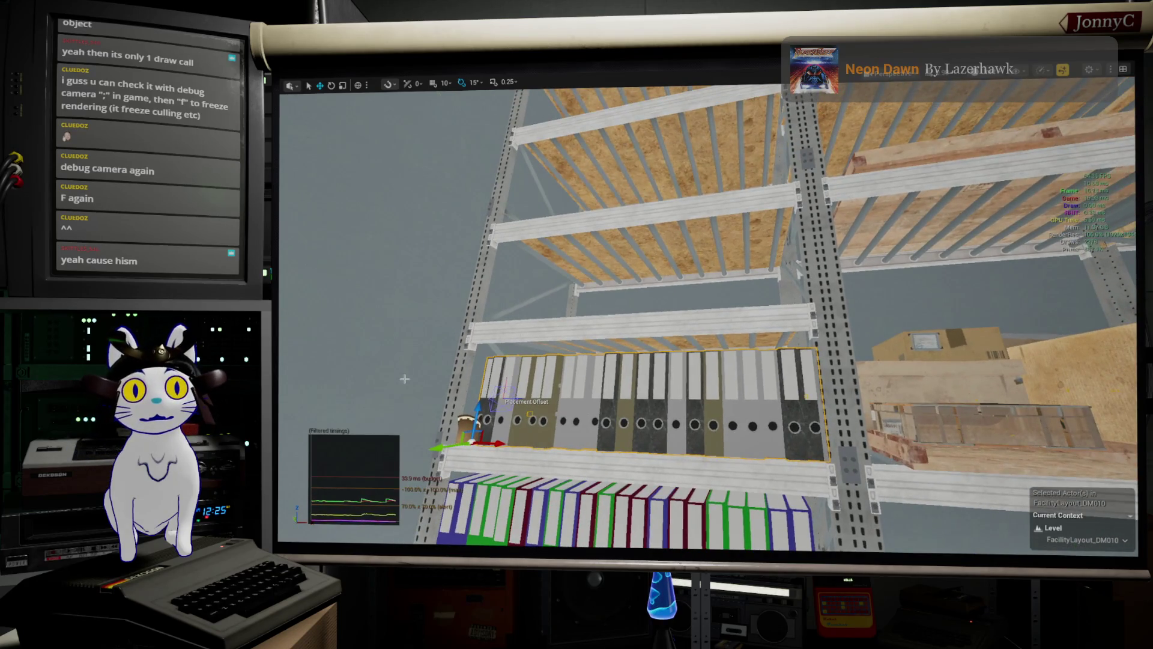
- Duplicate the binder row onto the shelf above, reshuffle its layout, then restore the editor panels
drag(476, 414, 495, 296)
key(w)
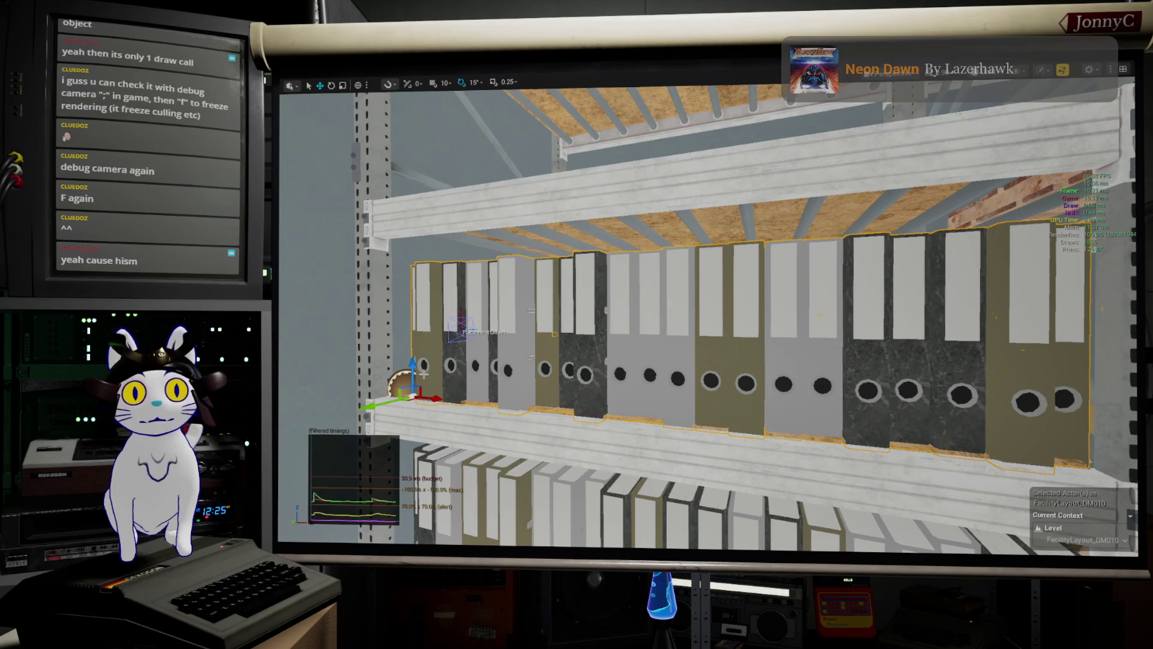
drag(416, 359, 482, 387)
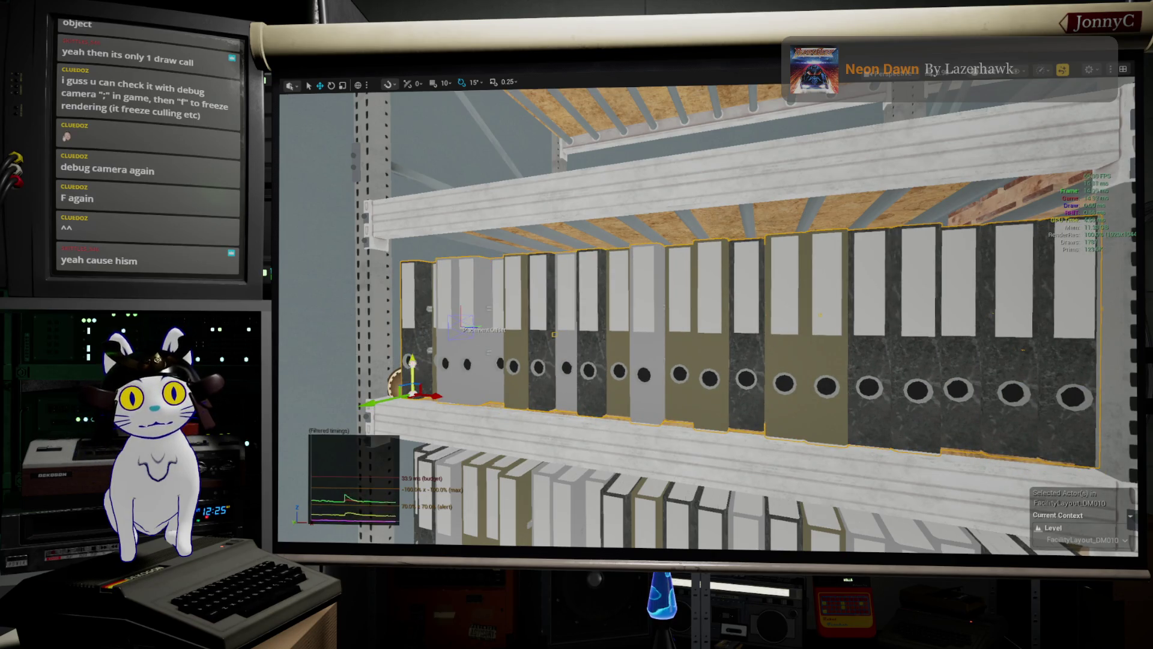
drag(413, 359, 477, 419)
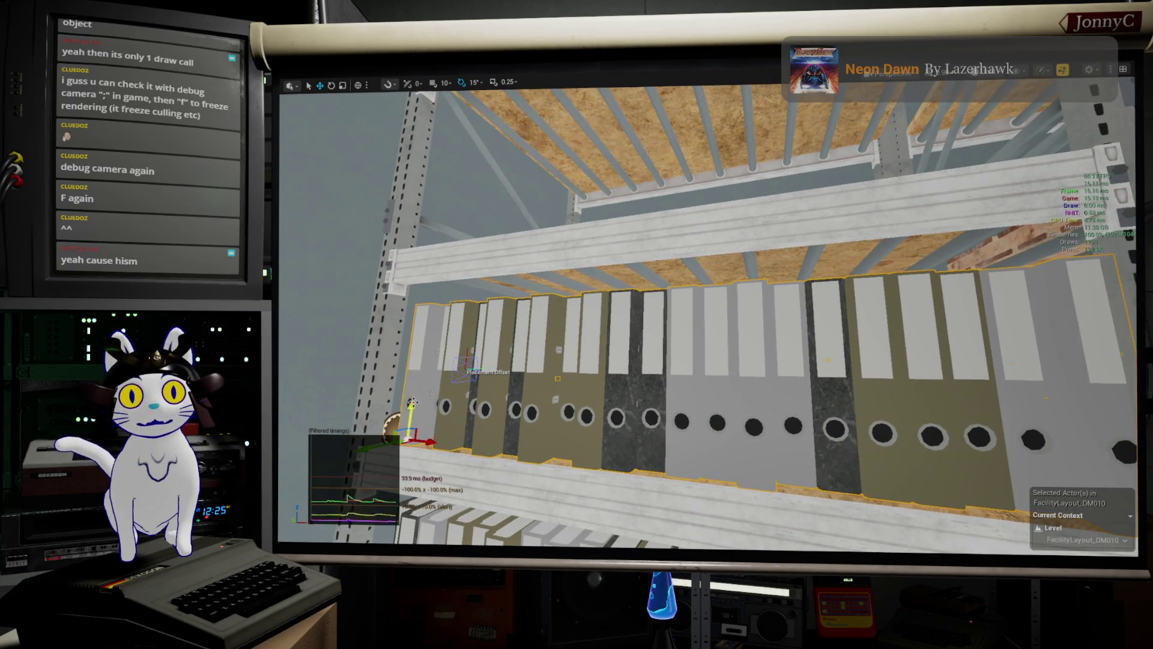
mouse_move(412, 401)
mouse_down()
mouse_move(412, 336)
mouse_move(412, 401)
mouse_up()
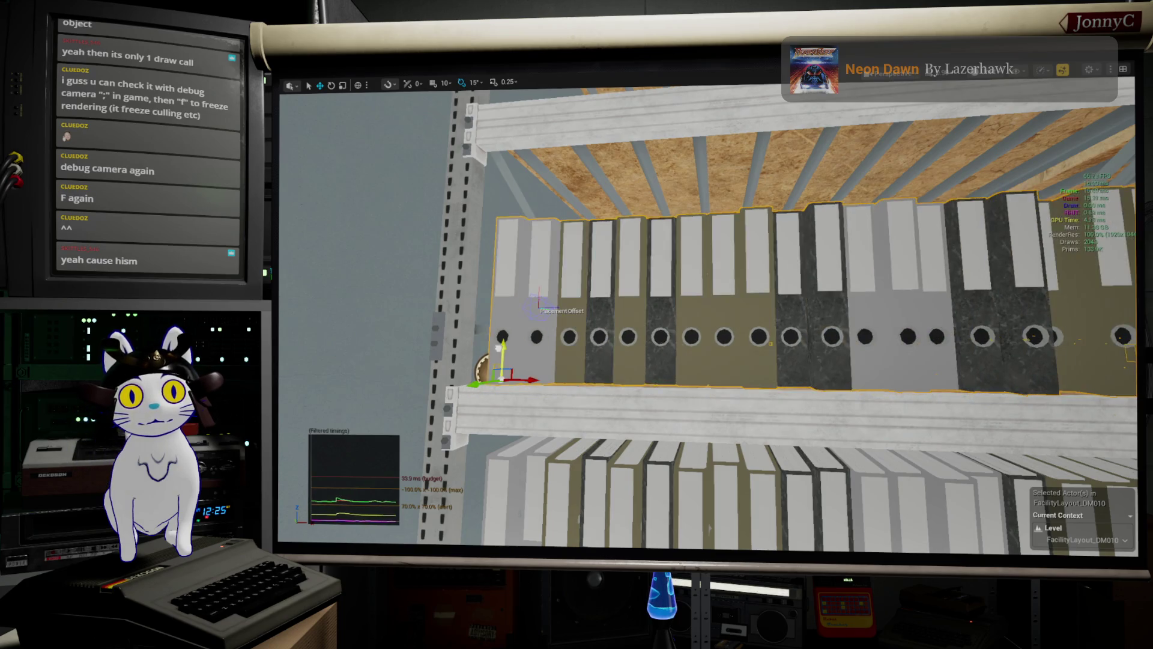
mouse_move(412, 402)
mouse_down()
mouse_move(412, 444)
mouse_move(412, 423)
mouse_move(403, 444)
mouse_move(402, 420)
mouse_move(444, 396)
mouse_move(468, 396)
mouse_move(480, 426)
mouse_move(463, 403)
mouse_move(474, 406)
mouse_up()
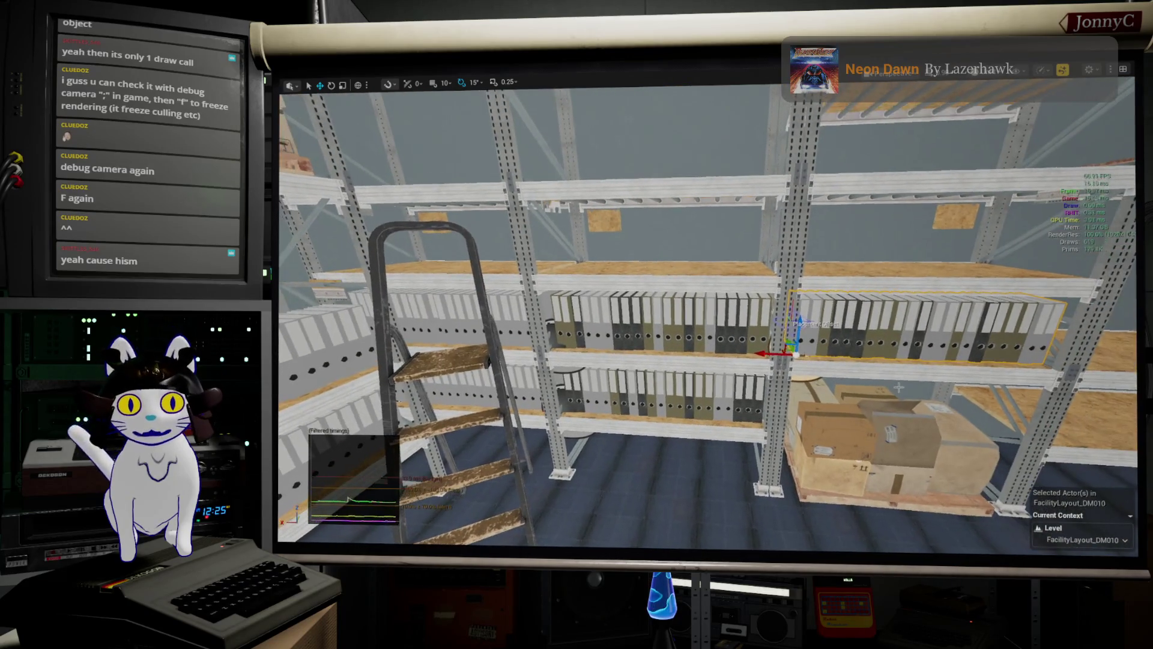
key(F11)
- Assign M_MS_WFSurface_Mask_Material_VT2 as the binder helper's Instance Material
scroll(1033, 469, down, 3)
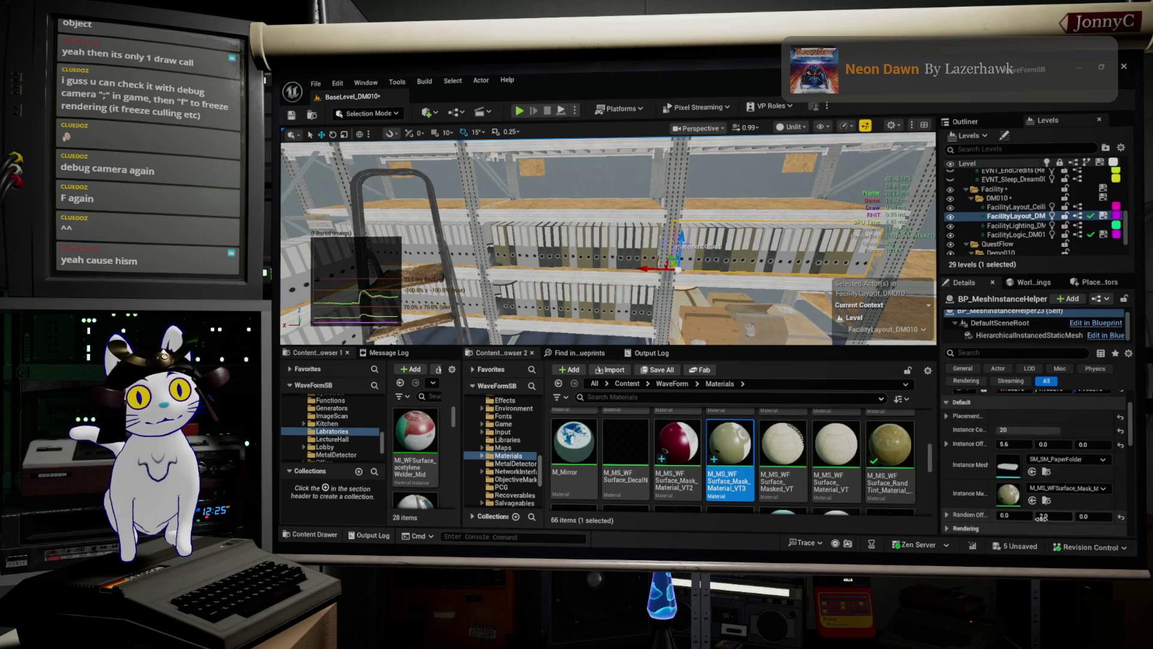
click(677, 457)
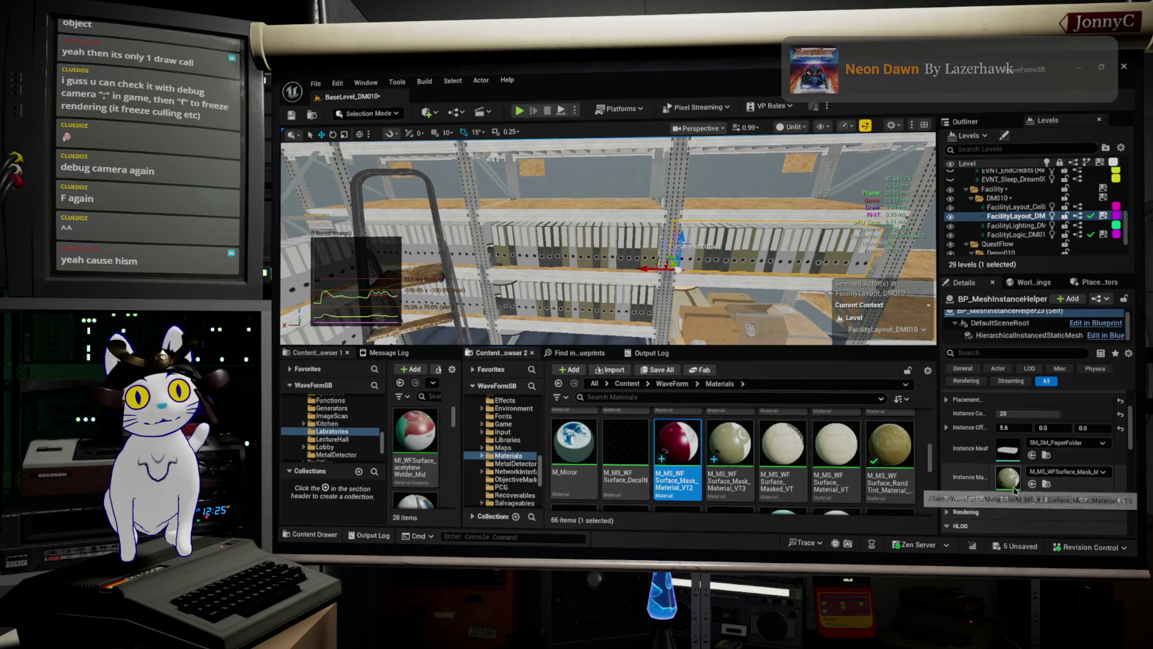
click(1032, 484)
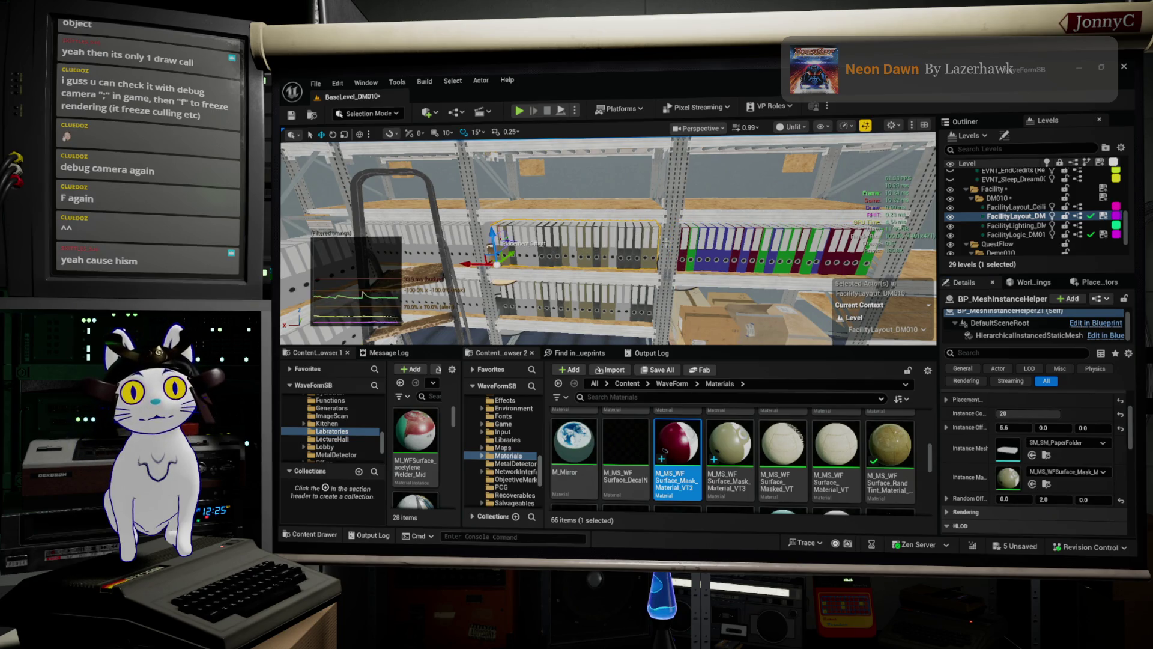
- Copy both binder row helpers one shelf higher and set their Random Offset Y to 4.0
ctrl+click(578, 258)
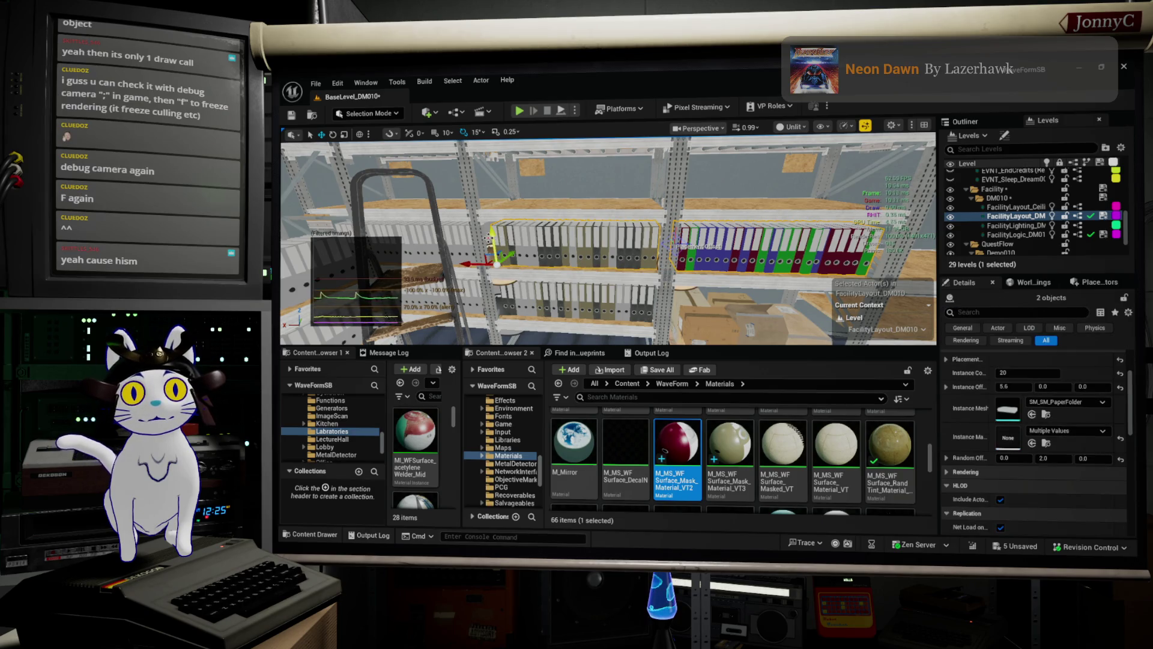
drag(487, 238, 481, 191)
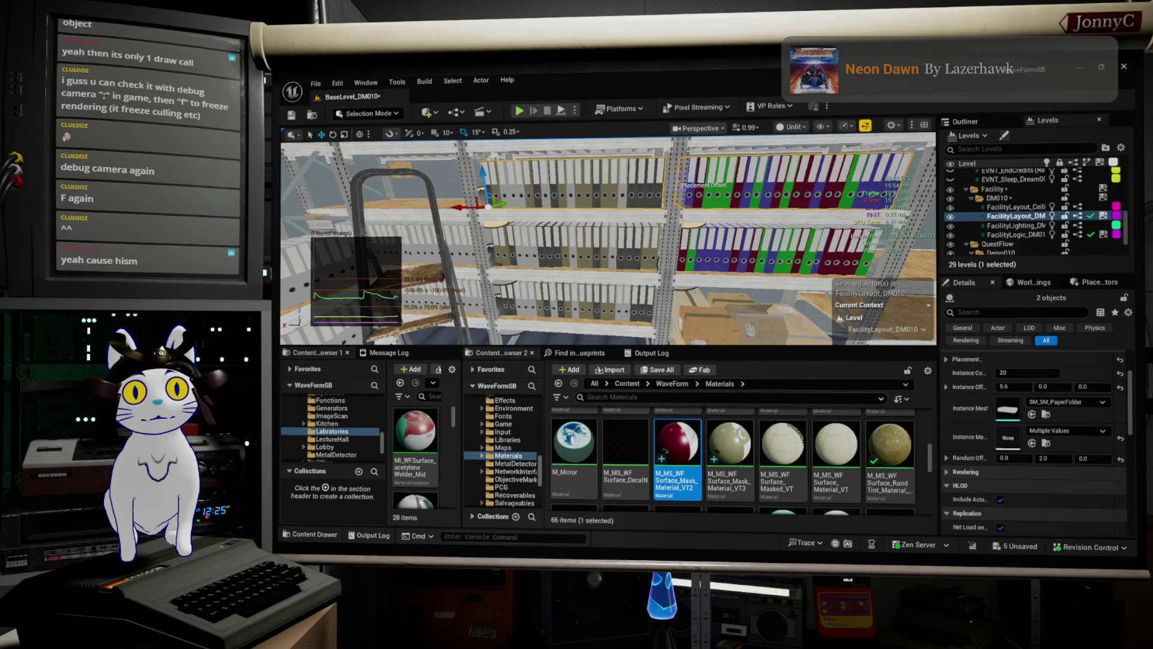
key(f)
drag(631, 207, 611, 246)
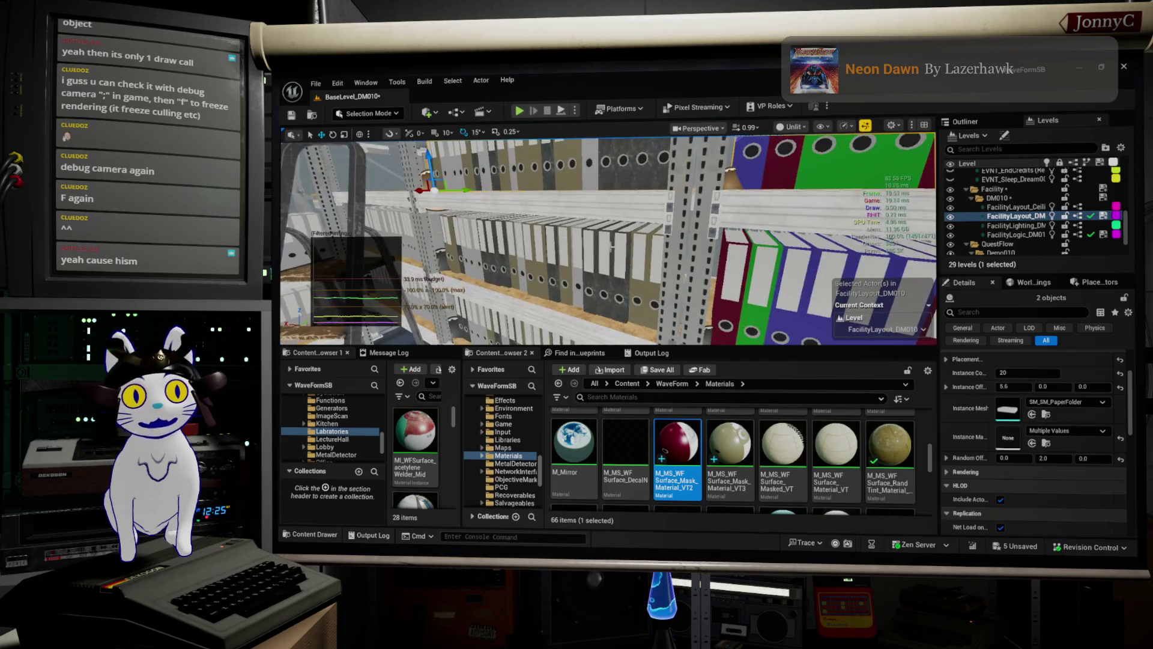
scroll(1072, 466, up, 1)
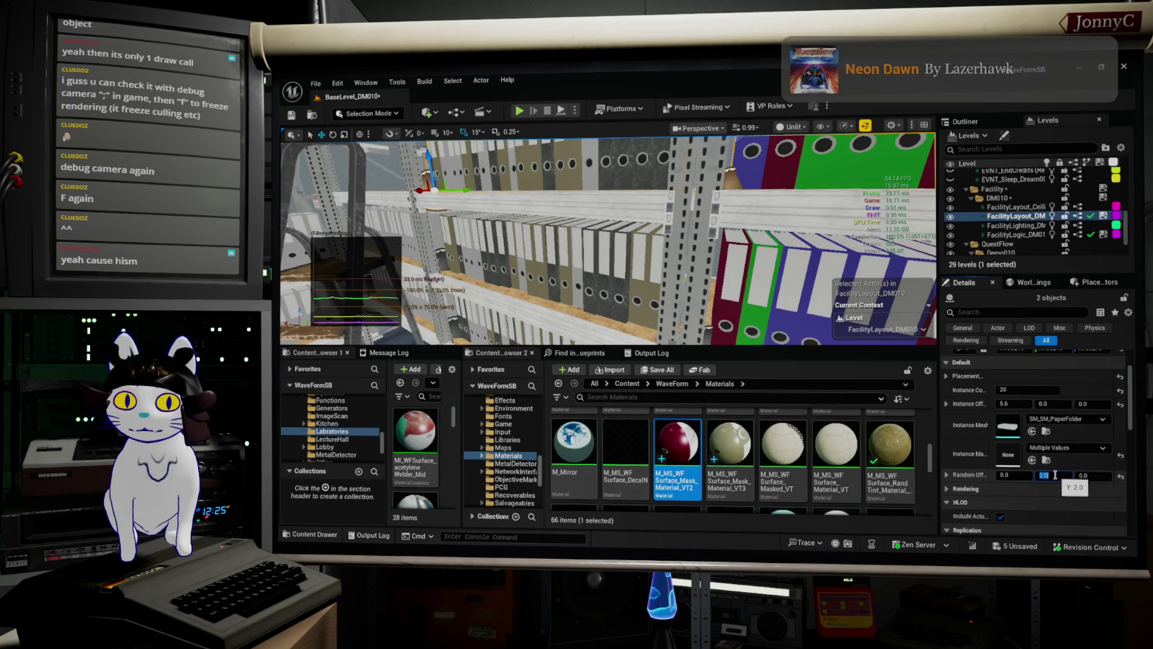
key(Return)
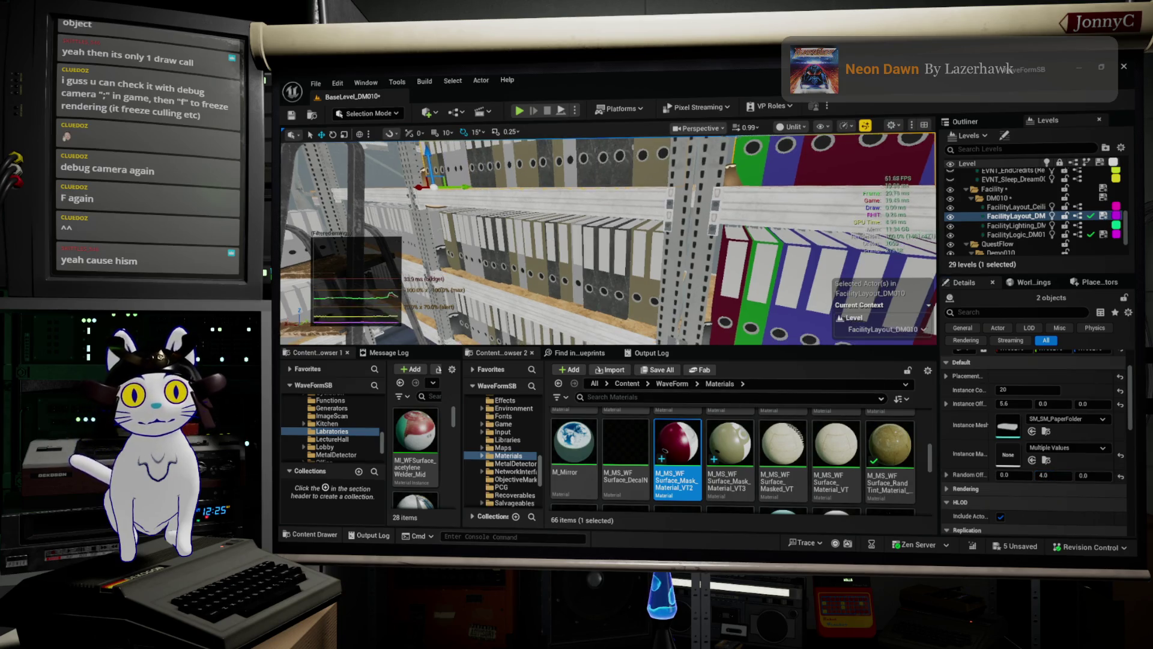
- Select two more binder rows along the coloured shelf and move them up one shelf
mouse_move(541, 187)
mouse_down()
mouse_move(458, 211)
mouse_move(497, 236)
mouse_up()
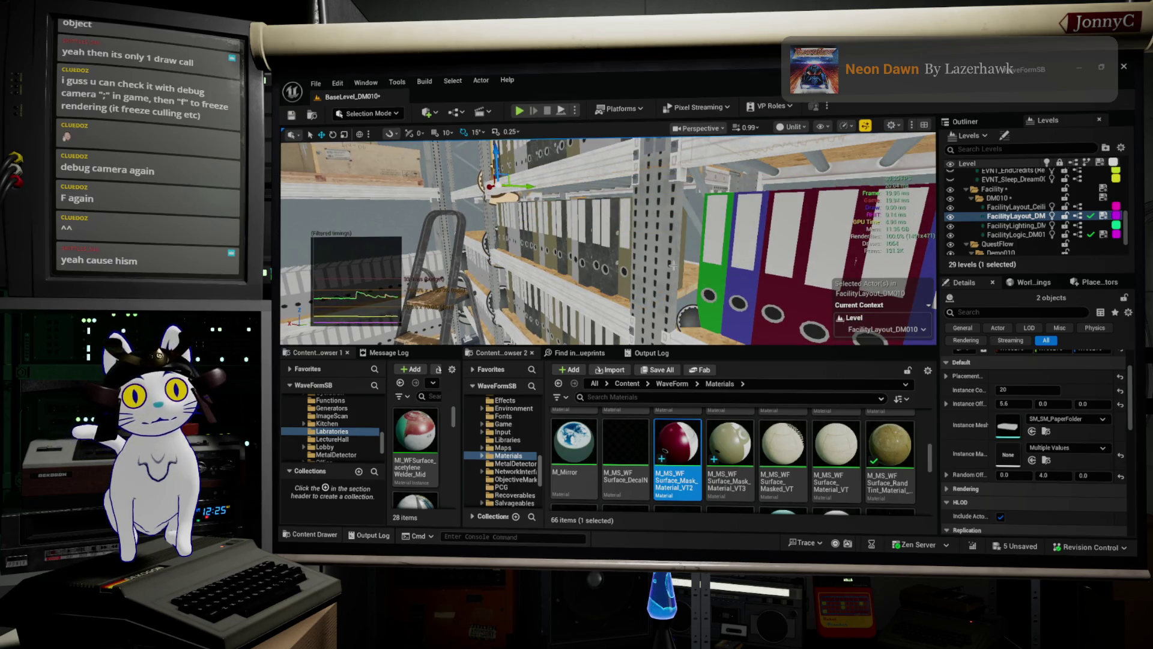
mouse_move(673, 265)
mouse_down()
mouse_move(498, 189)
mouse_move(520, 197)
mouse_move(604, 348)
mouse_up()
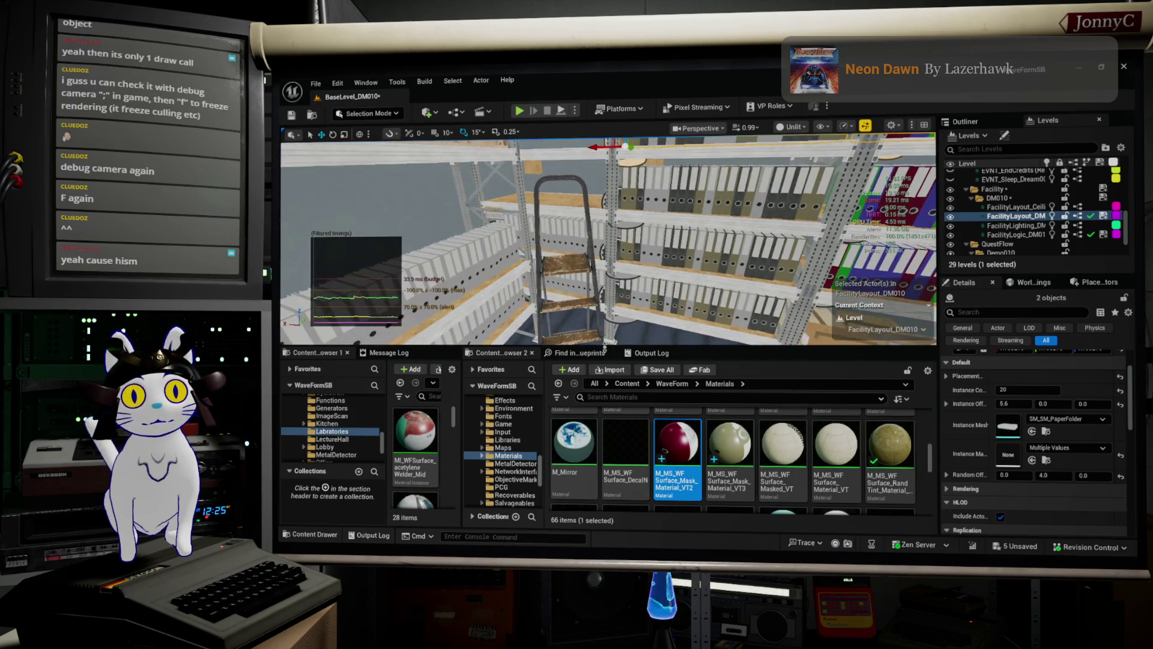
click(565, 245)
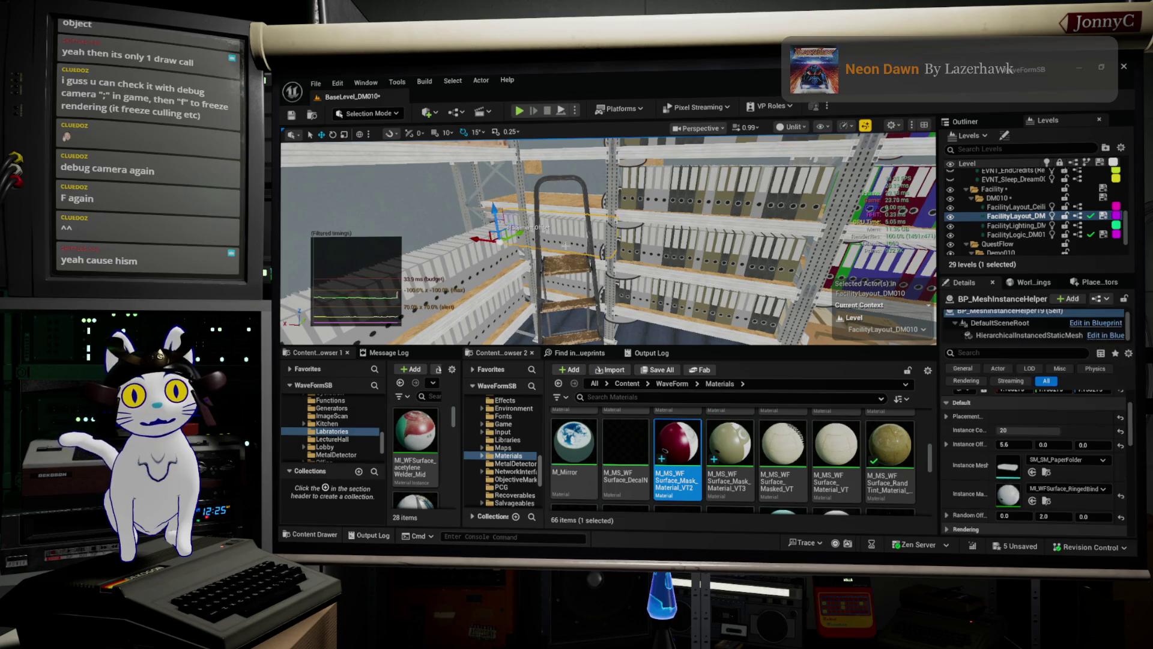
ctrl+click(567, 279)
key(f)
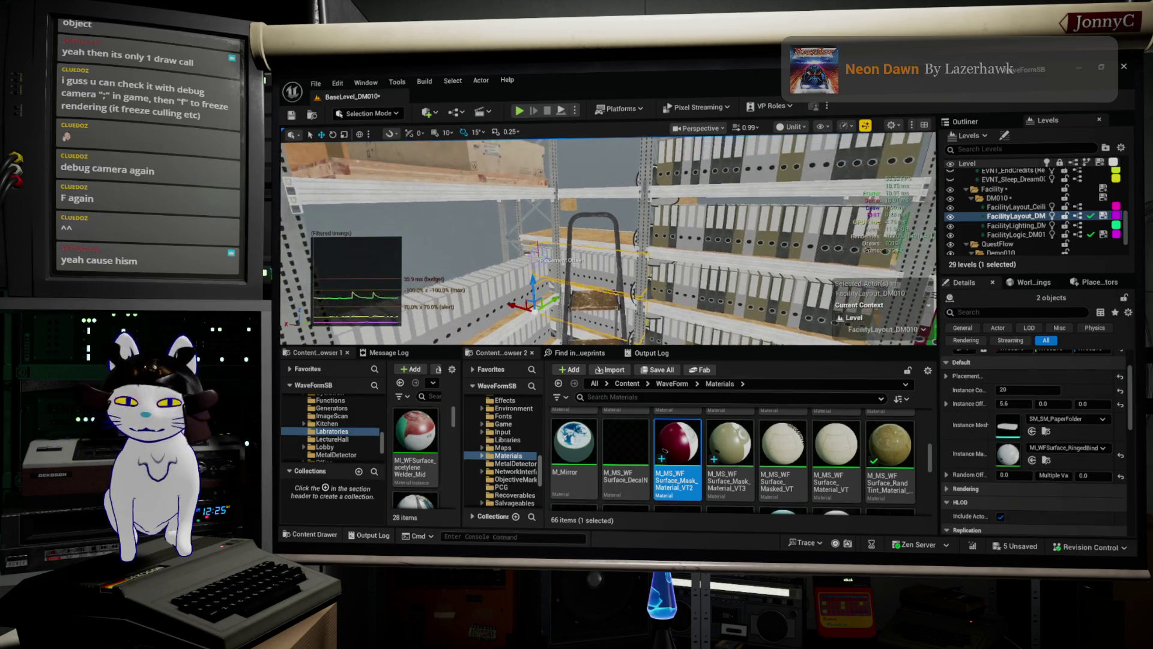
drag(547, 288, 546, 204)
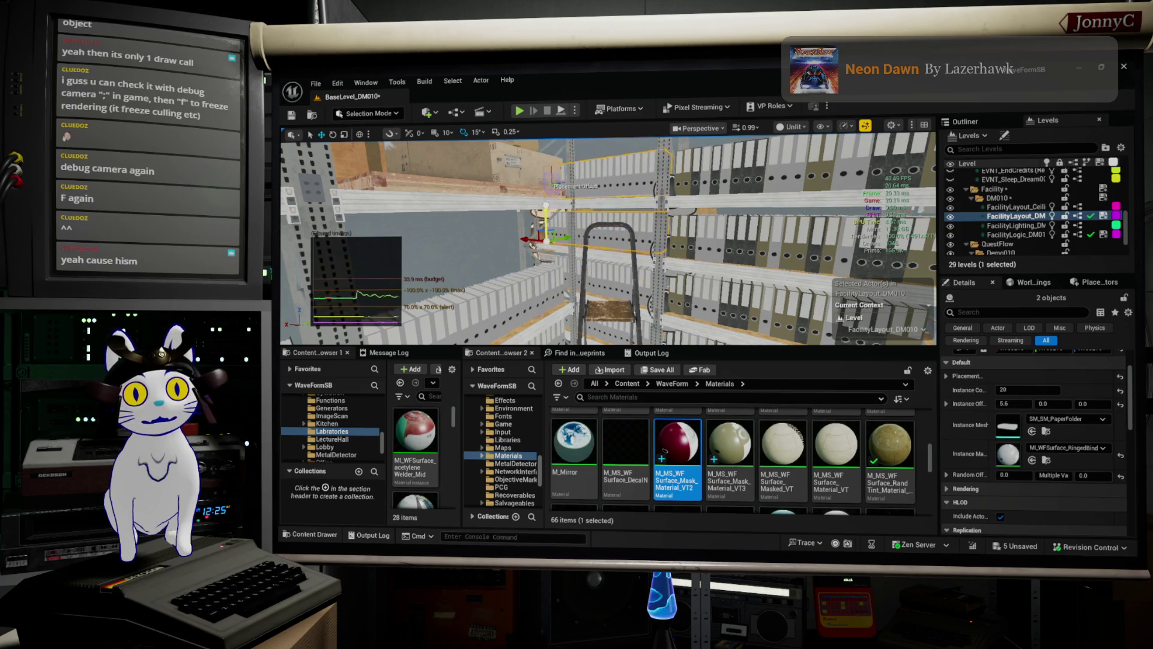
- Check the Random Offset X, Y, Z values in the Details panel
scroll(1016, 391, down, 1)
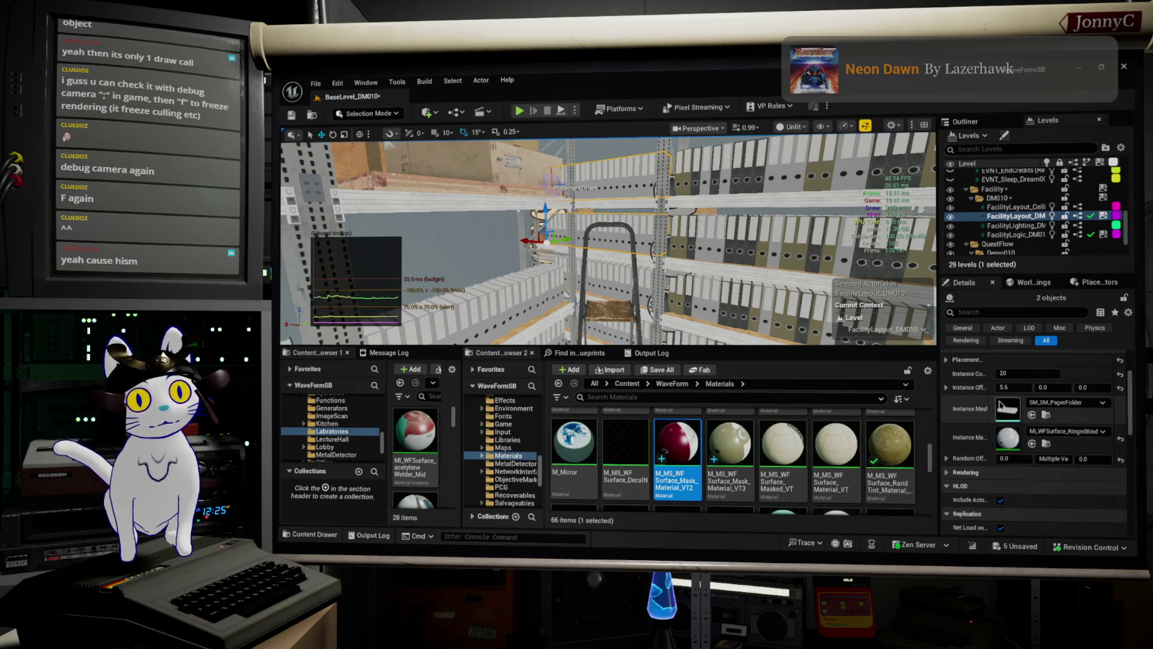
click(947, 458)
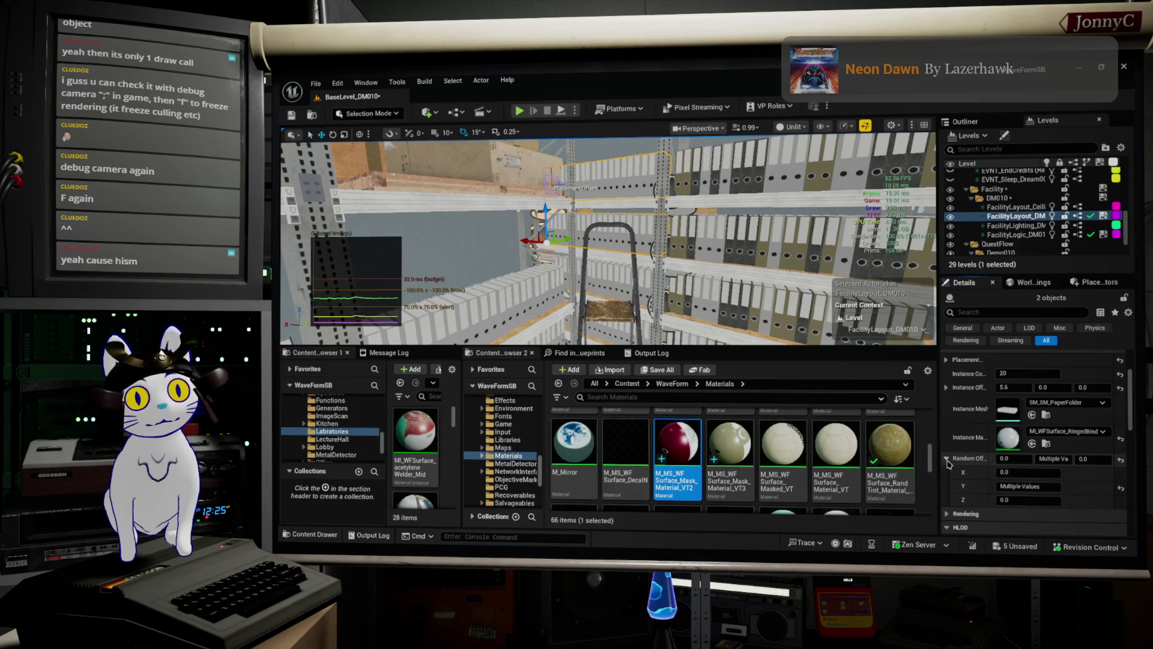
click(948, 460)
text(4)
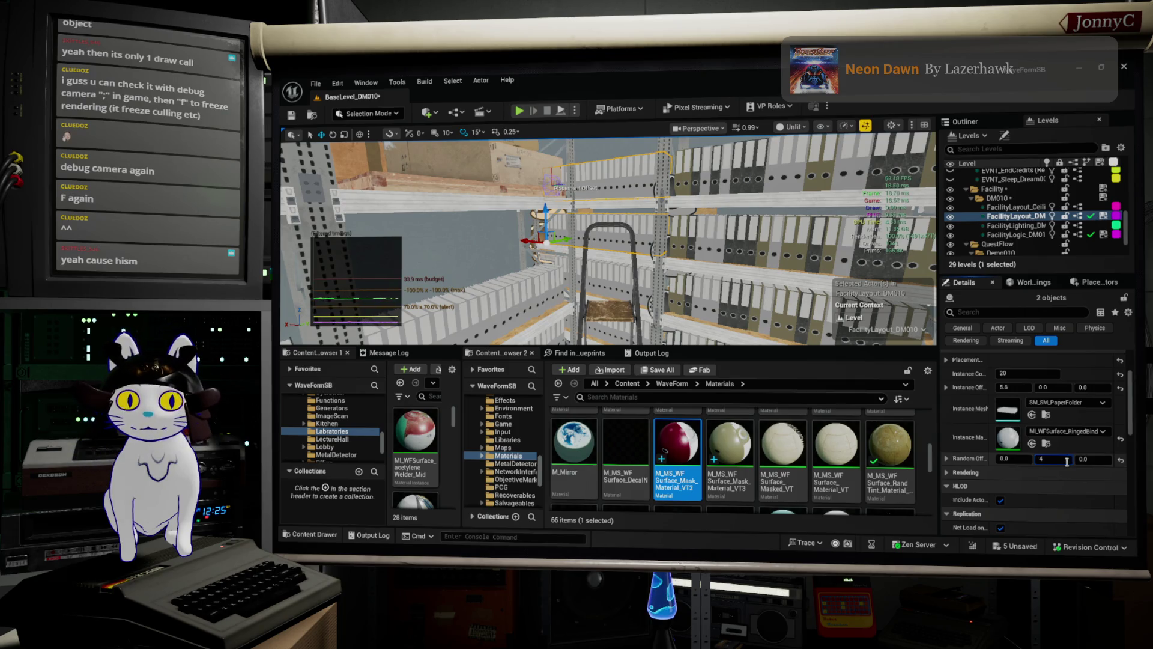
scroll(725, 209, up, 5)
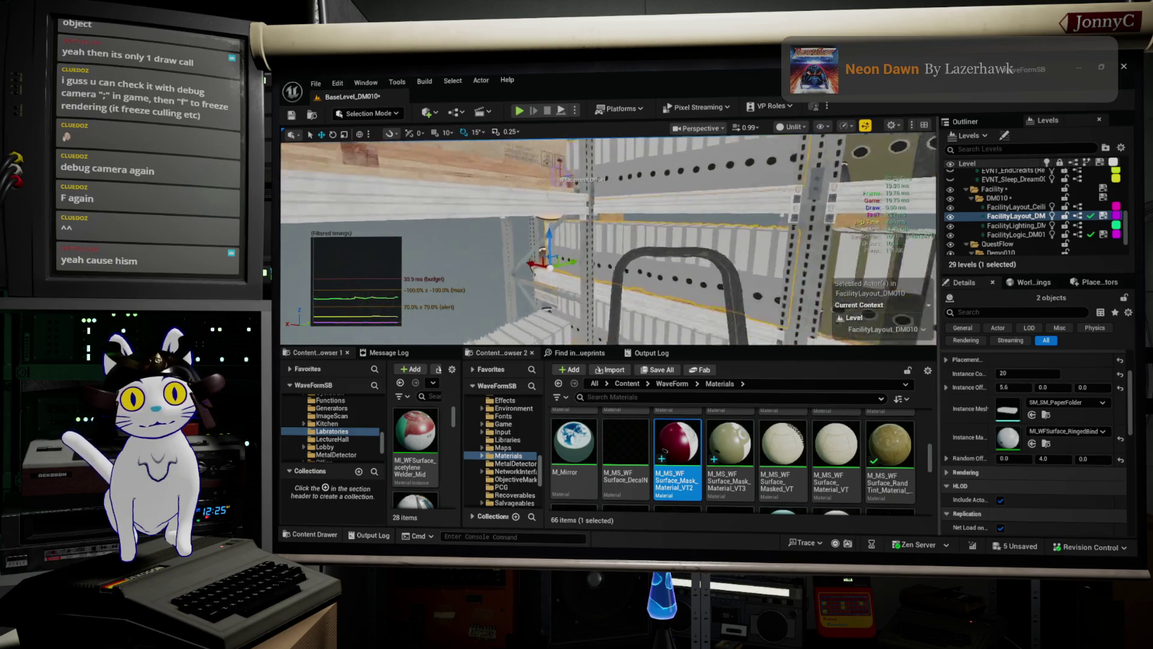
- Fly along the shelf wall to the binder shelves and slide the selected binder rows sideways
drag(725, 209, 652, 242)
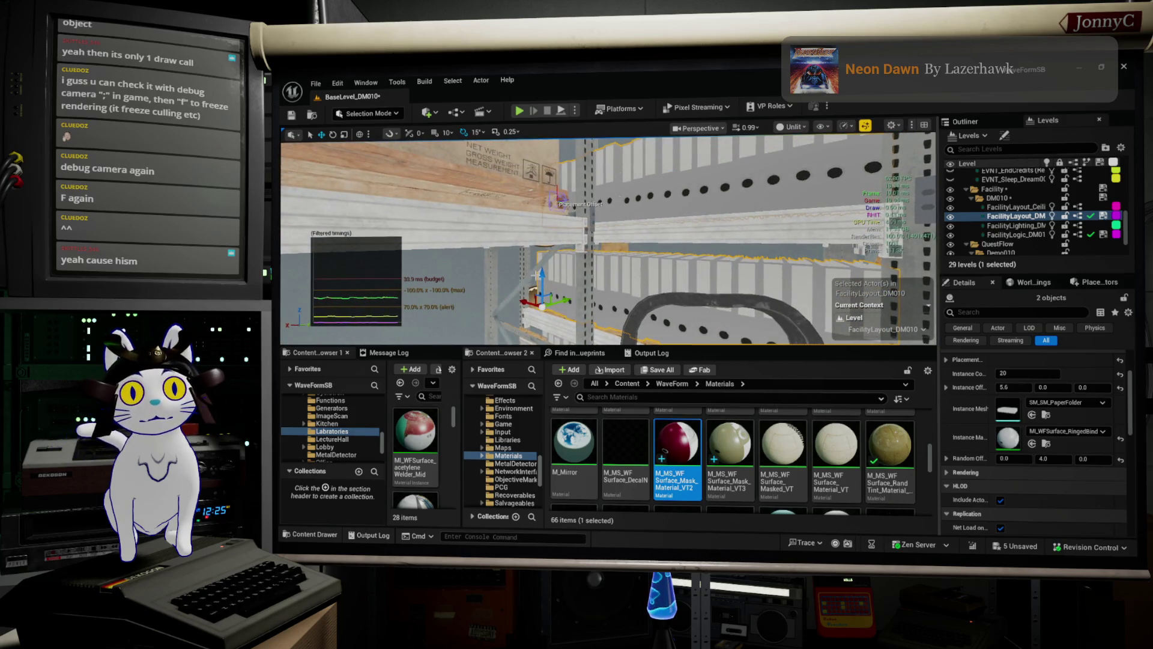
mouse_move(542, 275)
mouse_down()
mouse_move(538, 186)
mouse_move(538, 273)
mouse_up()
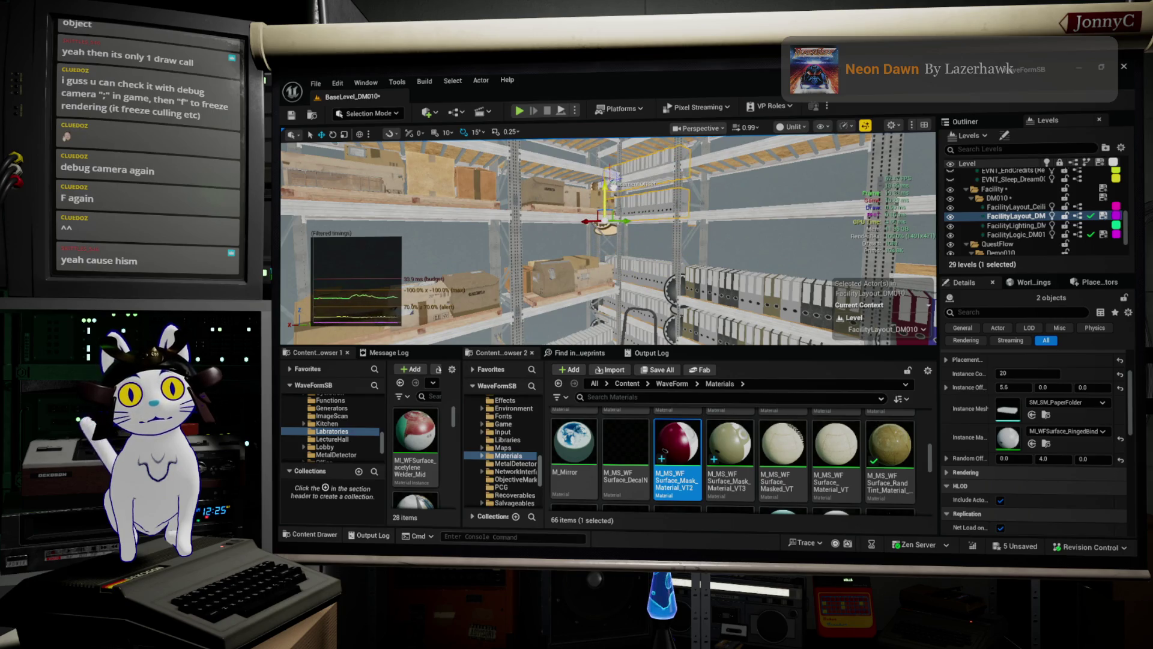
drag(538, 273, 565, 216)
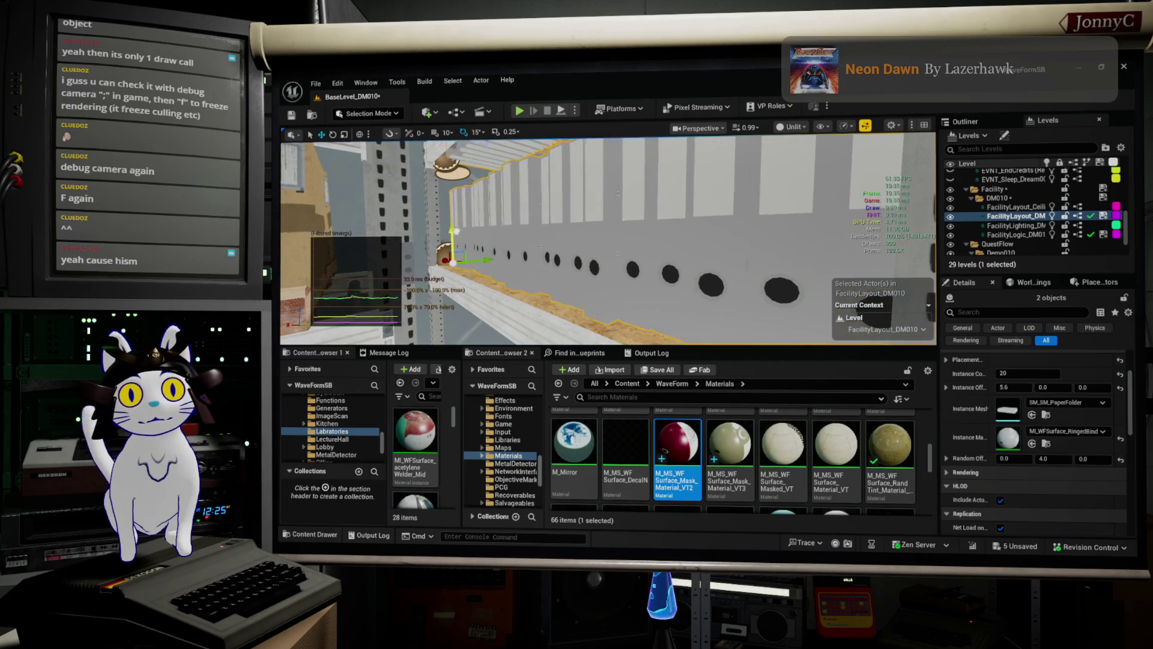
drag(457, 231, 461, 233)
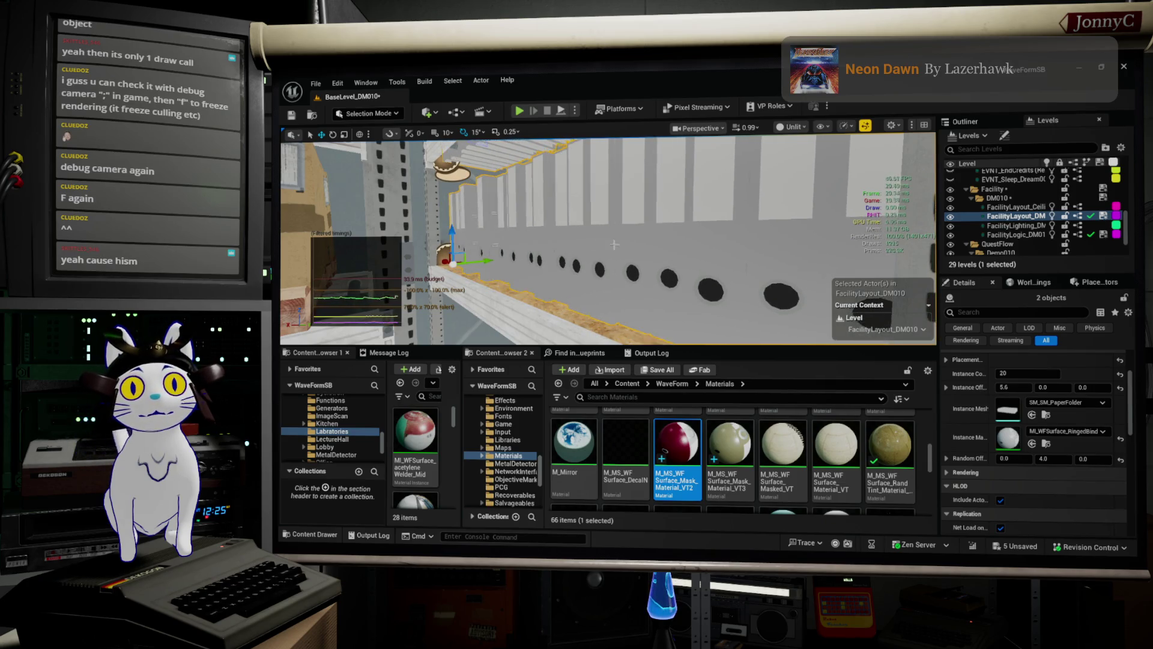
mouse_move(614, 244)
mouse_down()
mouse_move(600, 246)
mouse_move(625, 240)
mouse_move(473, 231)
mouse_move(733, 315)
mouse_up()
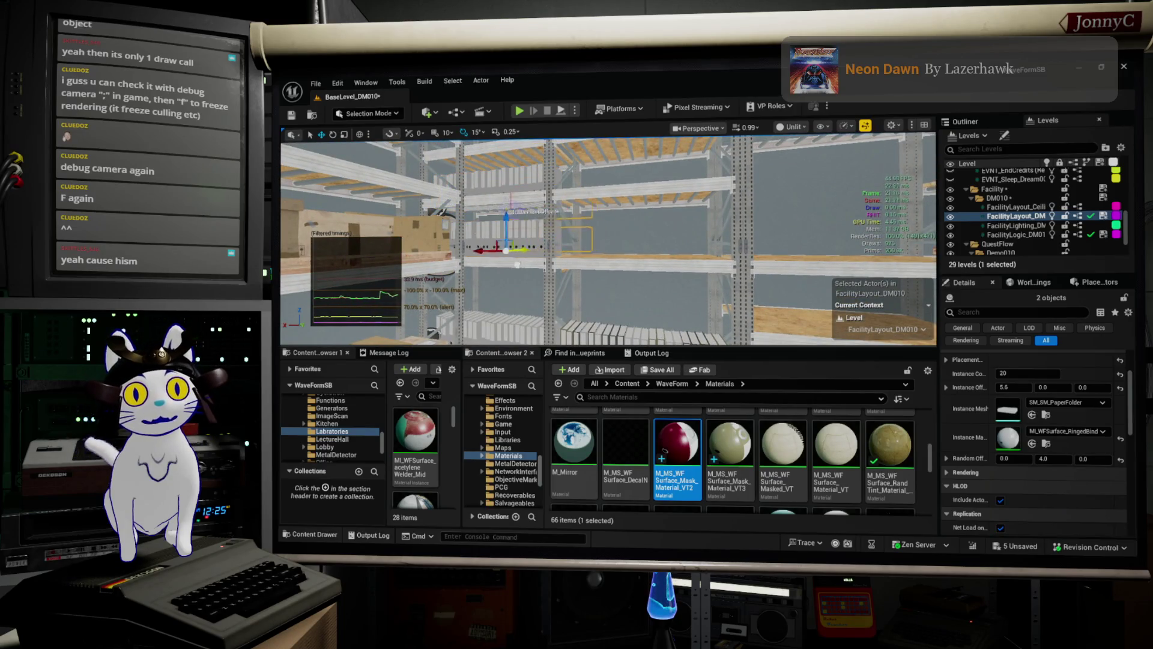
drag(507, 248, 449, 254)
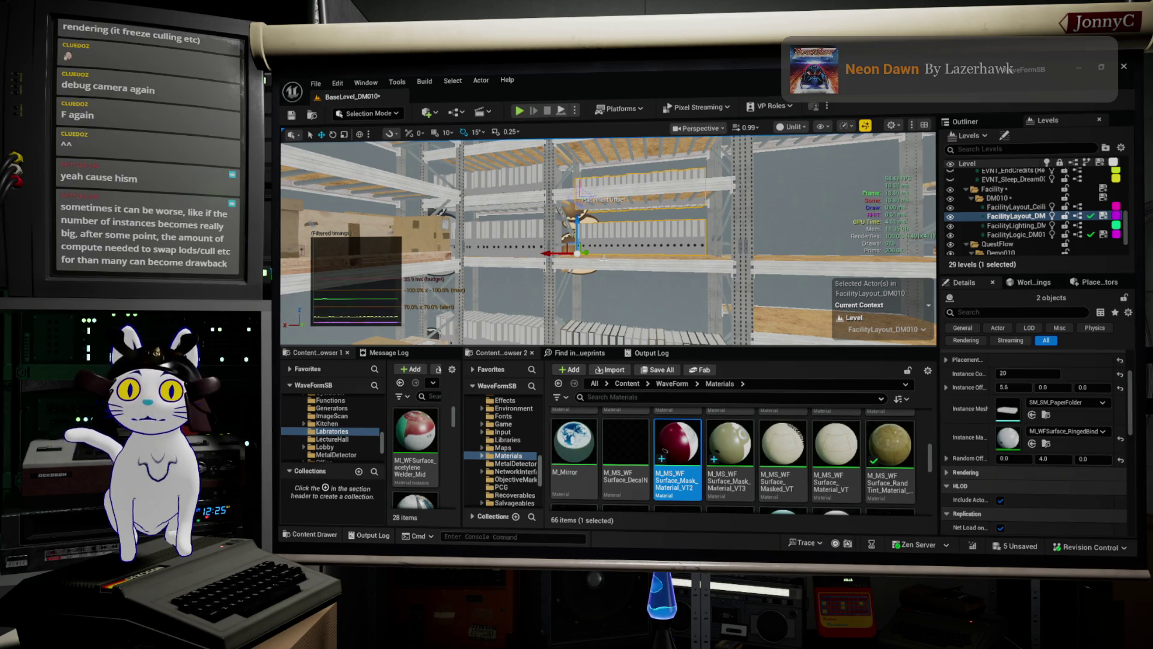
- Fly the camera sideways and slightly up to face the selected shelf head-on
key(d)
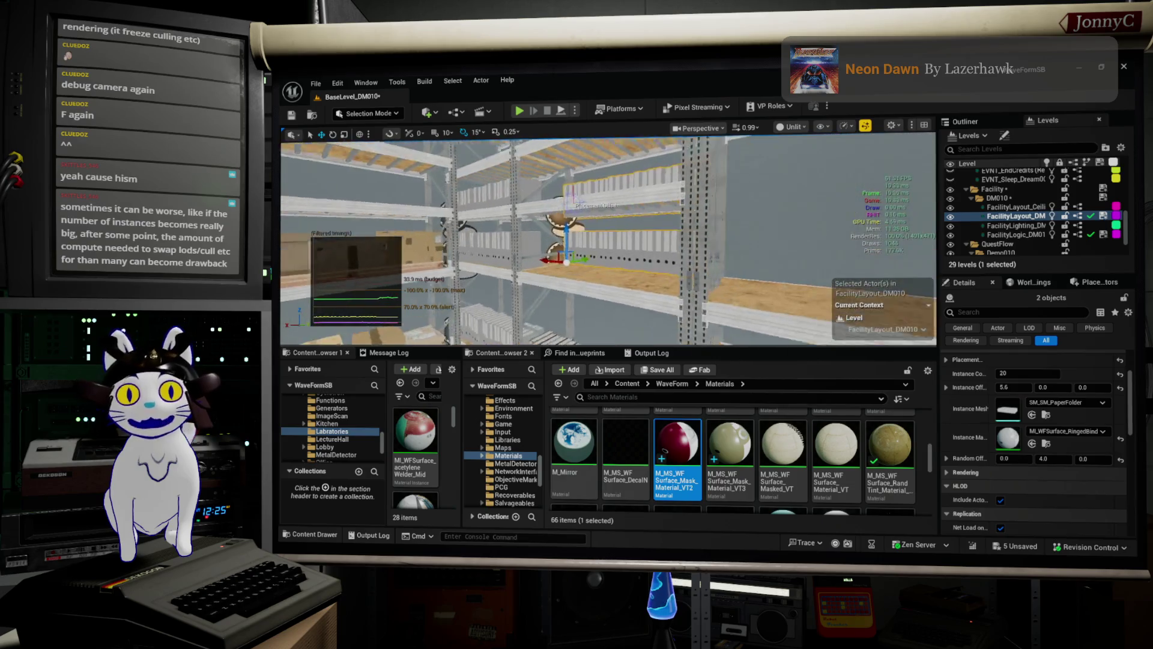
key(a)
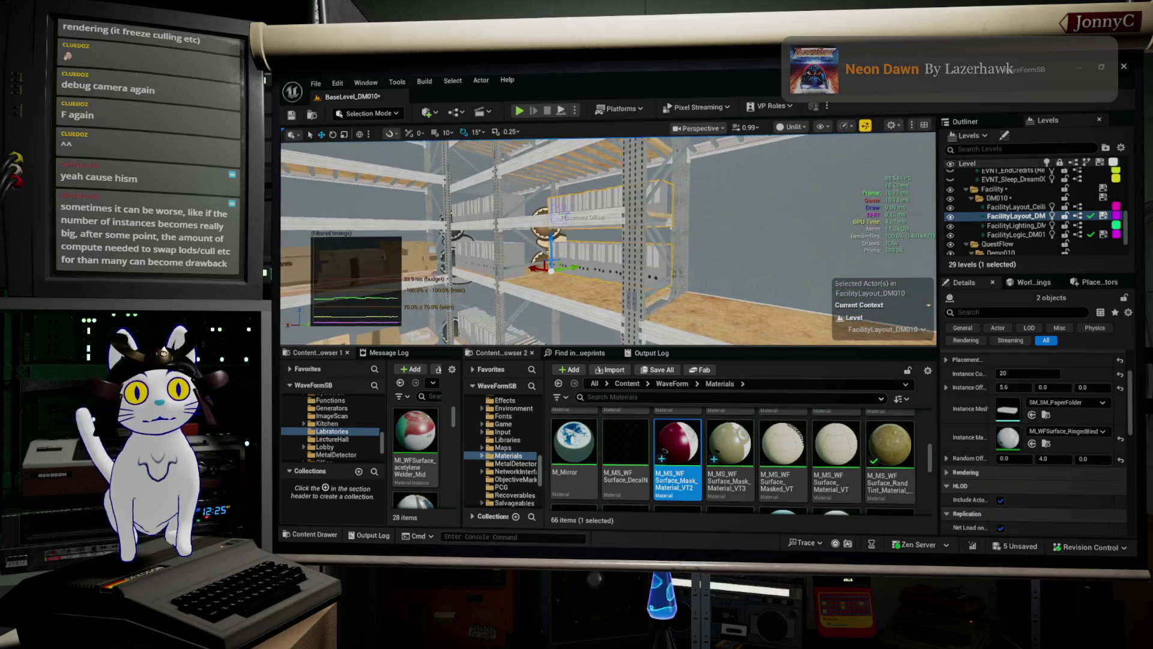
key(a)
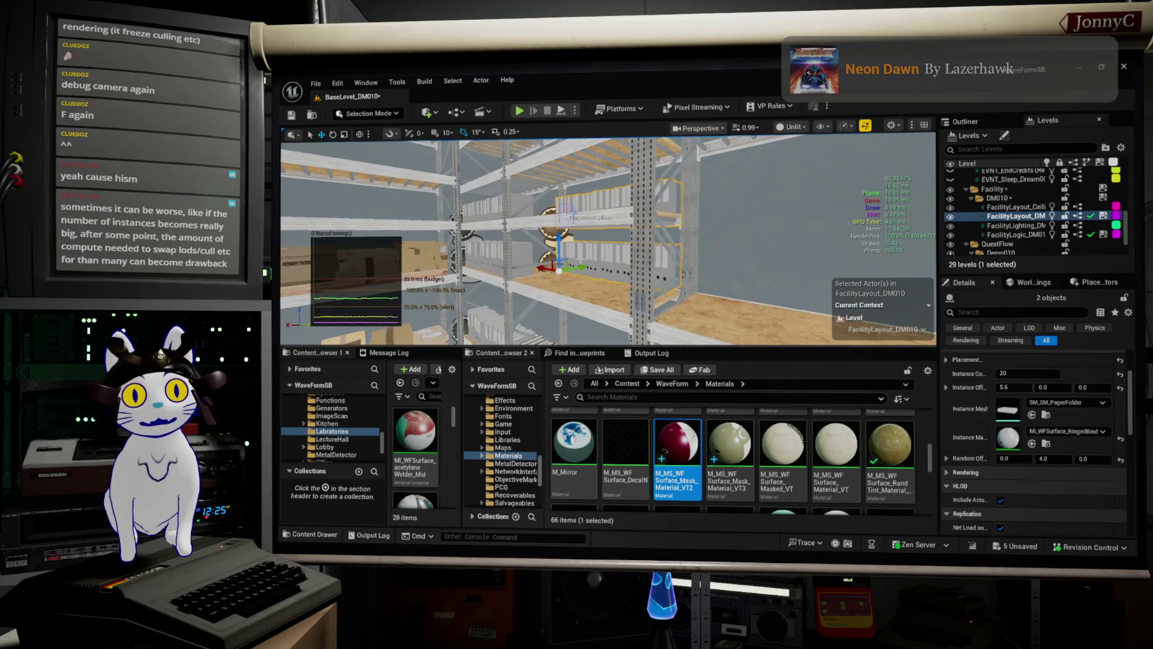
key(w)
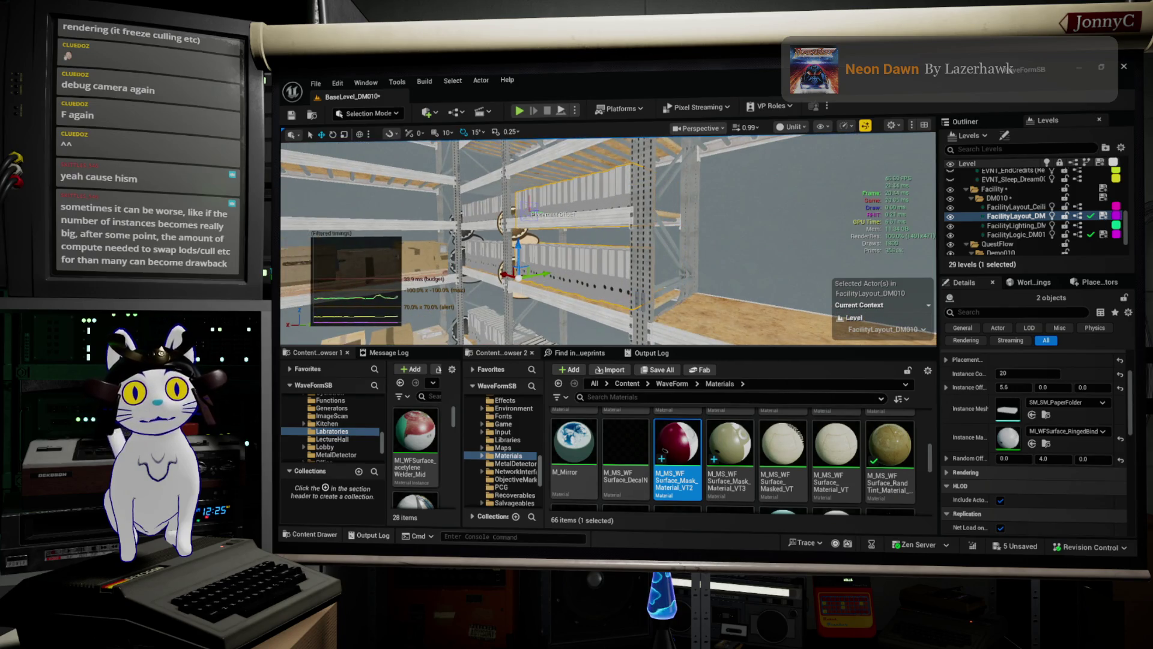
key(a)
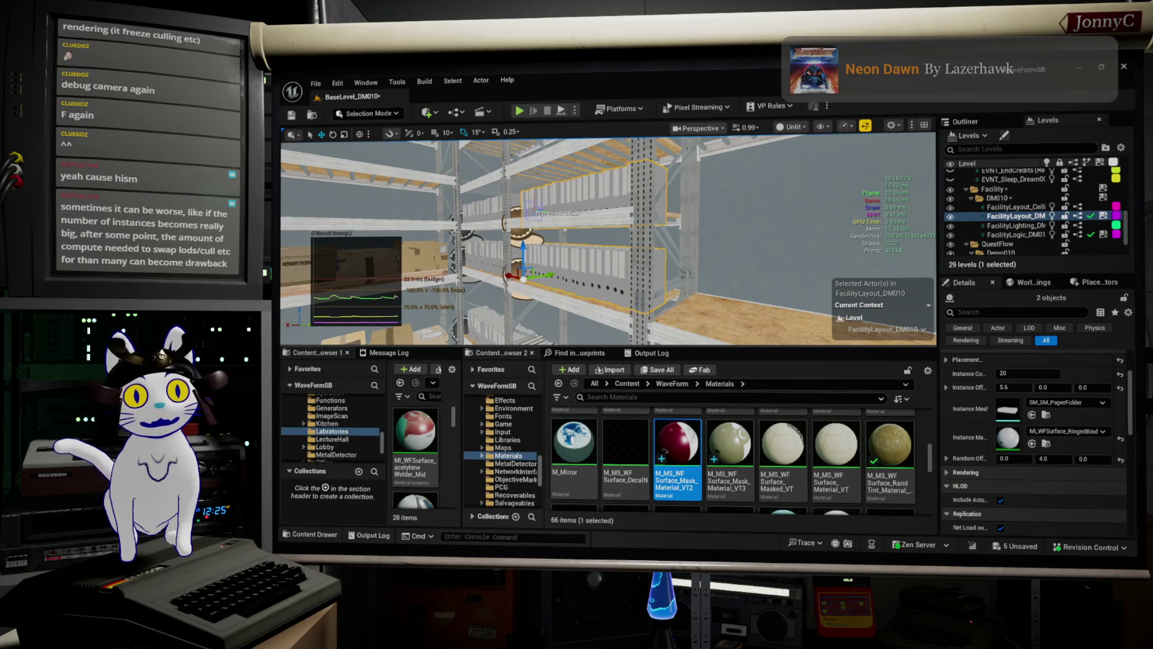
key(w)
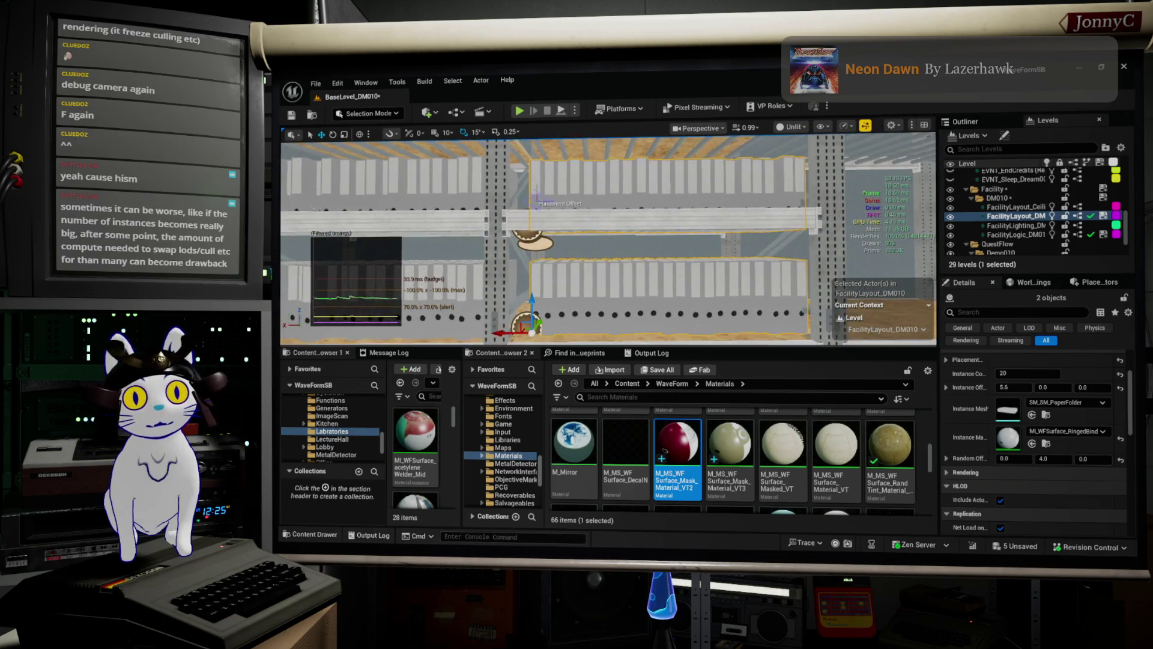
key(q)
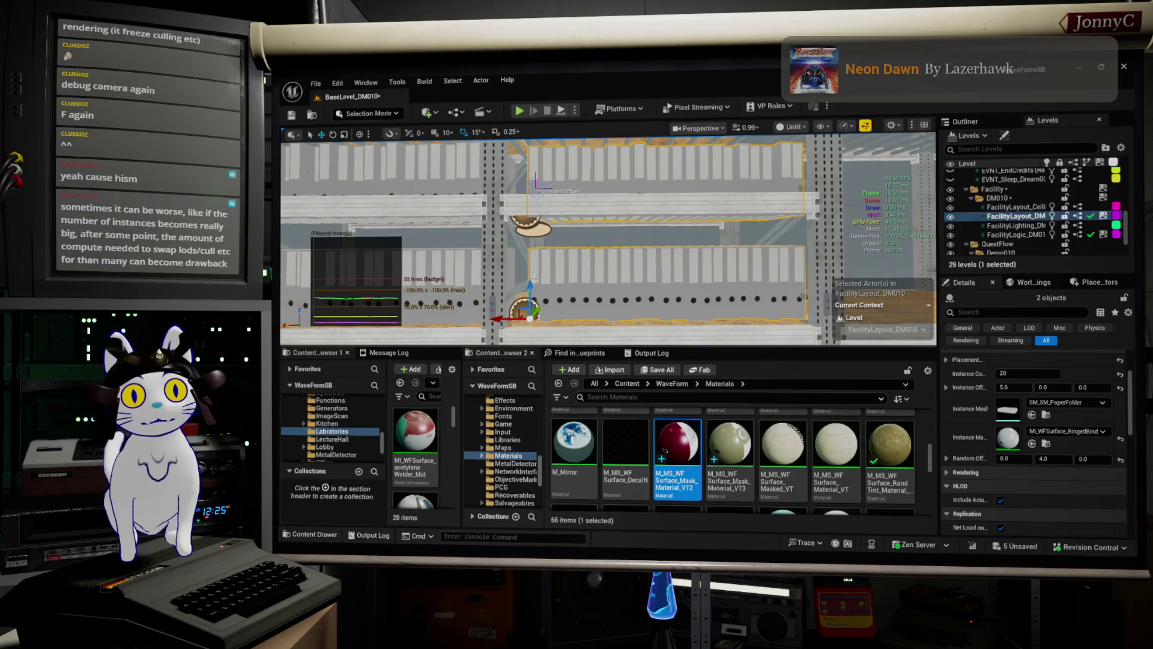
- Swing around to the coloured binder rows, then pull back to reveal the ladder area
drag(698, 225, 698, 224)
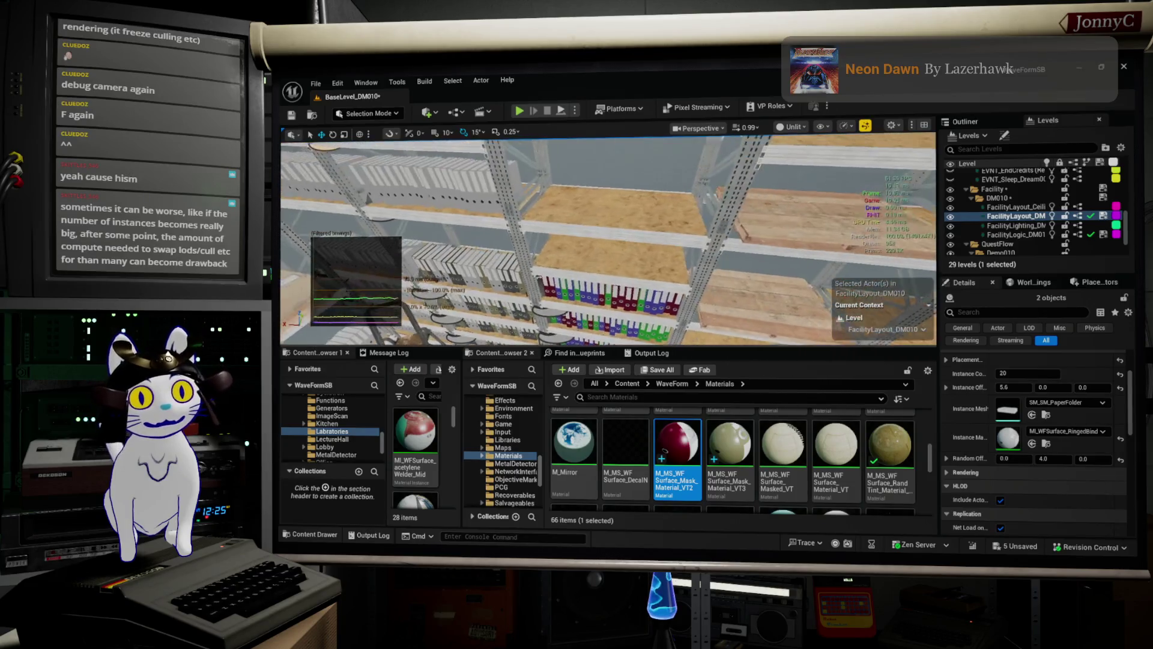
drag(628, 297, 628, 297)
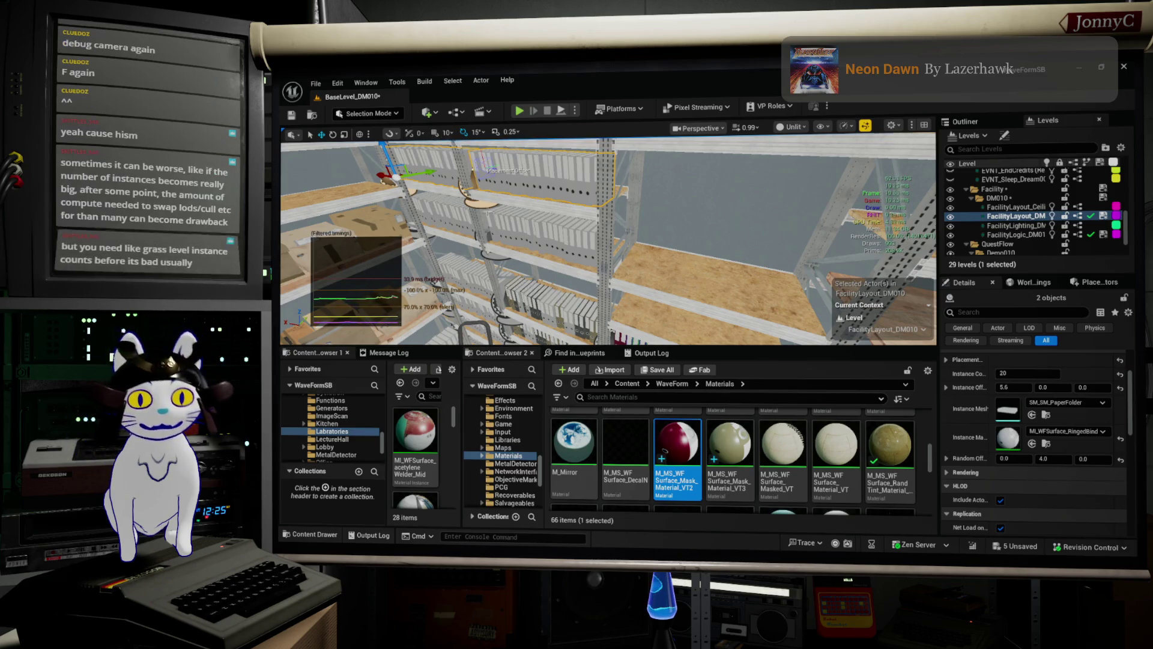
key(w)
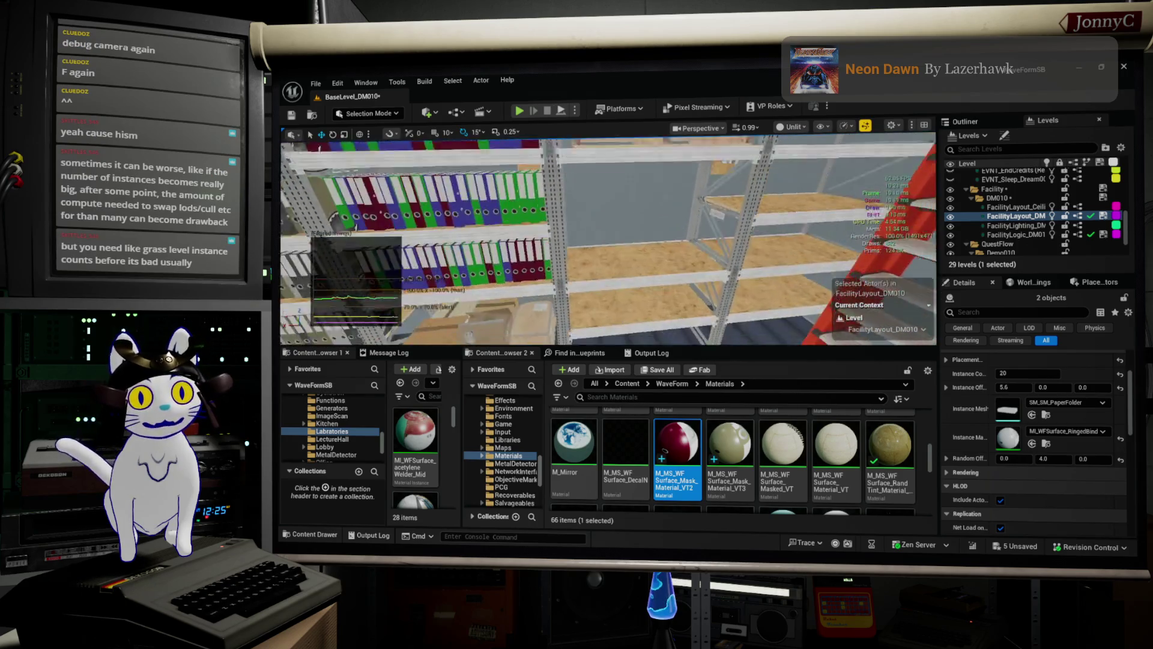
key(s)
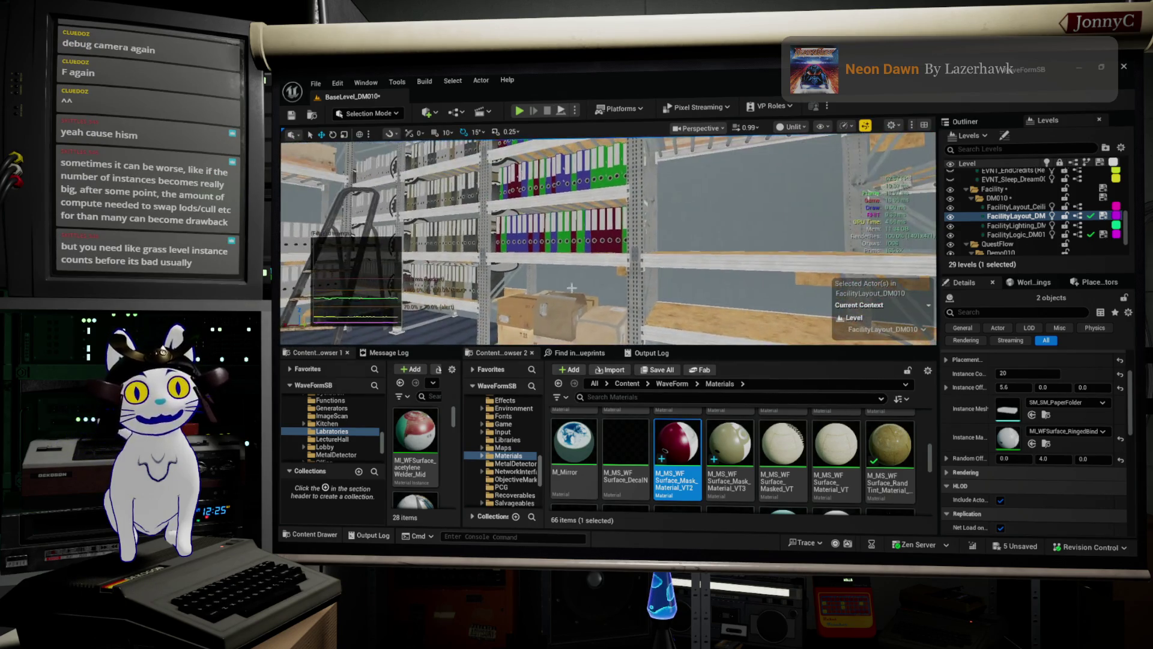
key(w)
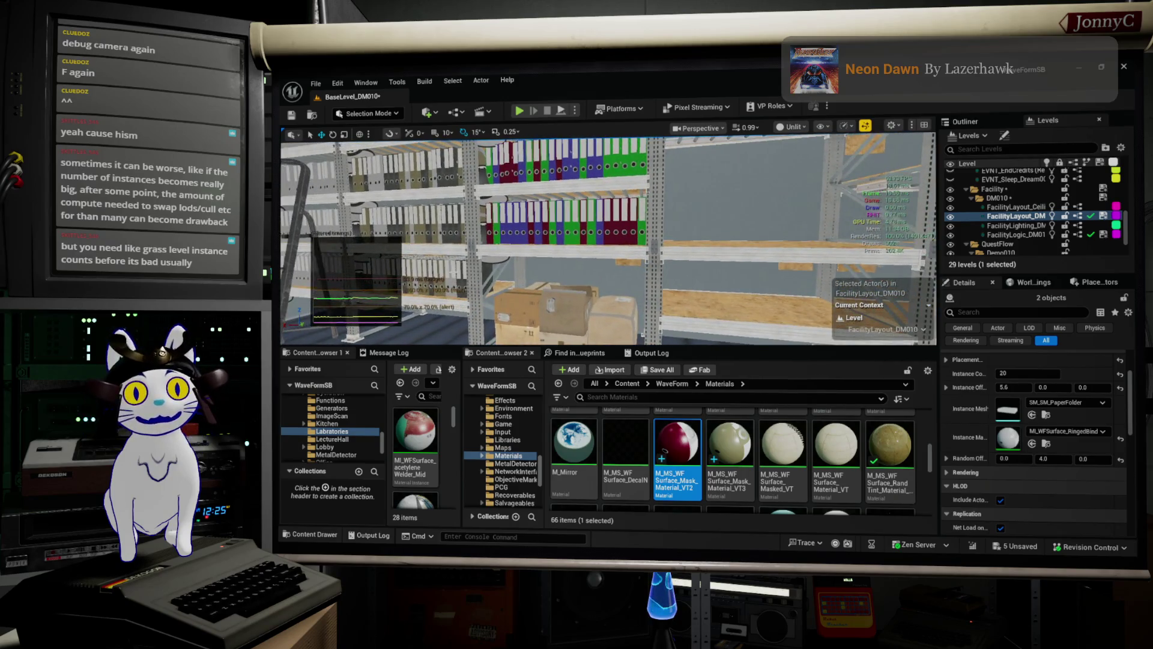
key(s)
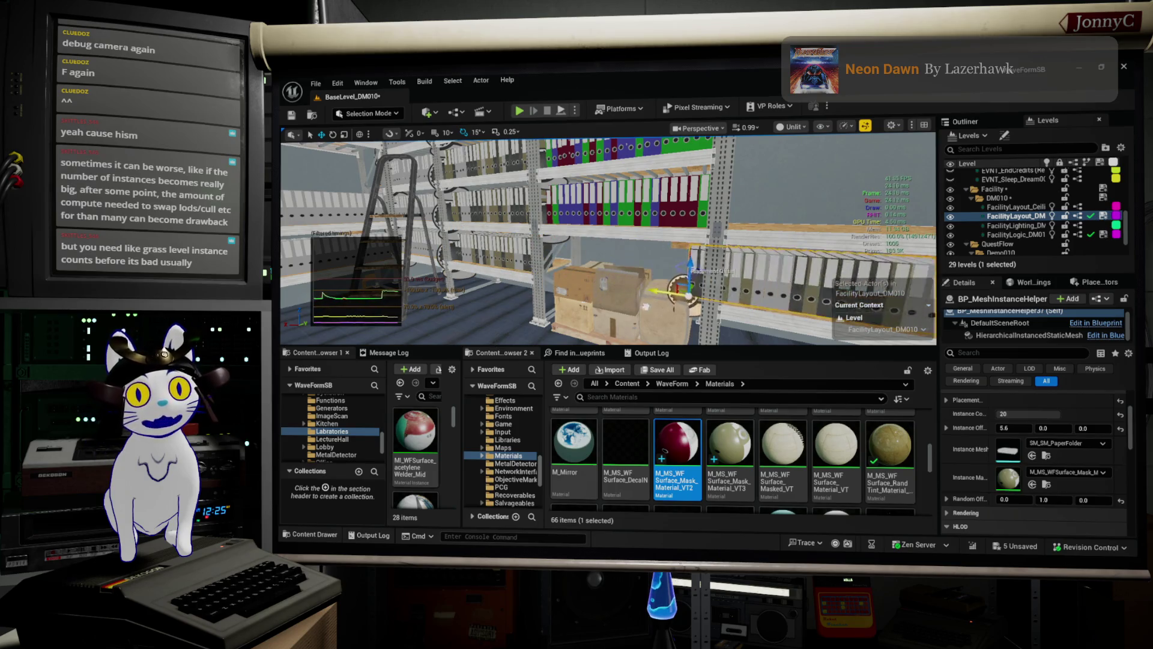
- Select the cardboard box group on the lower shelf and frame it
mouse_move(670, 313)
mouse_down()
mouse_move(648, 231)
mouse_move(631, 238)
mouse_move(618, 216)
mouse_up()
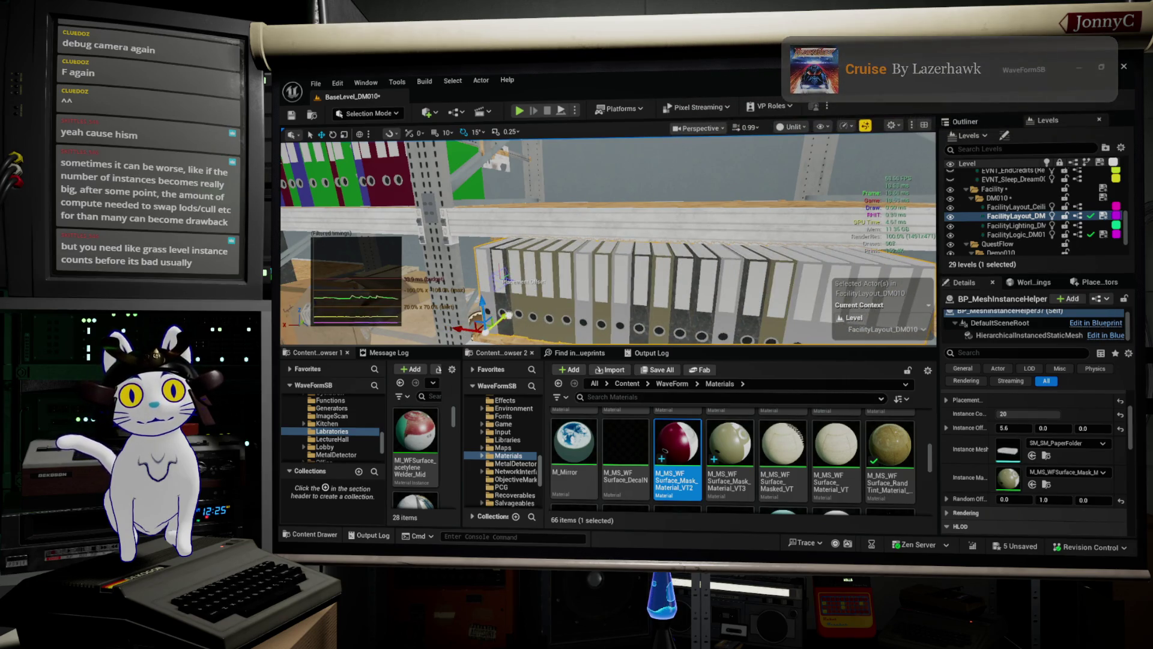
drag(606, 240, 594, 231)
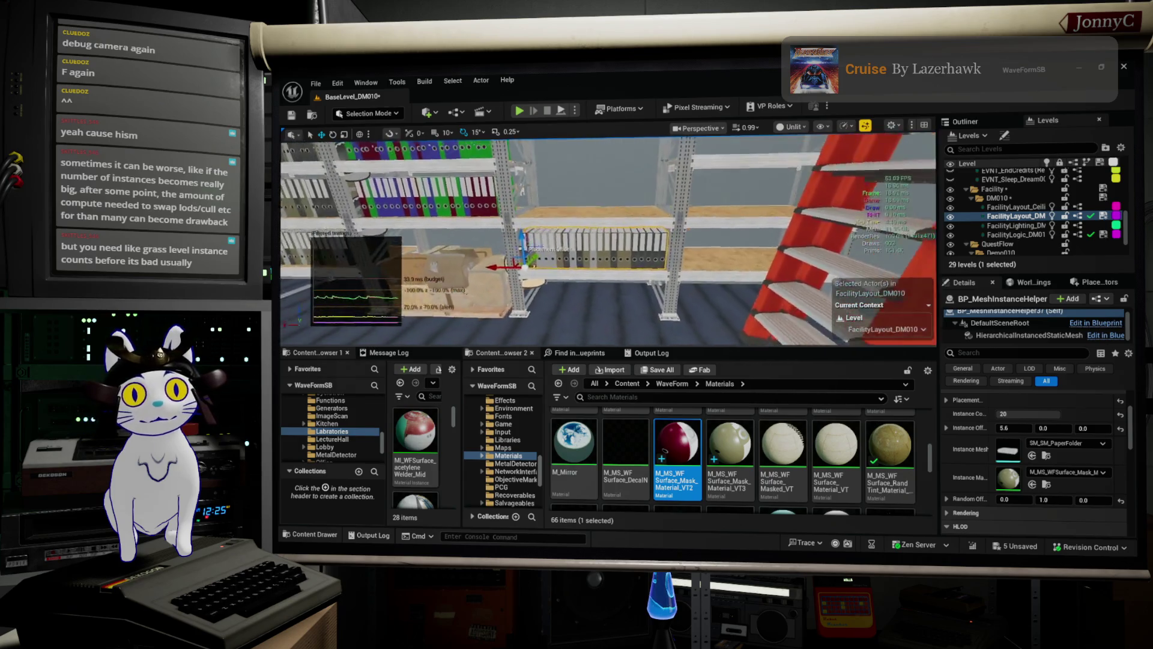
click(478, 304)
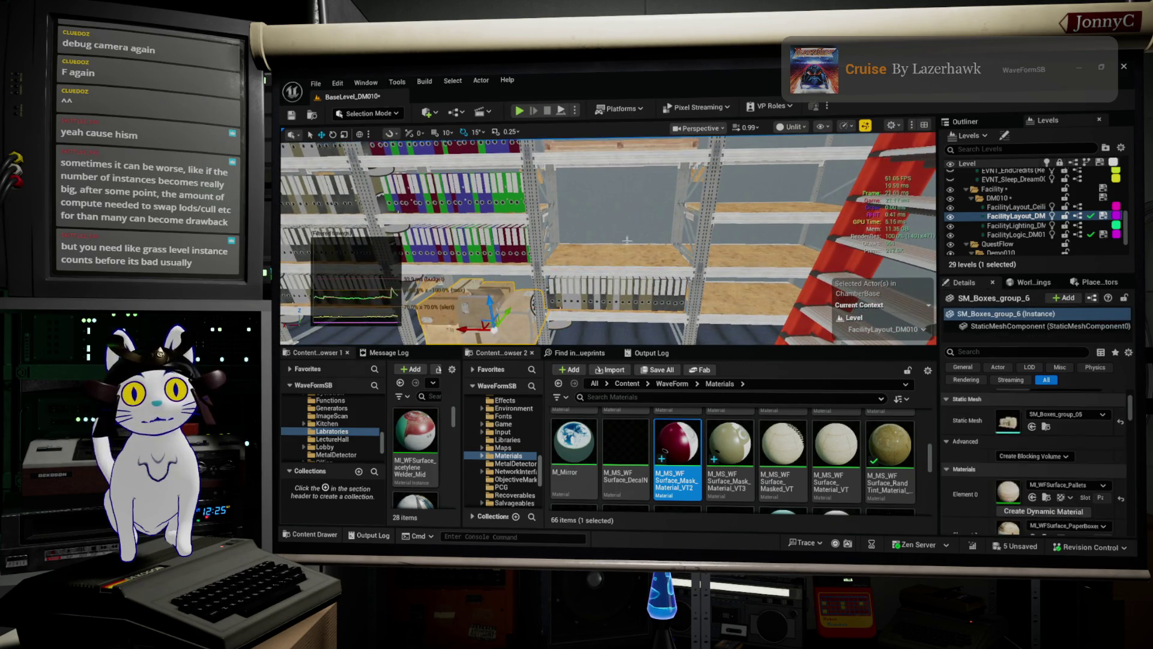
scroll(606, 240, down, 2)
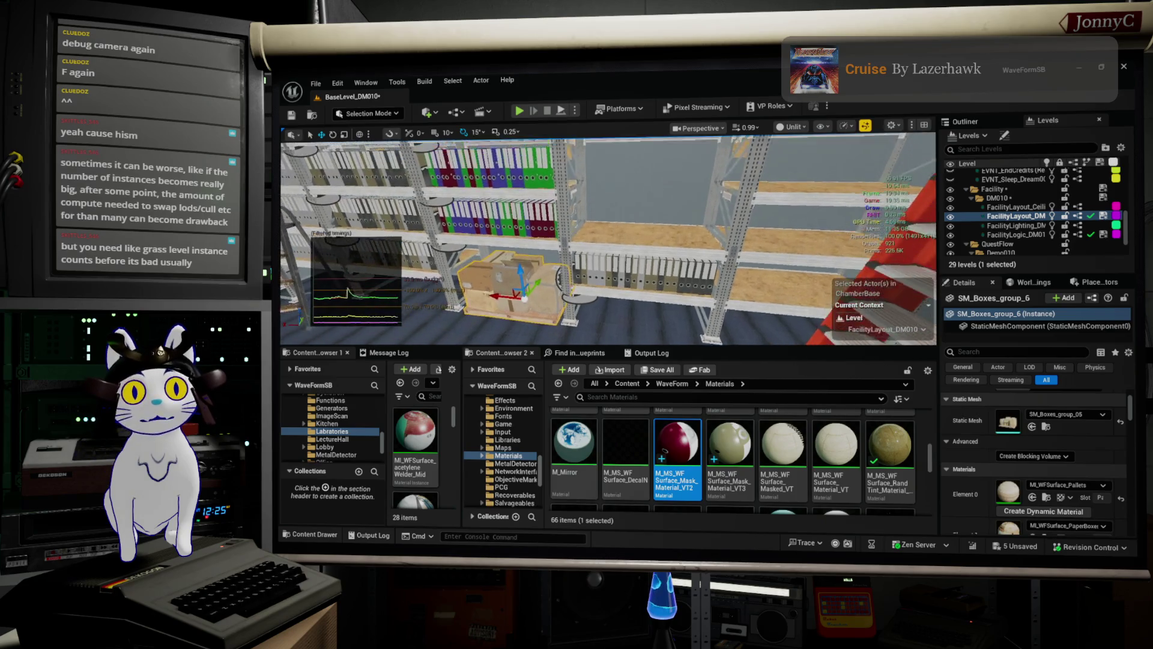
key(f)
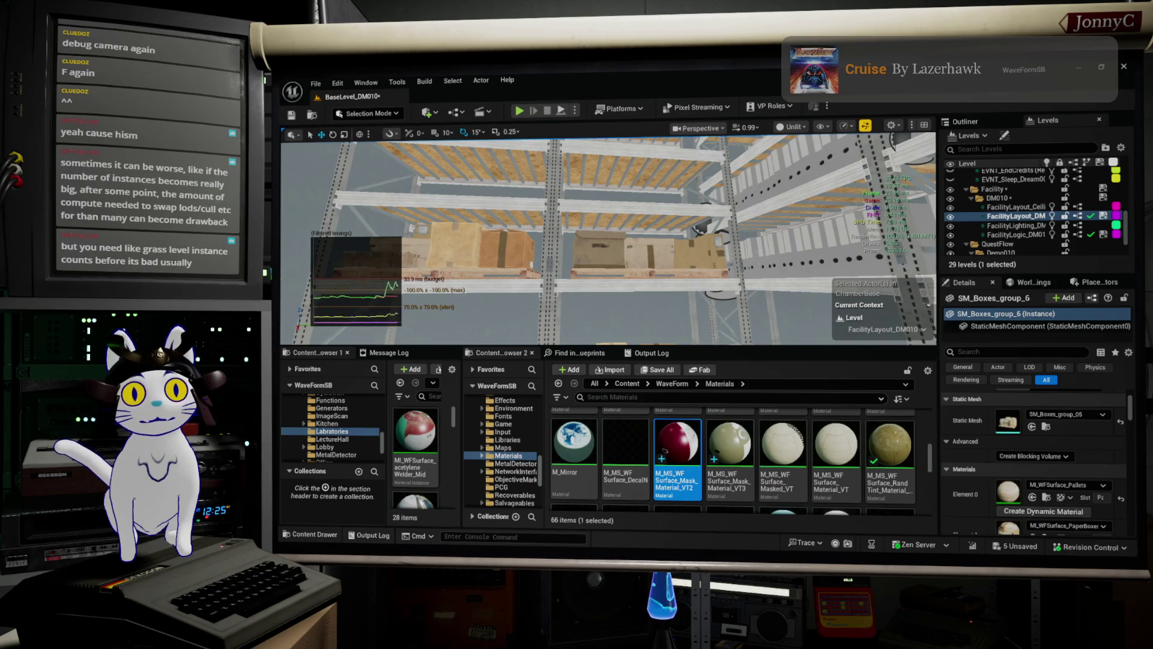
- Select another box group near the binder shelves and bring up the context menu on the empty shelf
click(522, 240)
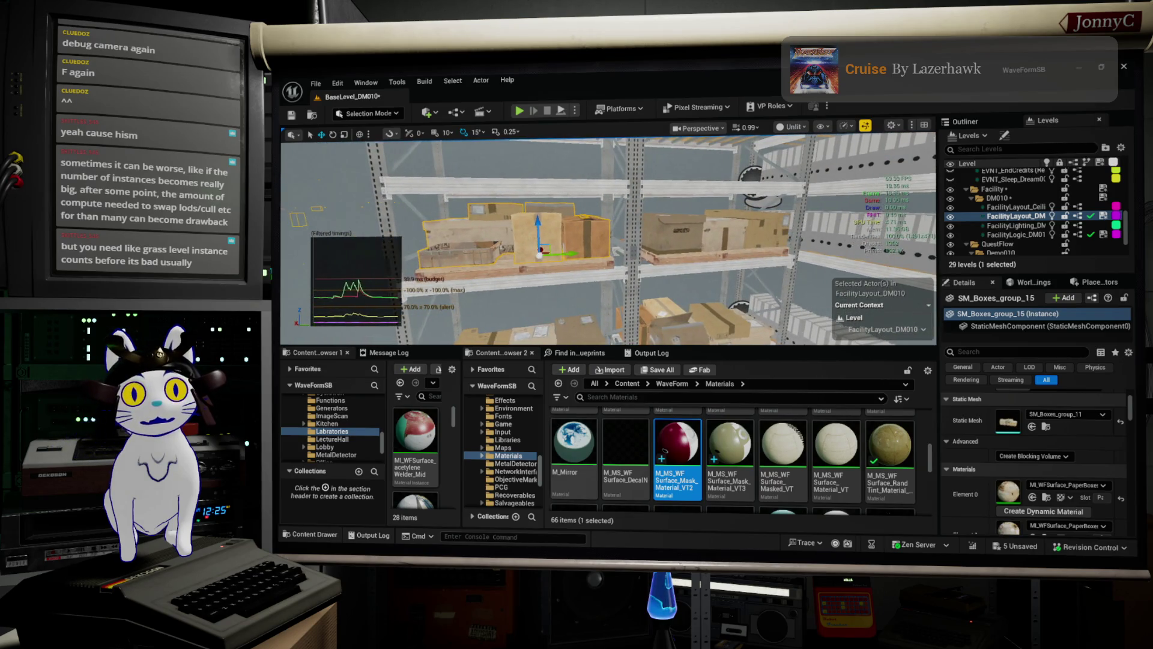
click(608, 219)
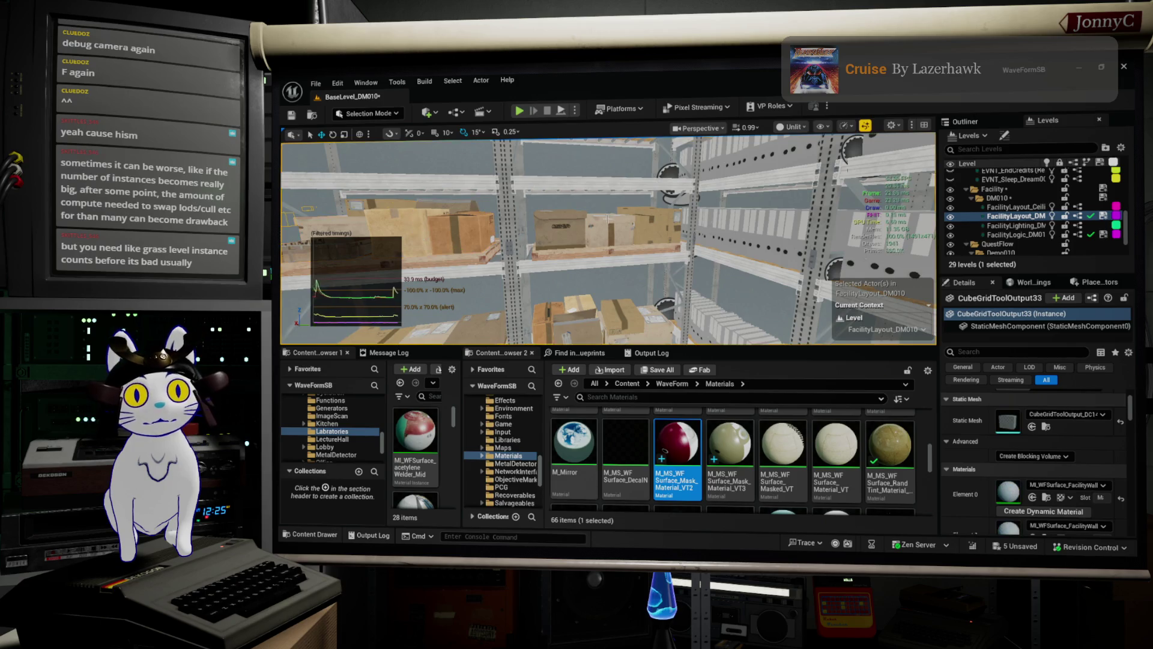
click(608, 219)
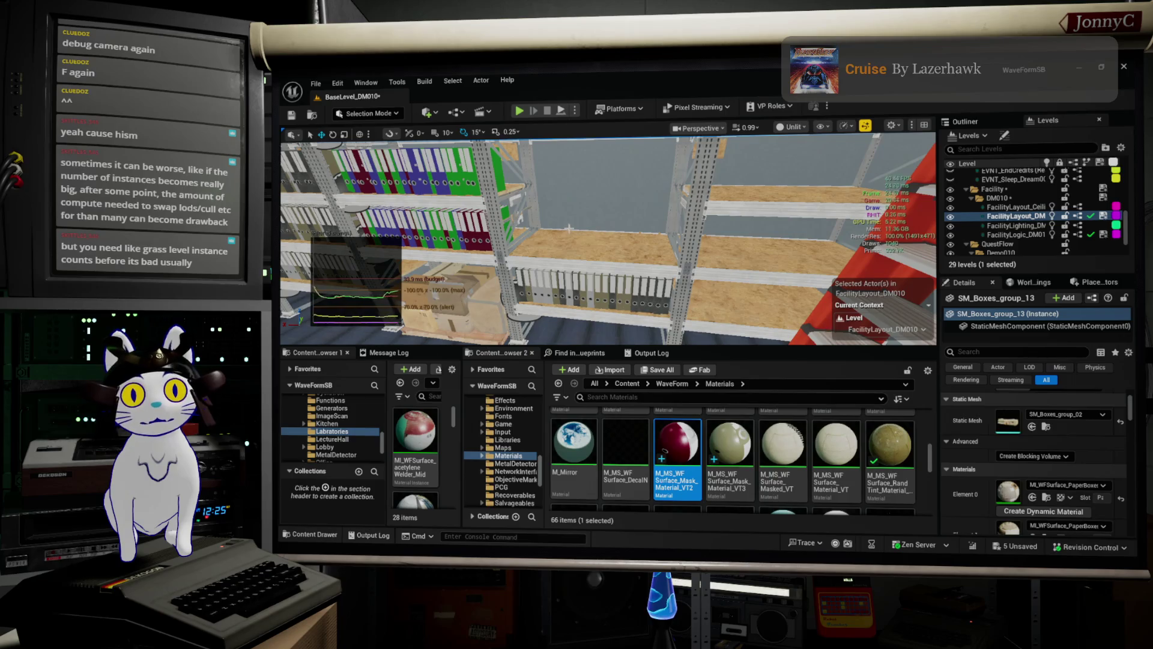
right_click(575, 211)
- Paste SM_Boxes_group_17 onto the empty shelf, rotate it 90° and adjust its position
mouse_move(722, 387)
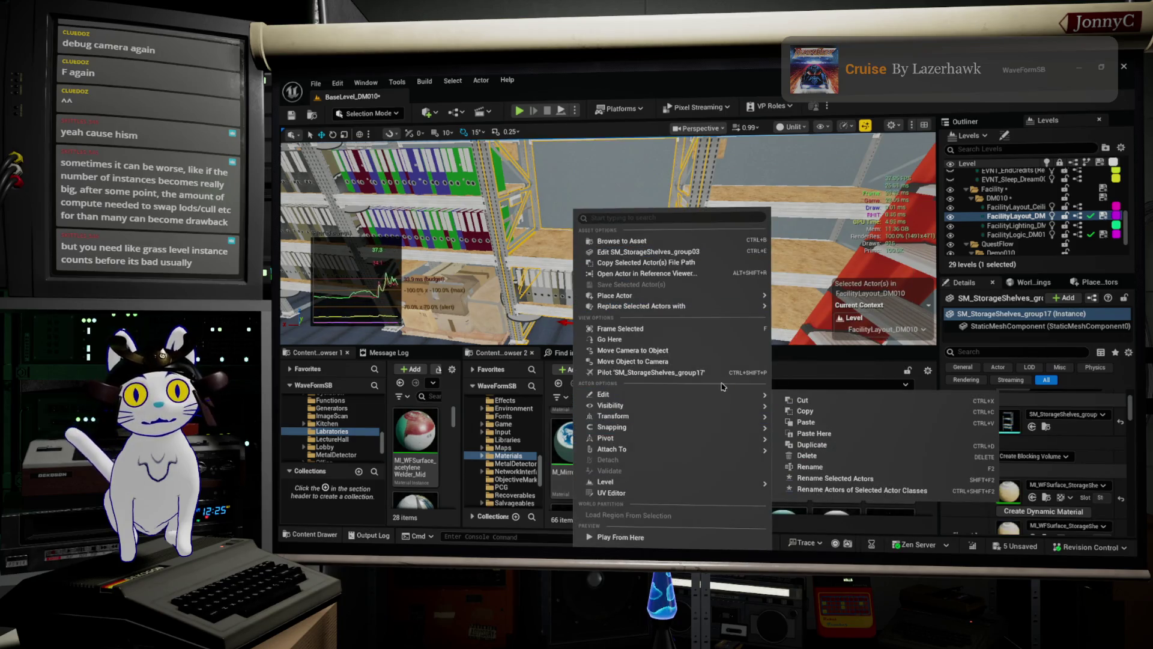
click(808, 433)
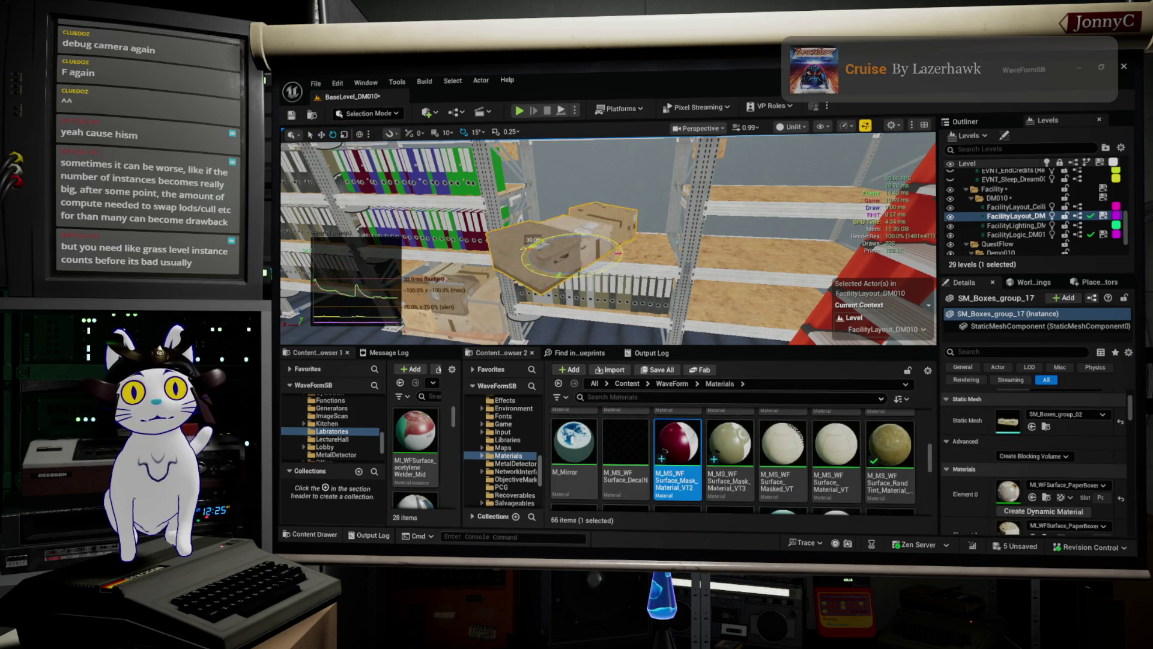
drag(533, 240, 585, 232)
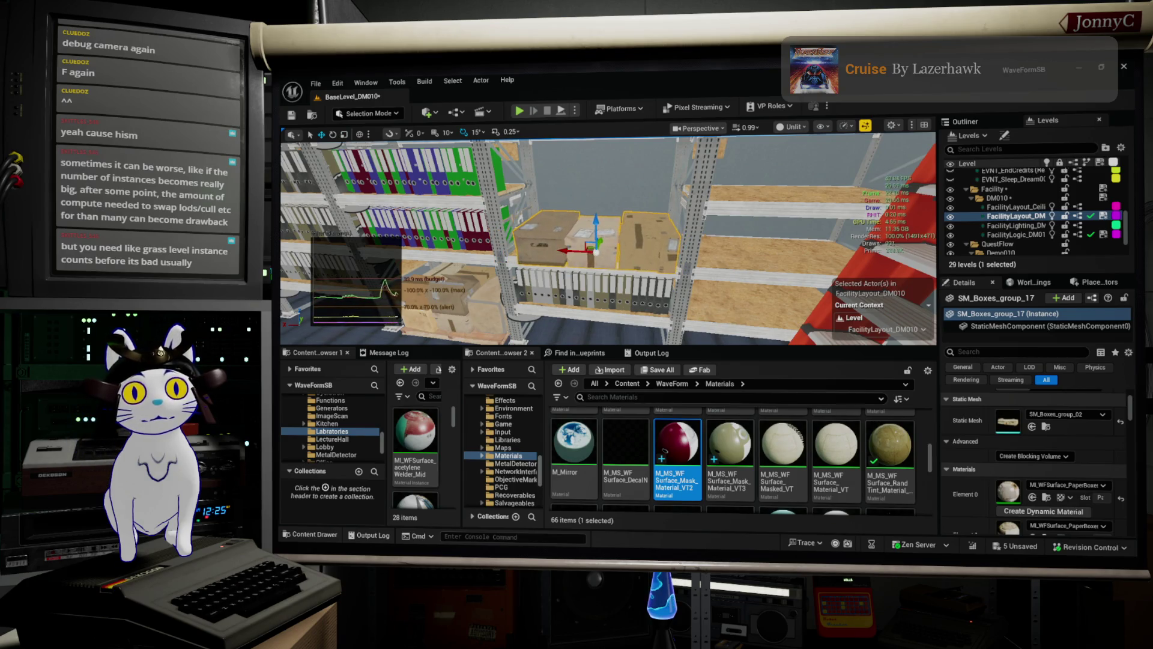
mouse_move(607, 241)
mouse_down()
mouse_move(608, 277)
mouse_move(586, 252)
mouse_up()
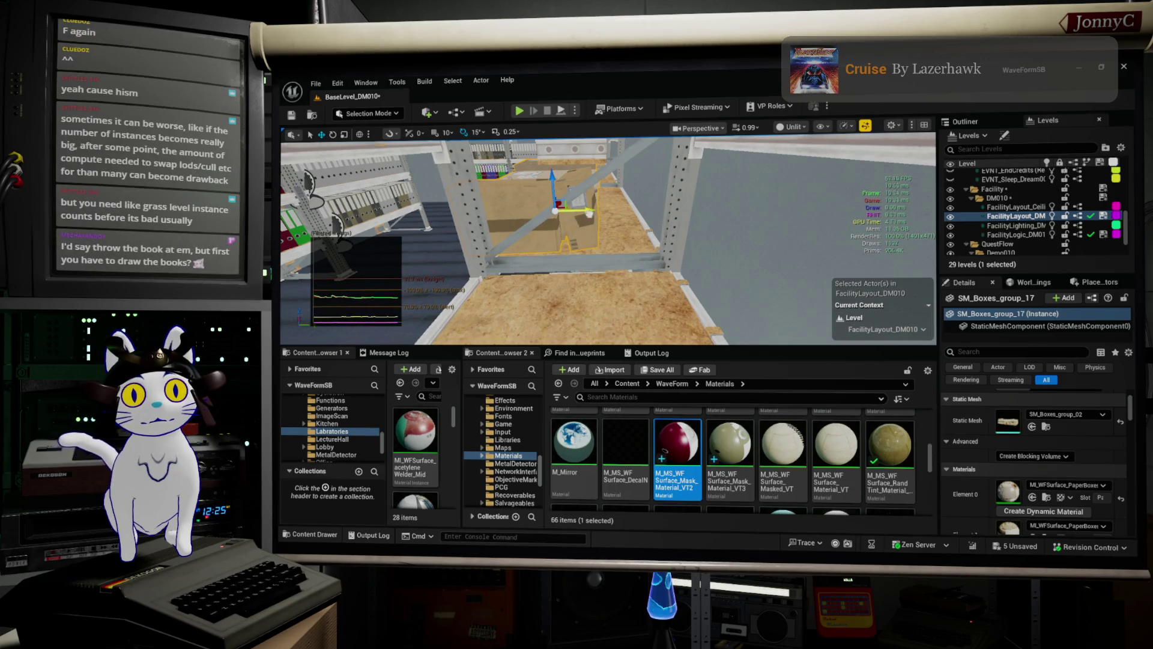
drag(618, 210, 623, 219)
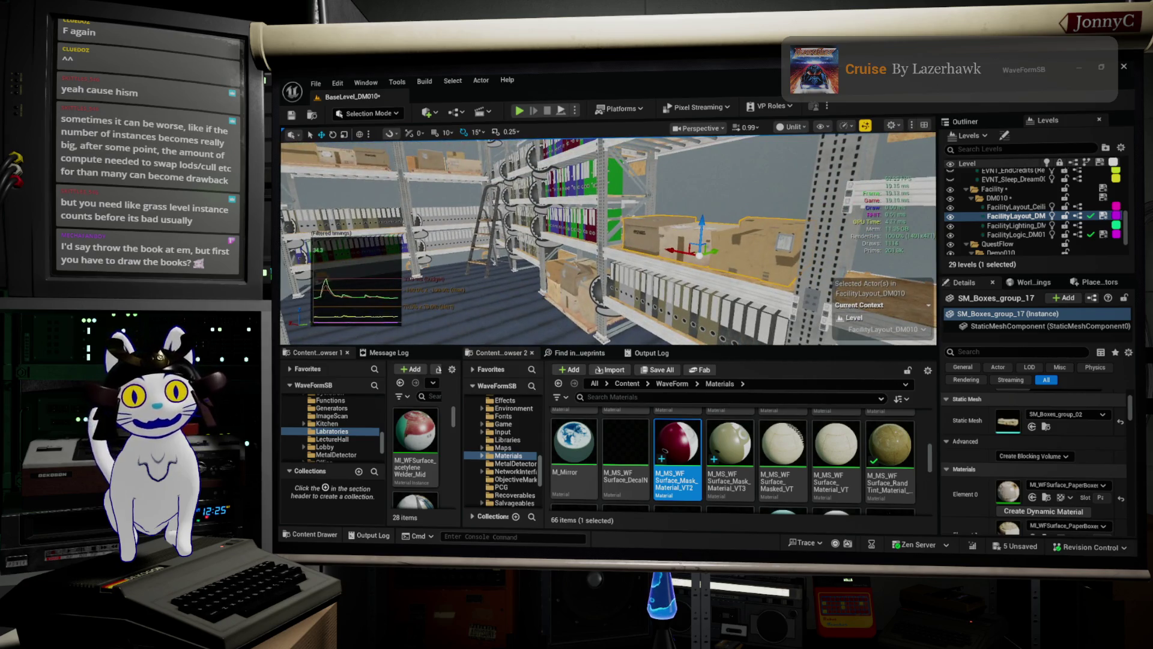
- Turn the view to face the pasted boxes squarely and select the binder row helper near the ladder
drag(623, 219, 517, 219)
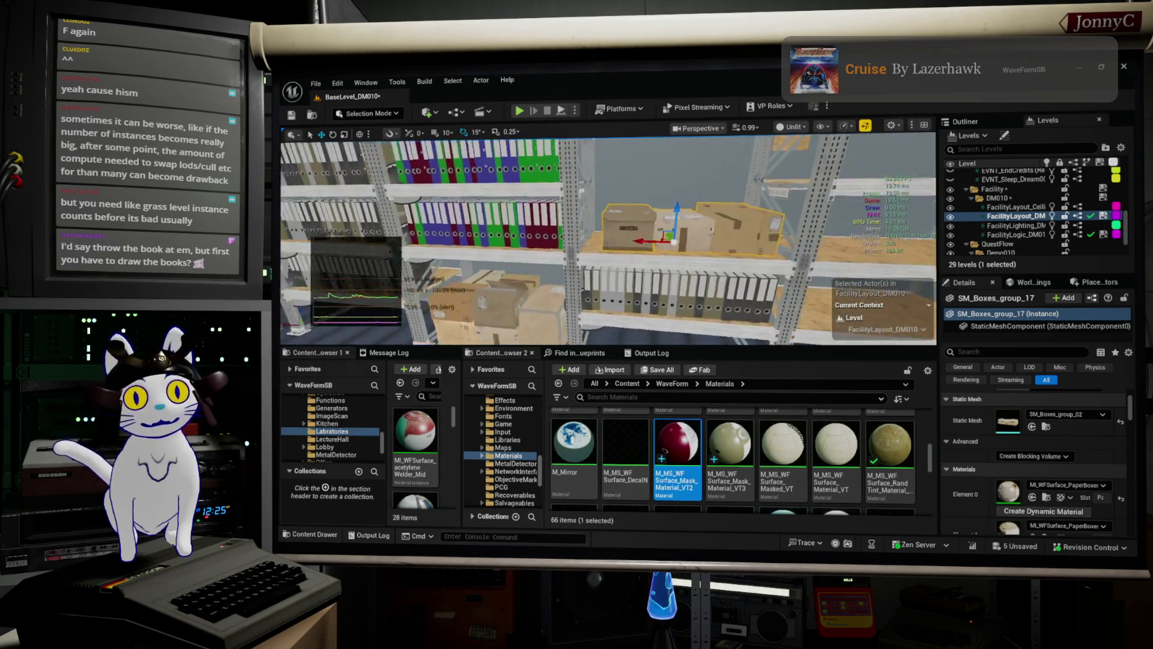
scroll(708, 244, up, 4)
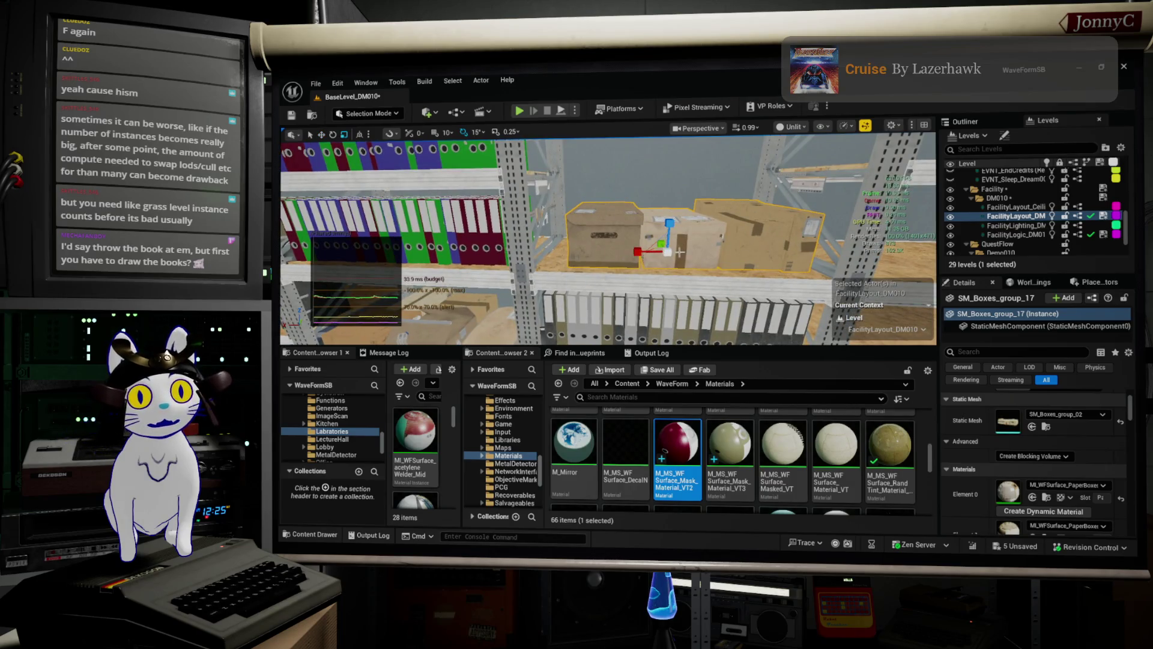
scroll(672, 253, up, 3)
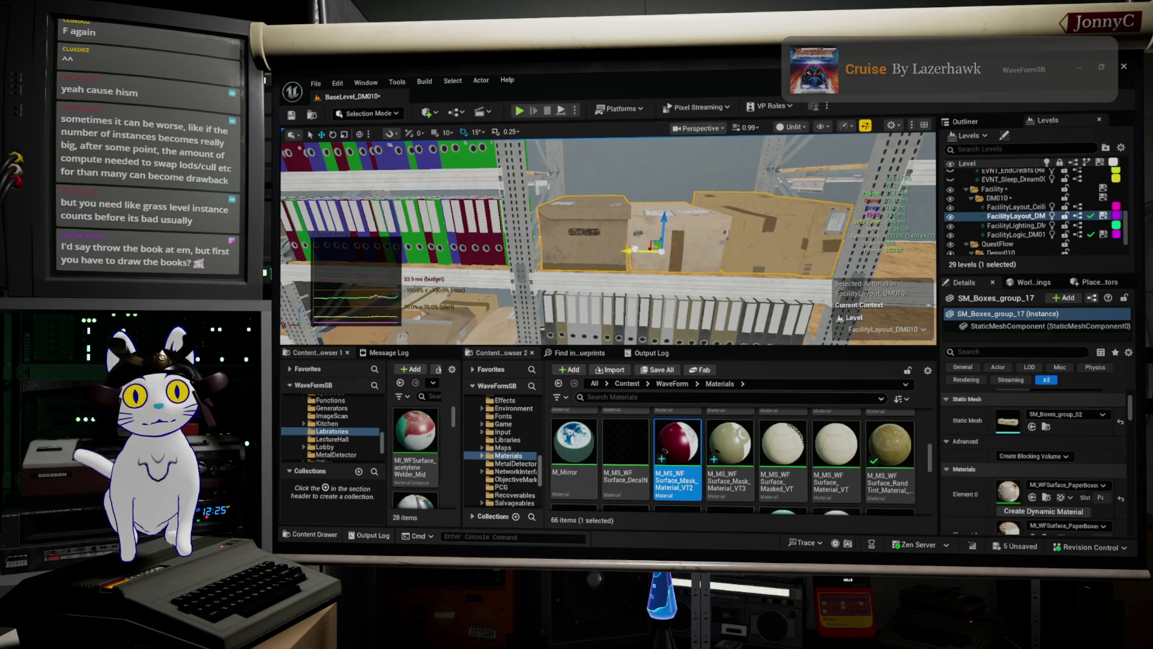
mouse_move(642, 254)
mouse_down()
mouse_move(661, 255)
mouse_move(649, 291)
mouse_move(592, 258)
mouse_up()
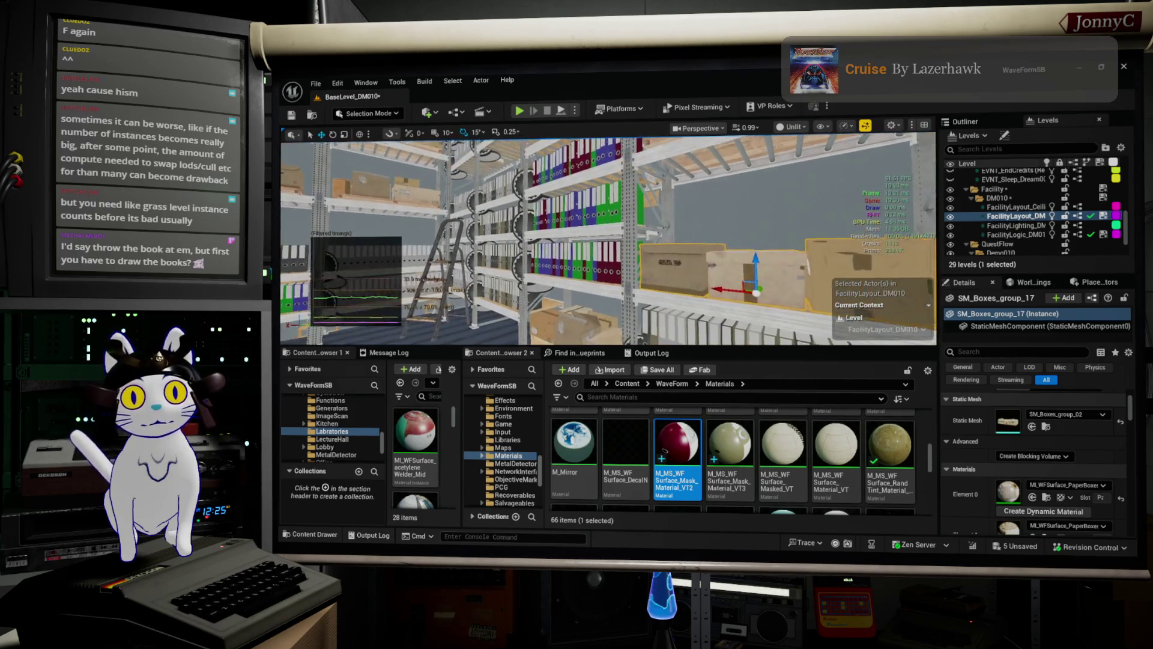
drag(411, 263, 411, 263)
click(410, 263)
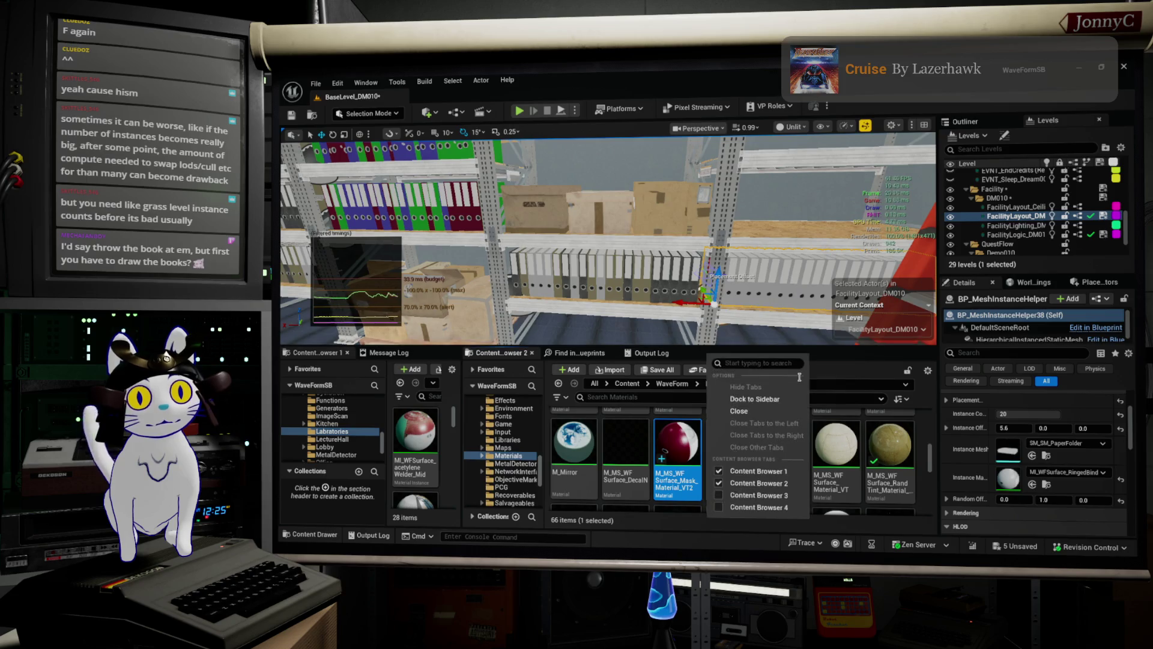
- Close Content Browser 2 and frame the selected binder helper close up
click(532, 352)
key(f)
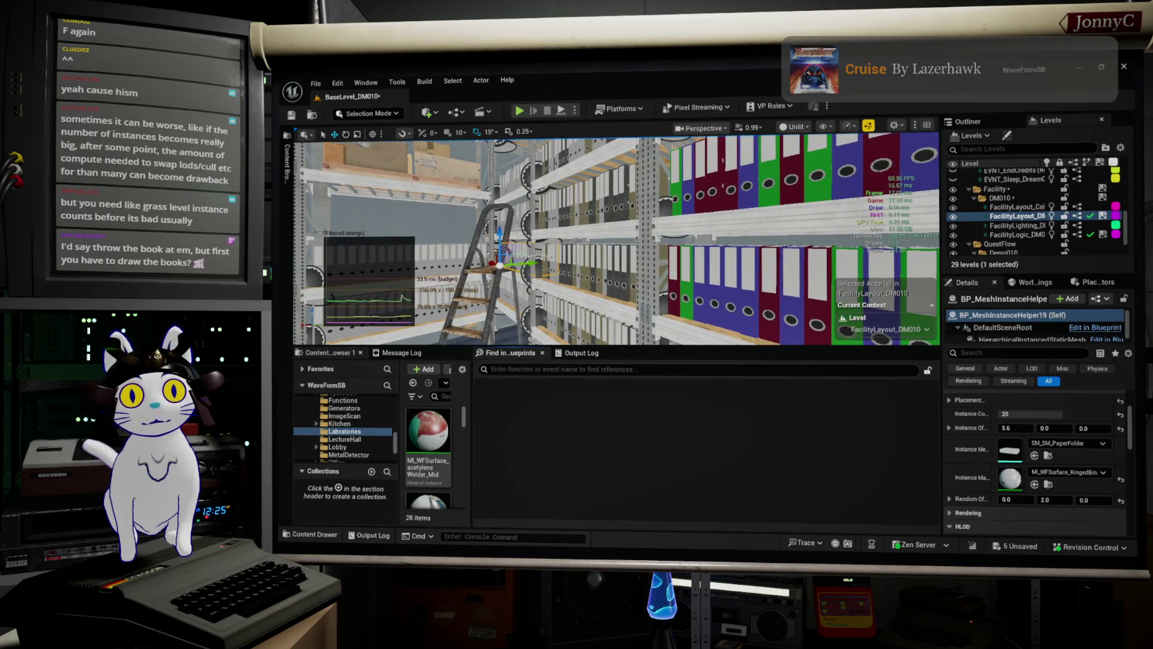
- Multi-select the three BP_MeshInstanceHelper binder rows near the ladder and frame them
ctrl+click(540, 228)
ctrl+click(540, 288)
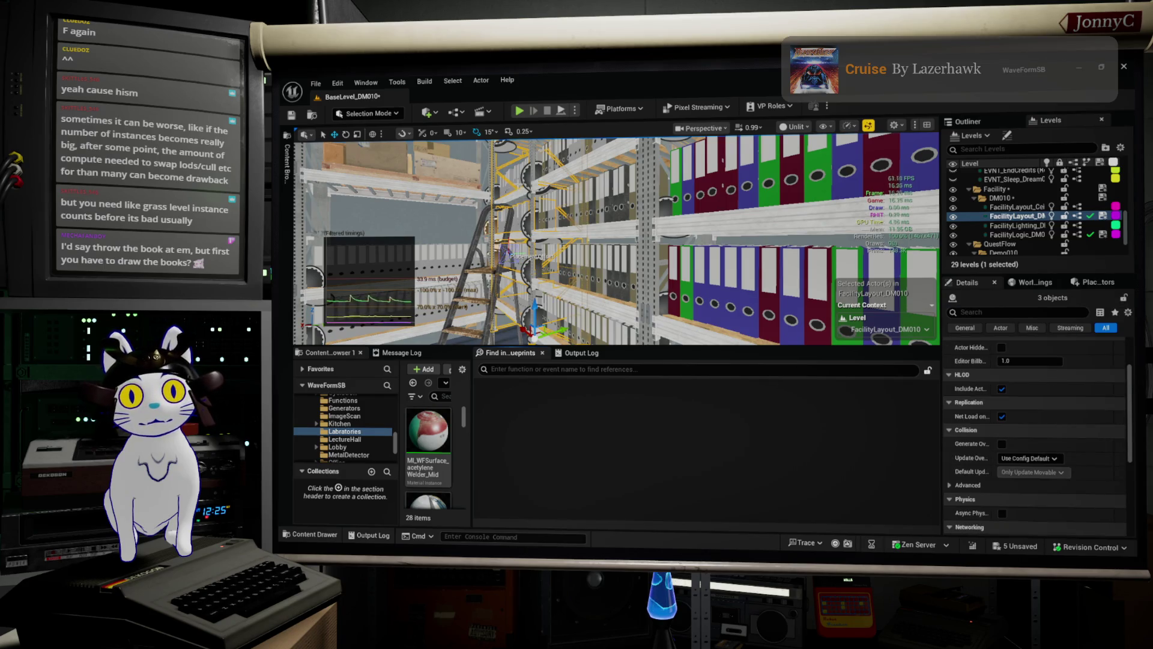
click(528, 180)
ctrl+click(528, 247)
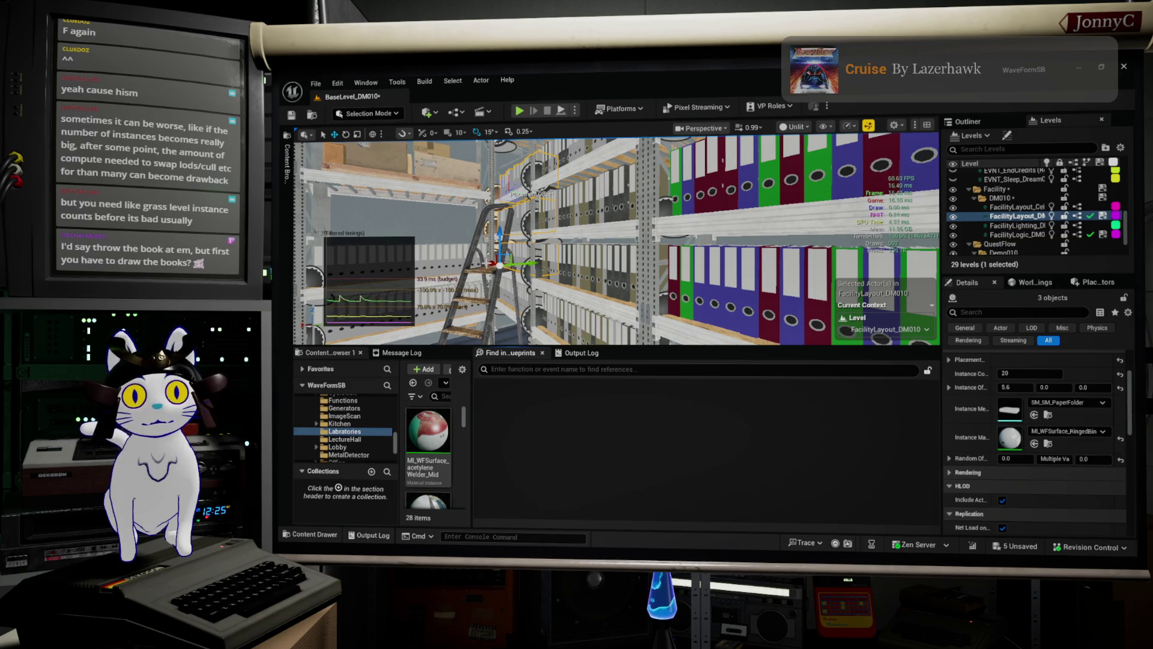
key(f)
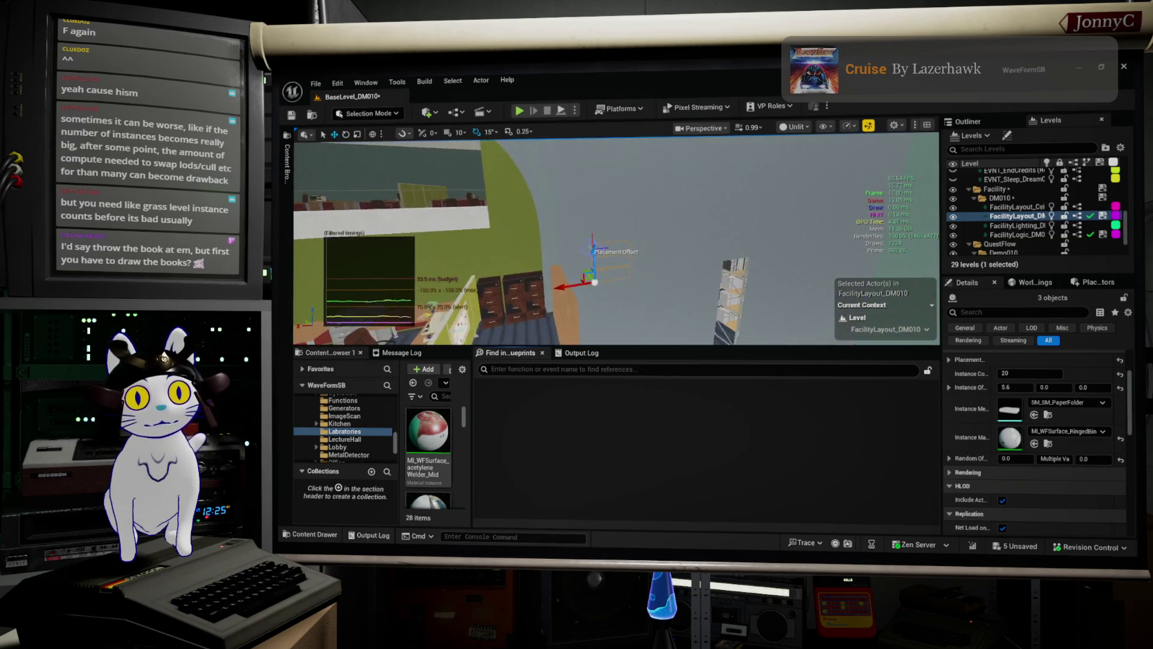
- Orbit around the selected binder rows, from under the shelf up to the shelving uprights
key(f)
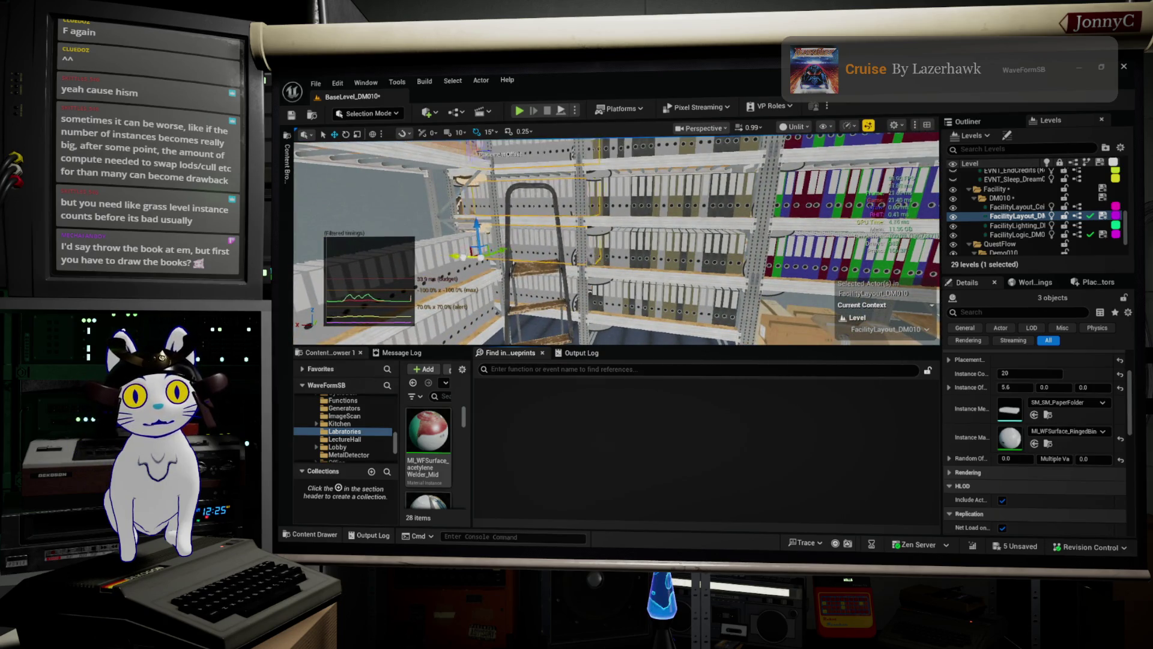
drag(615, 240, 541, 240)
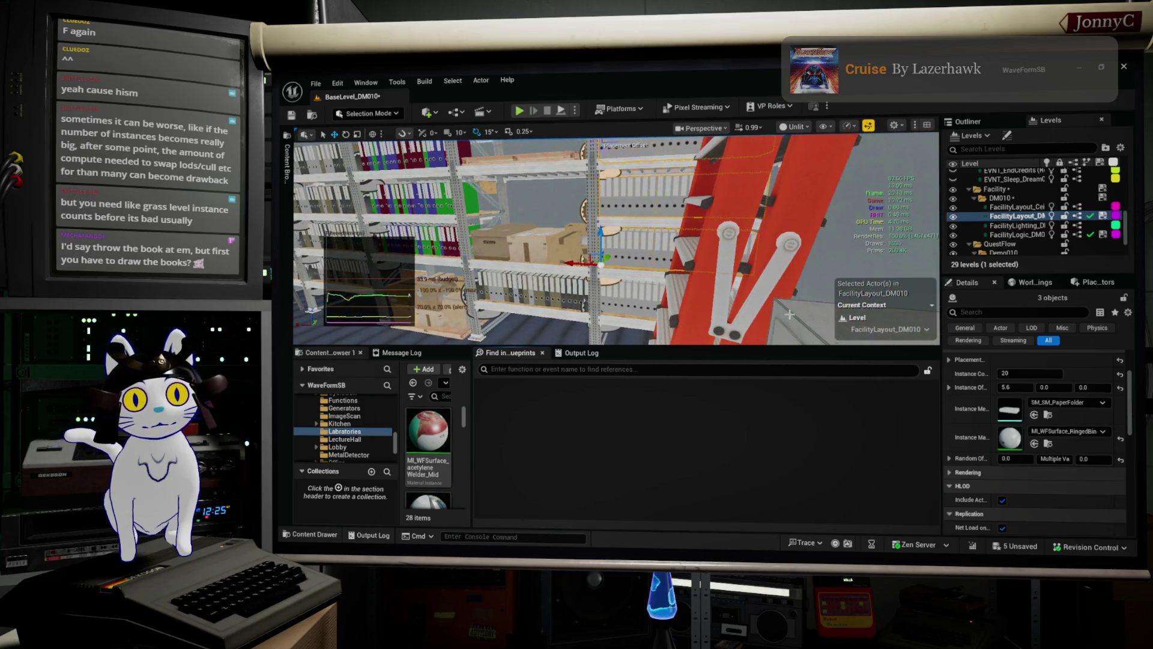
mouse_move(773, 325)
mouse_down()
mouse_move(691, 267)
mouse_move(594, 292)
mouse_up()
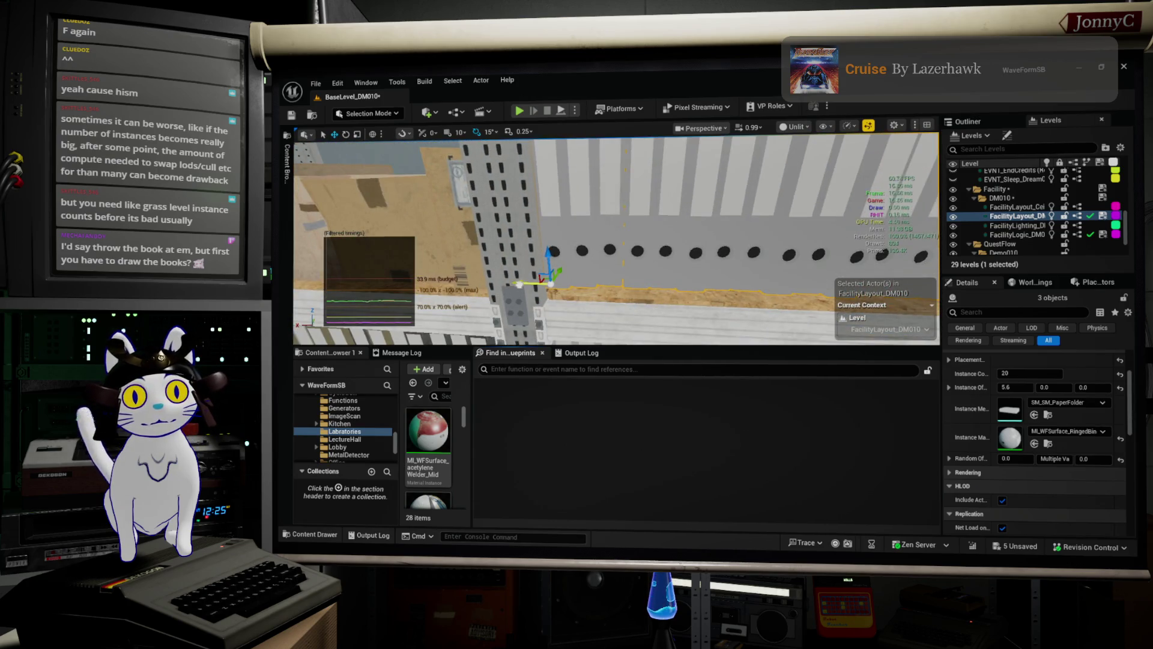
drag(595, 292, 474, 250)
- Paste a copy of the cardboard box group onto the shelving
click(646, 276)
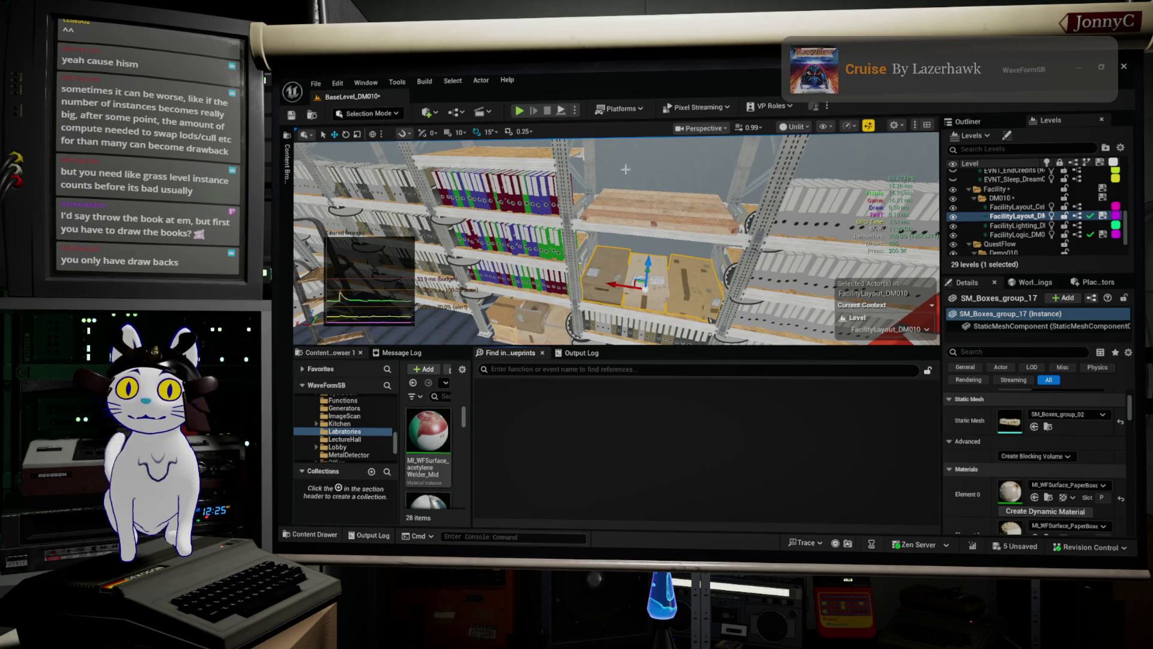
mouse_move(601, 144)
mouse_down()
mouse_move(504, 153)
mouse_move(552, 240)
mouse_move(528, 212)
mouse_up()
click(554, 226)
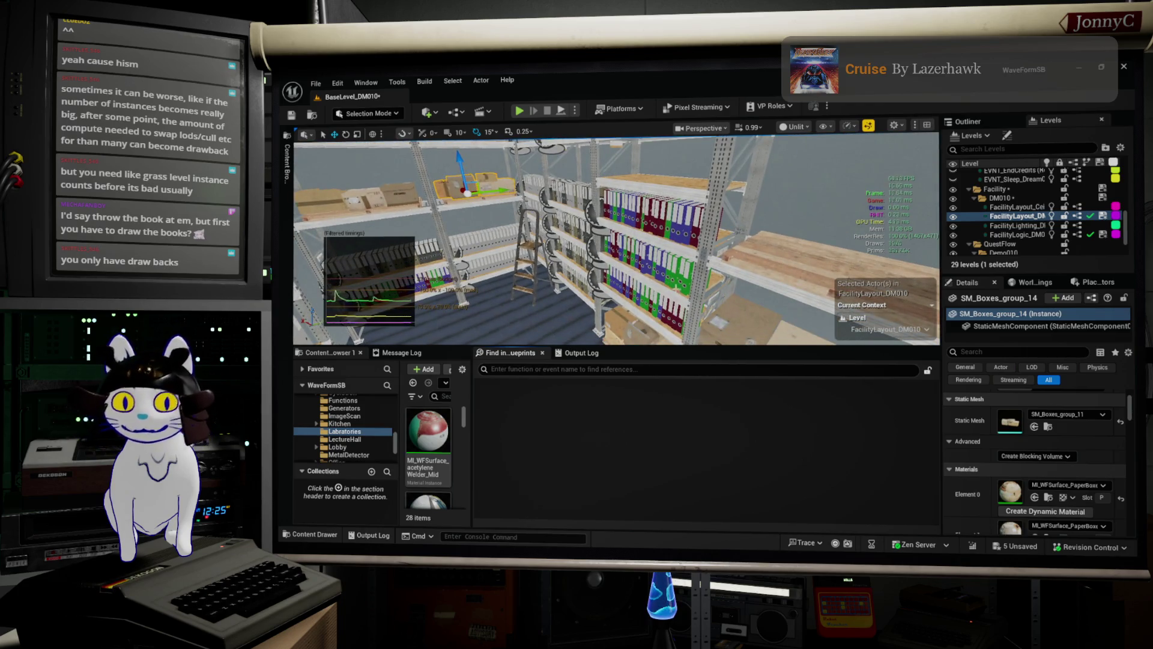
drag(671, 280, 755, 221)
right_click(755, 220)
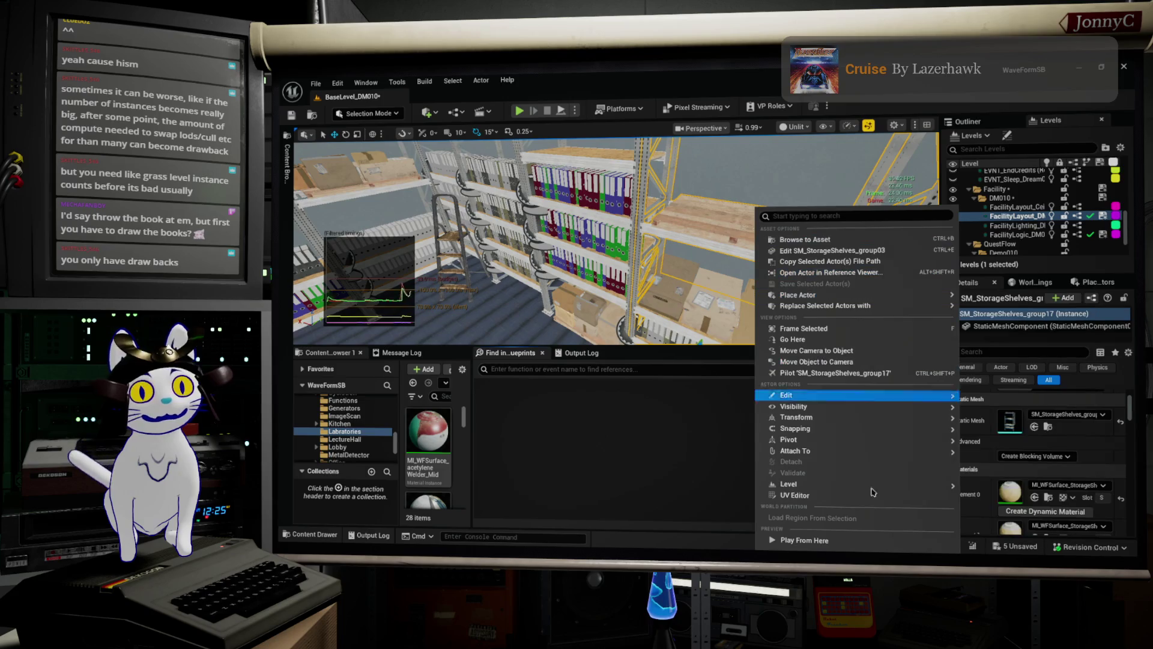
mouse_move(856, 407)
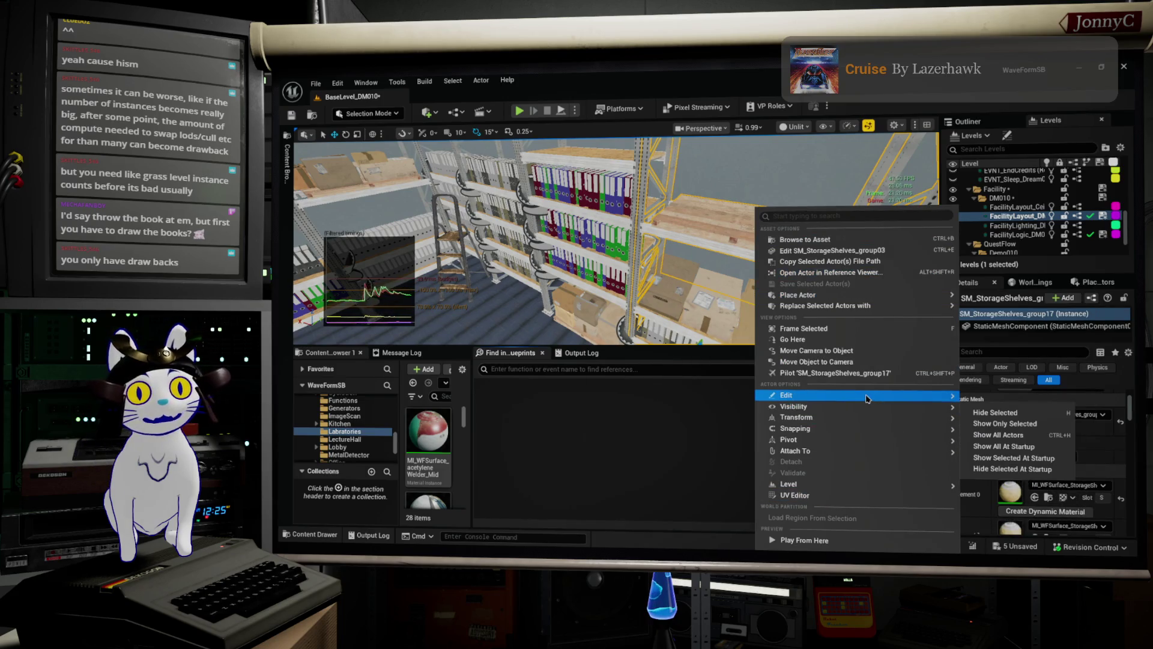
mouse_move(775, 395)
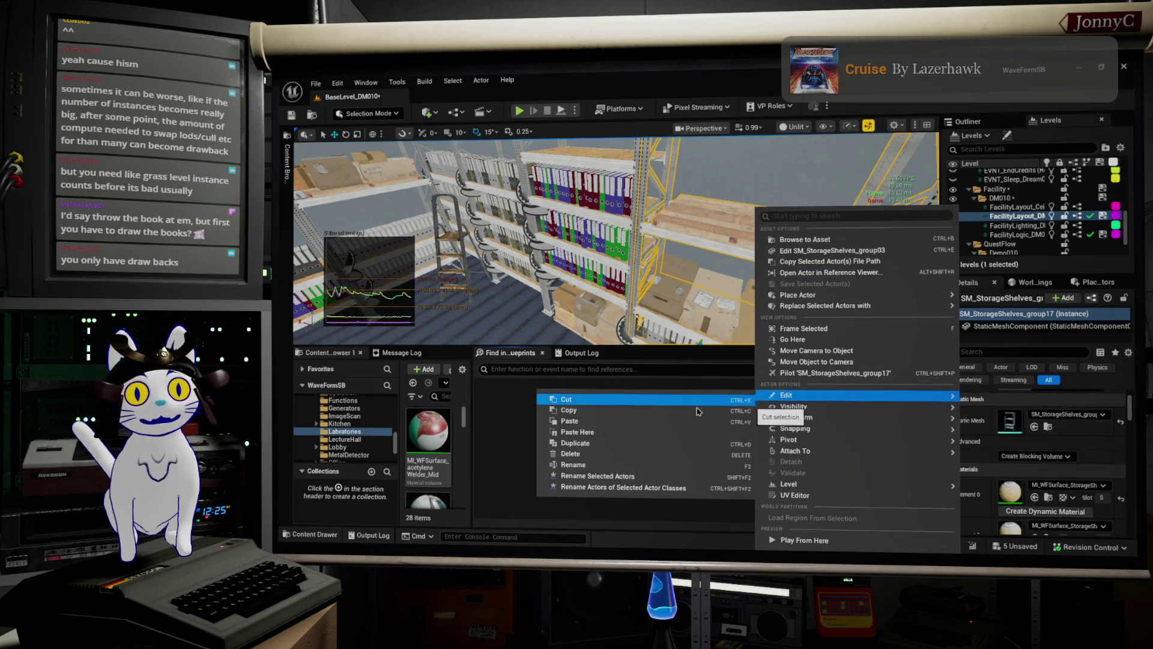
click(688, 414)
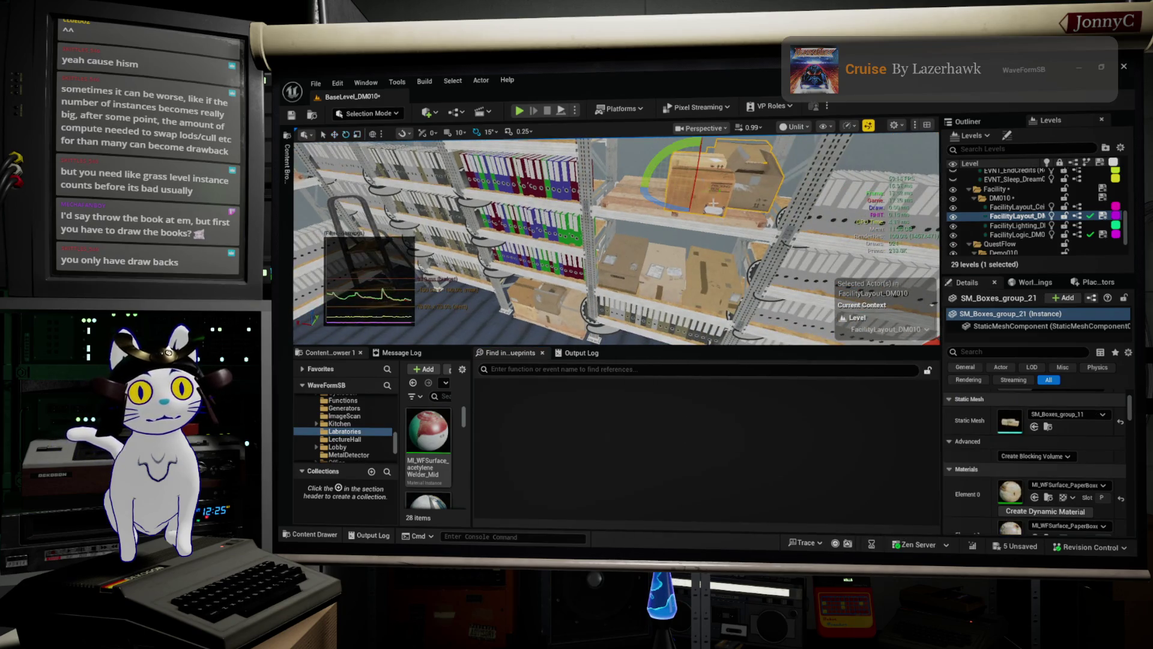
- Rotate the pasted boxes 90 degrees and slide them left along the upper shelf
key(e)
drag(690, 214, 748, 204)
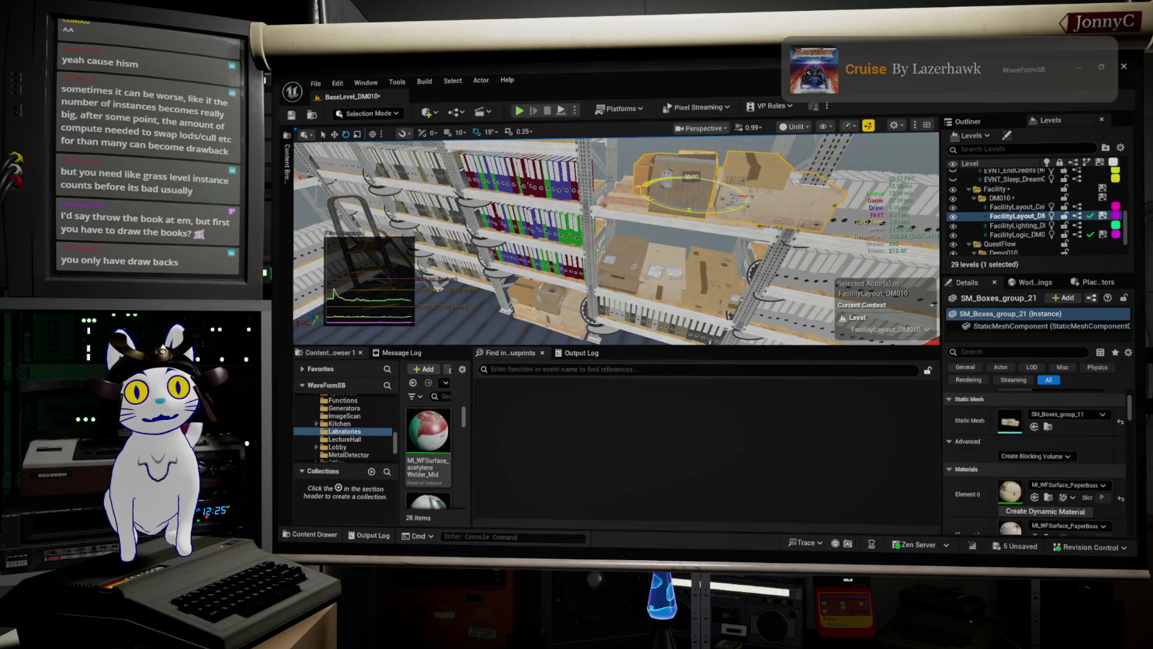
key(w)
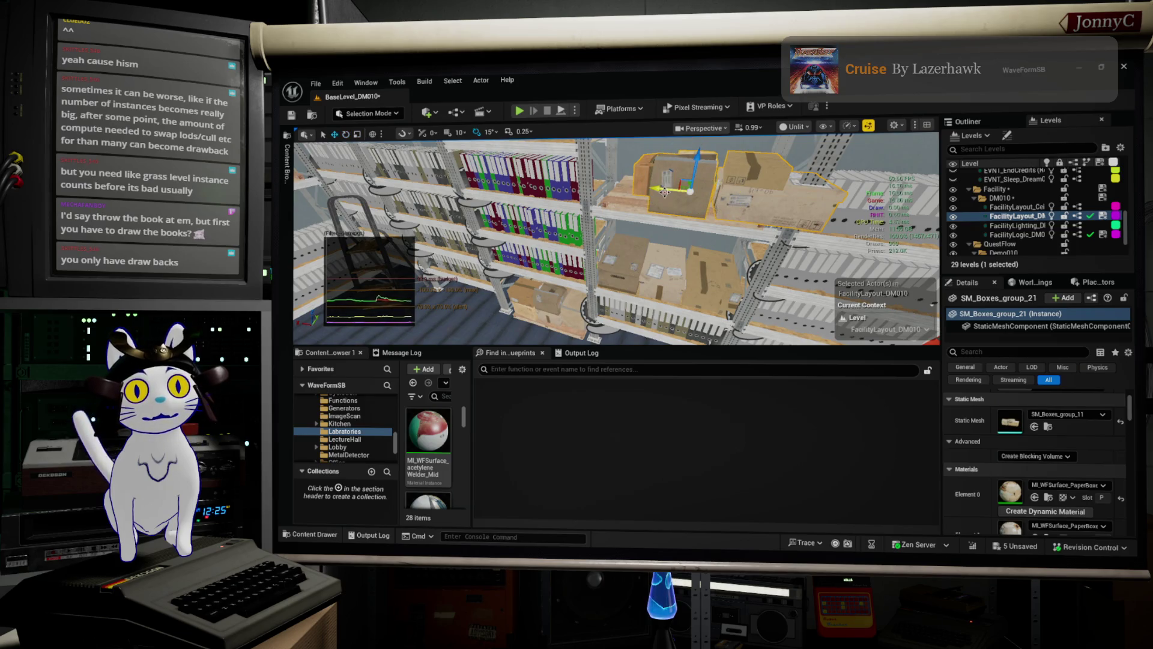
mouse_move(664, 192)
mouse_down()
mouse_move(630, 187)
mouse_move(595, 204)
mouse_up()
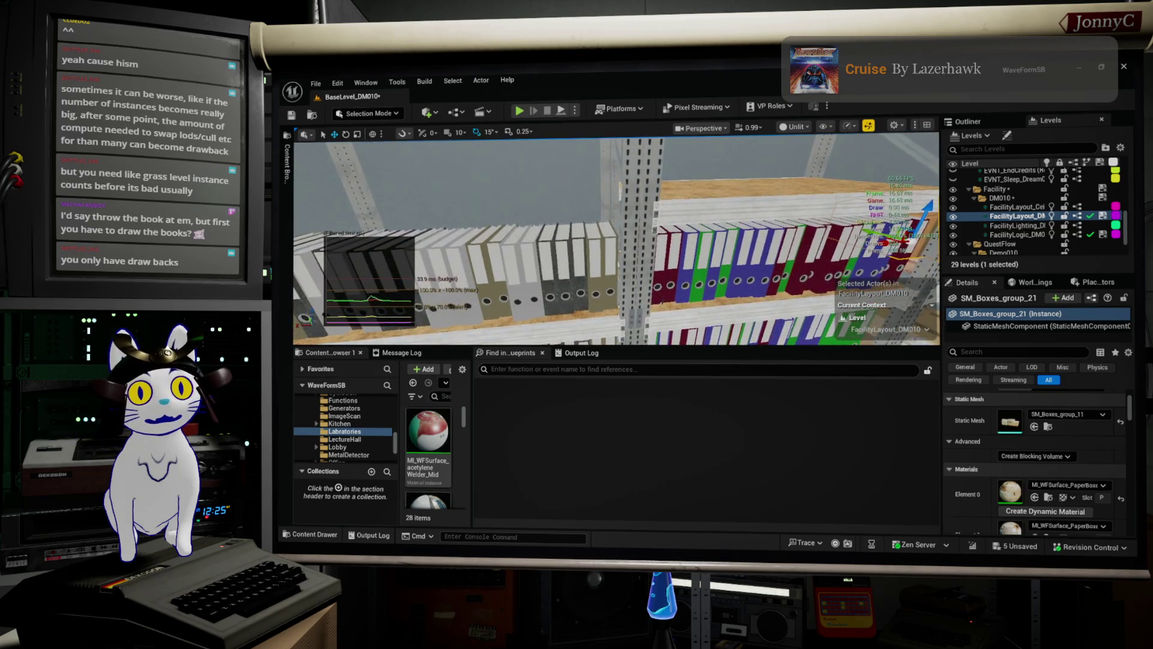
click(543, 180)
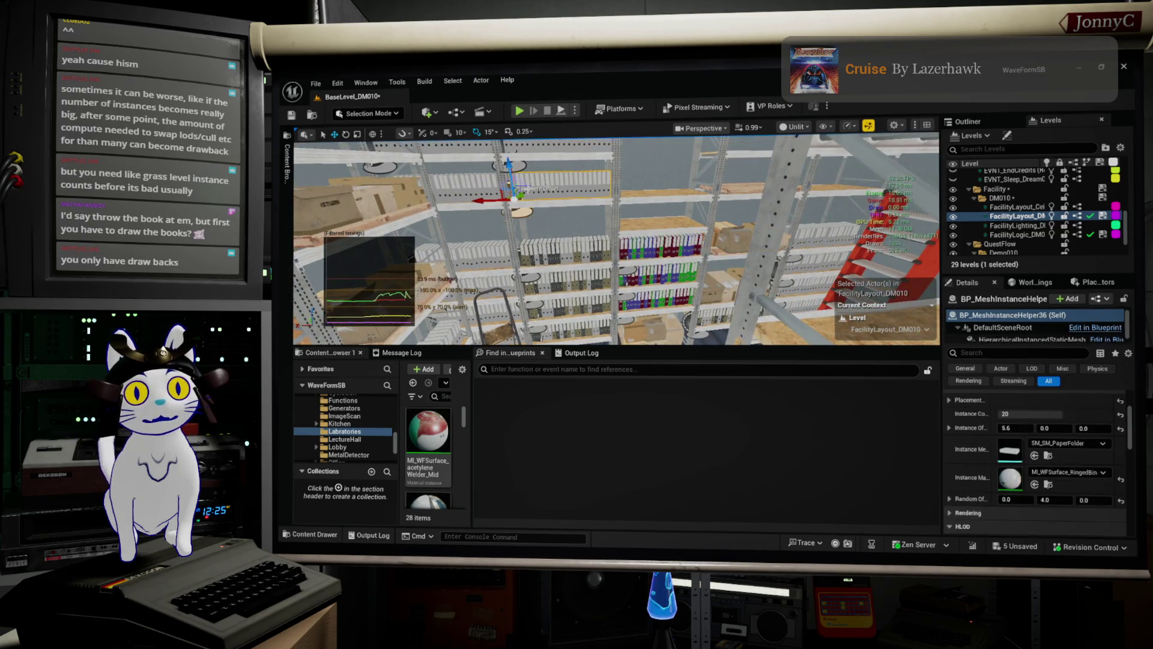
- Duplicate a BP_MeshInstanceHelper binder row onto the empty lower shelf, then select SM_Boxes_group_17
key(super+Down)
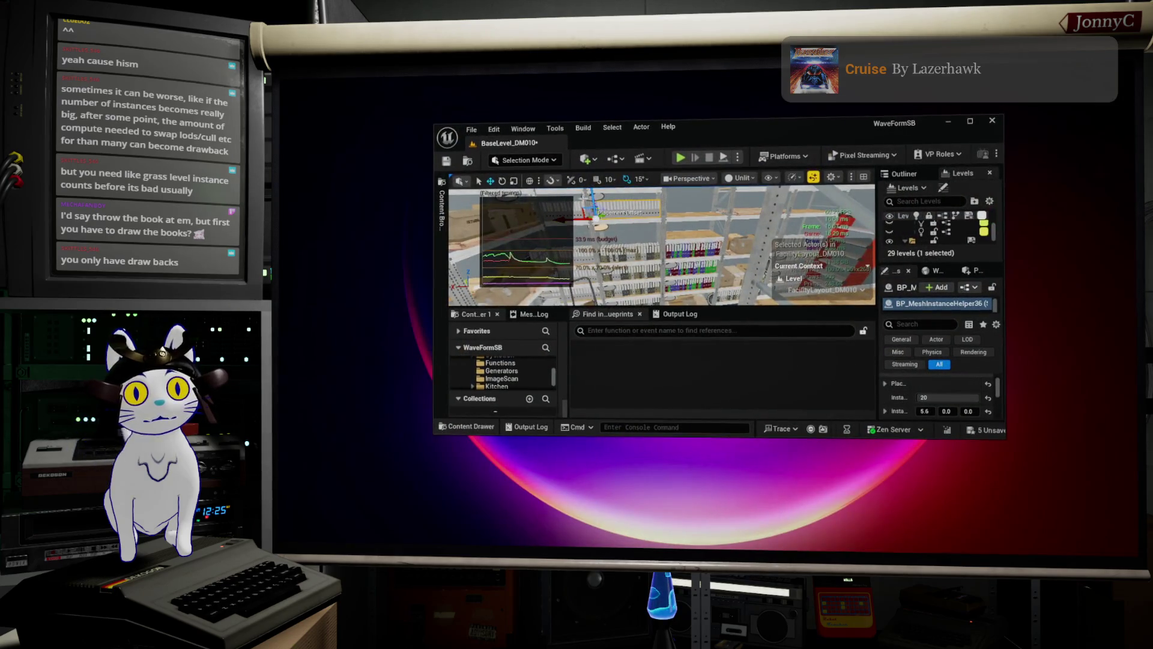
double_click(739, 130)
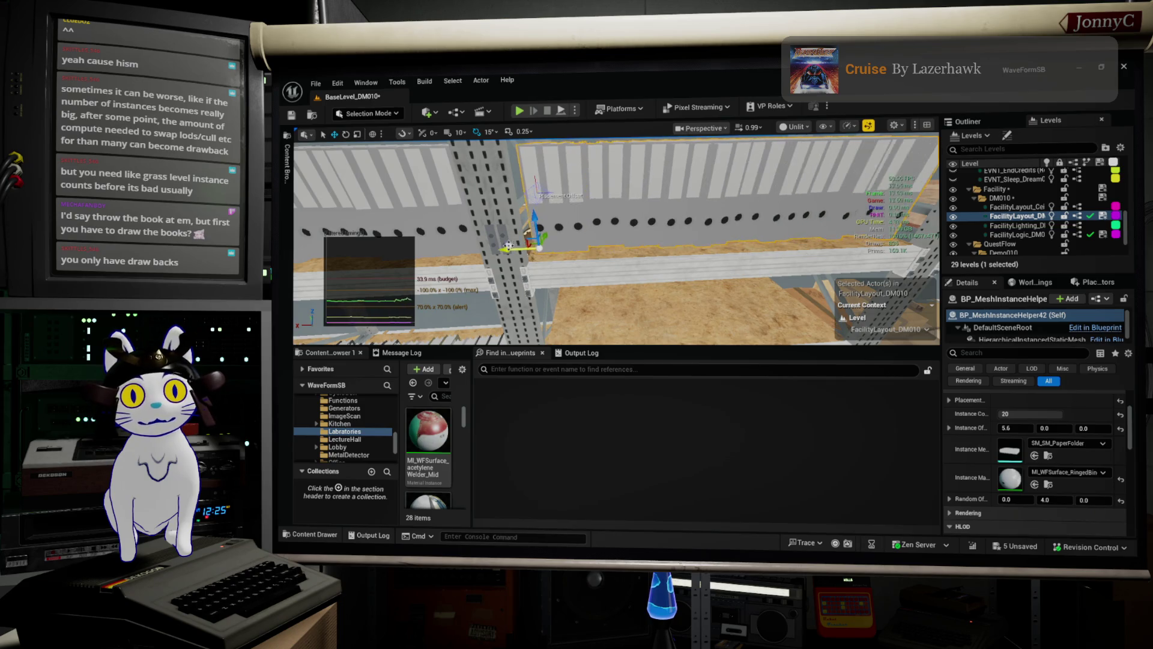
key(ctrl+d)
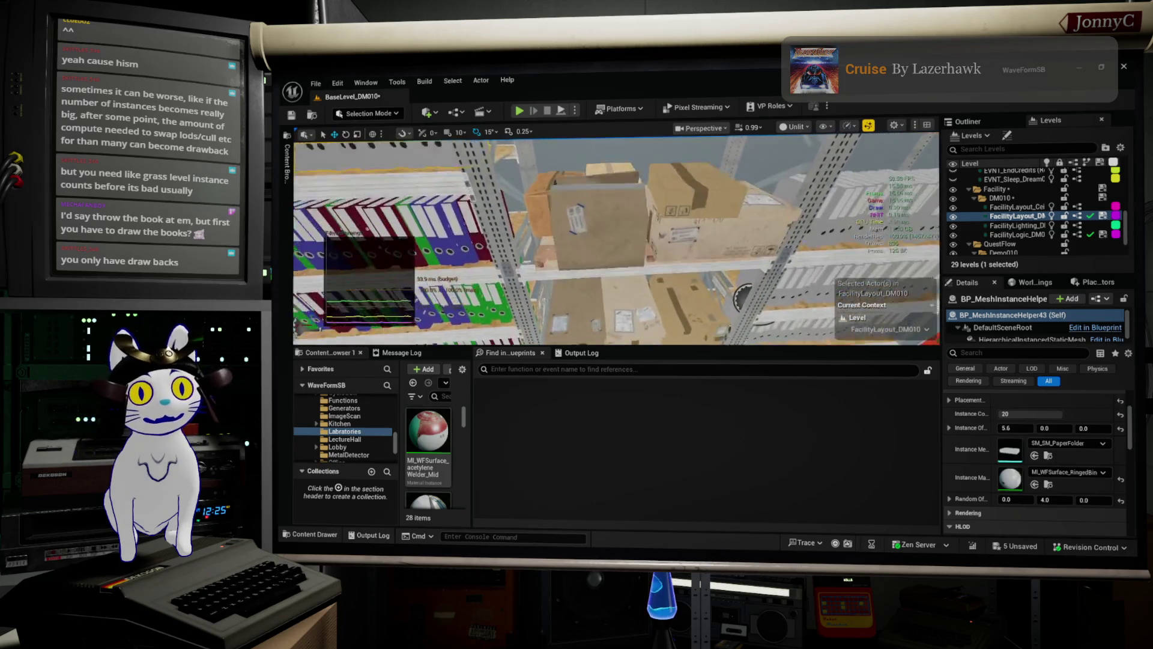
click(613, 215)
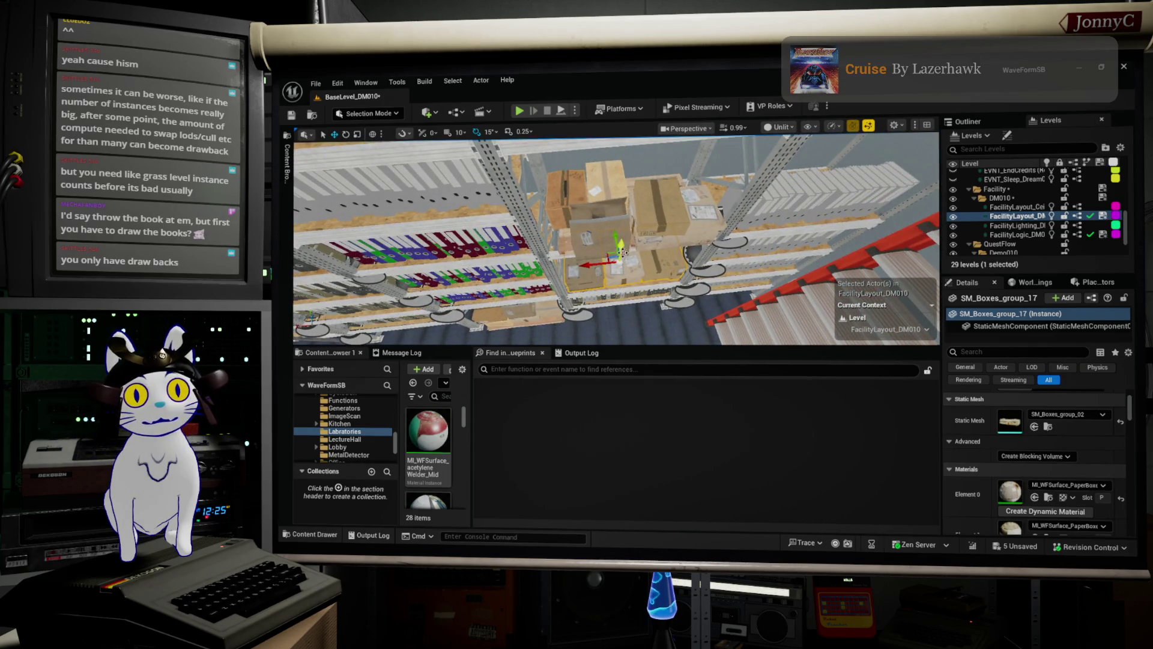
- Lift the SM_Boxes_group_22 box group up onto the shelf above
key(super+Down)
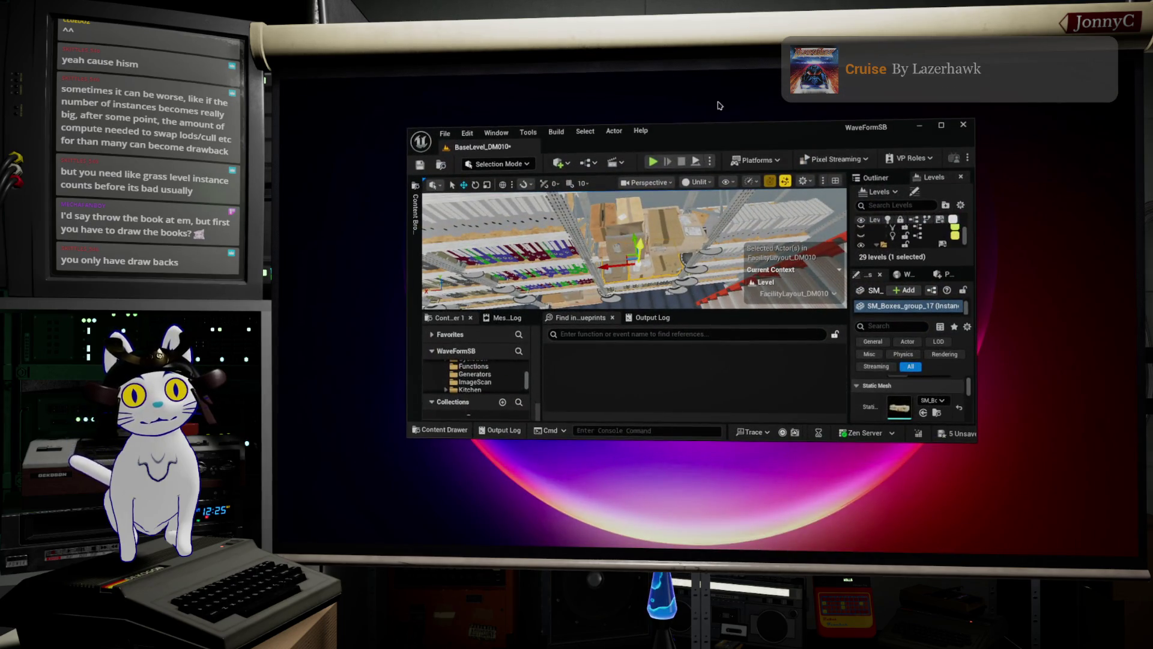
double_click(706, 138)
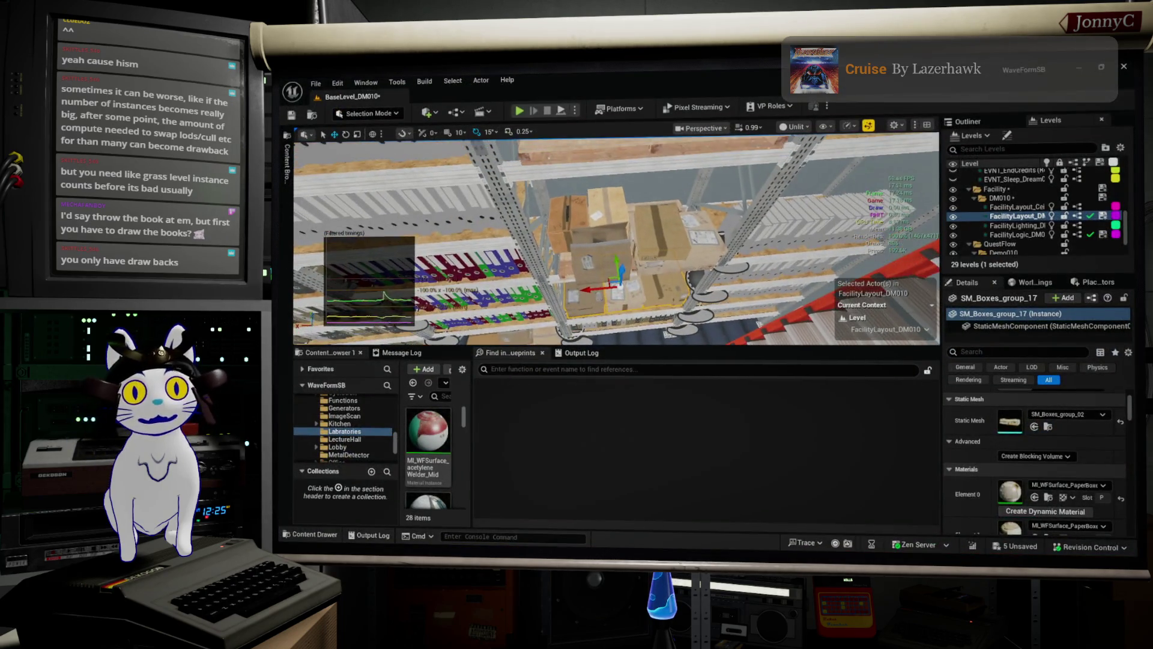
click(624, 273)
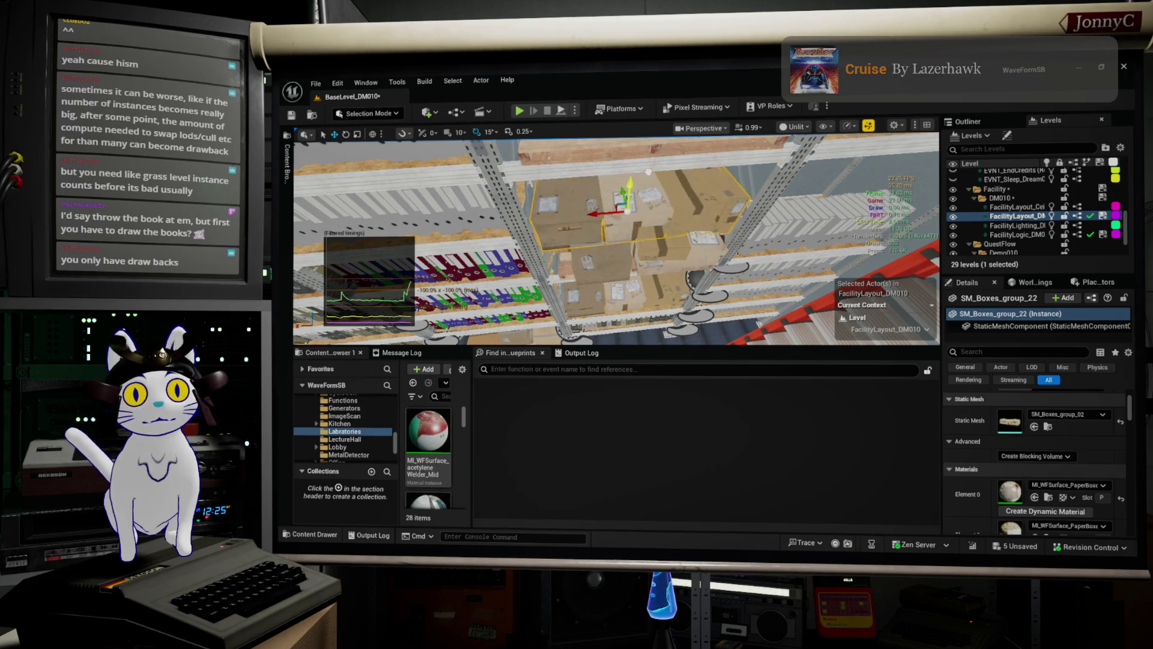
key(f)
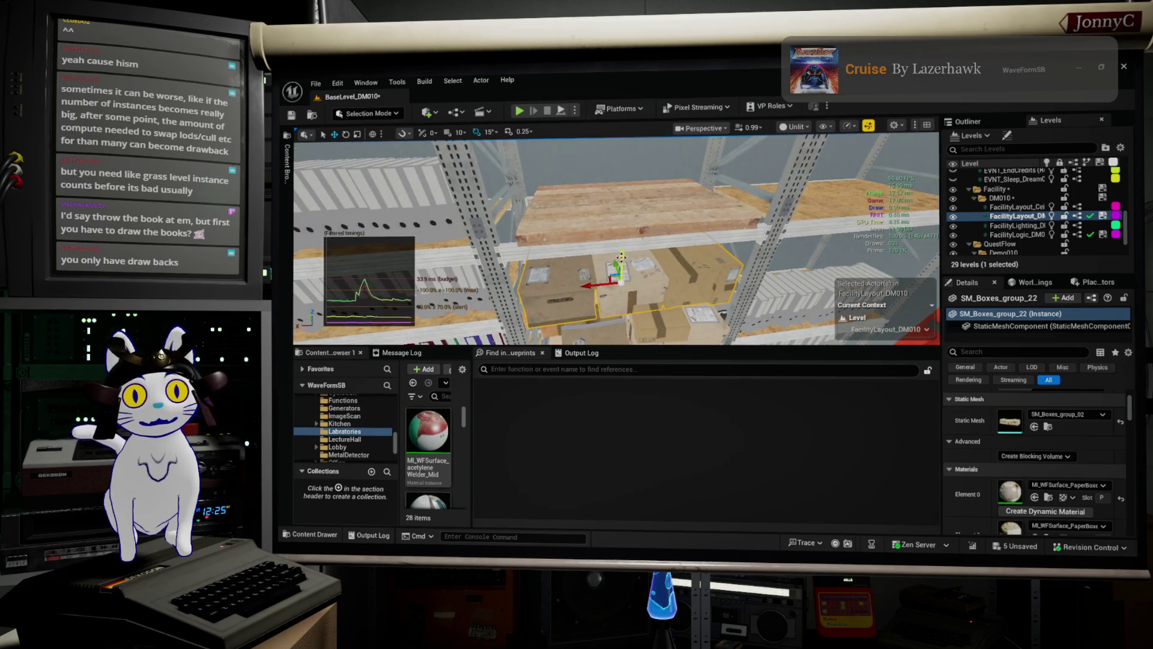
drag(621, 255, 625, 168)
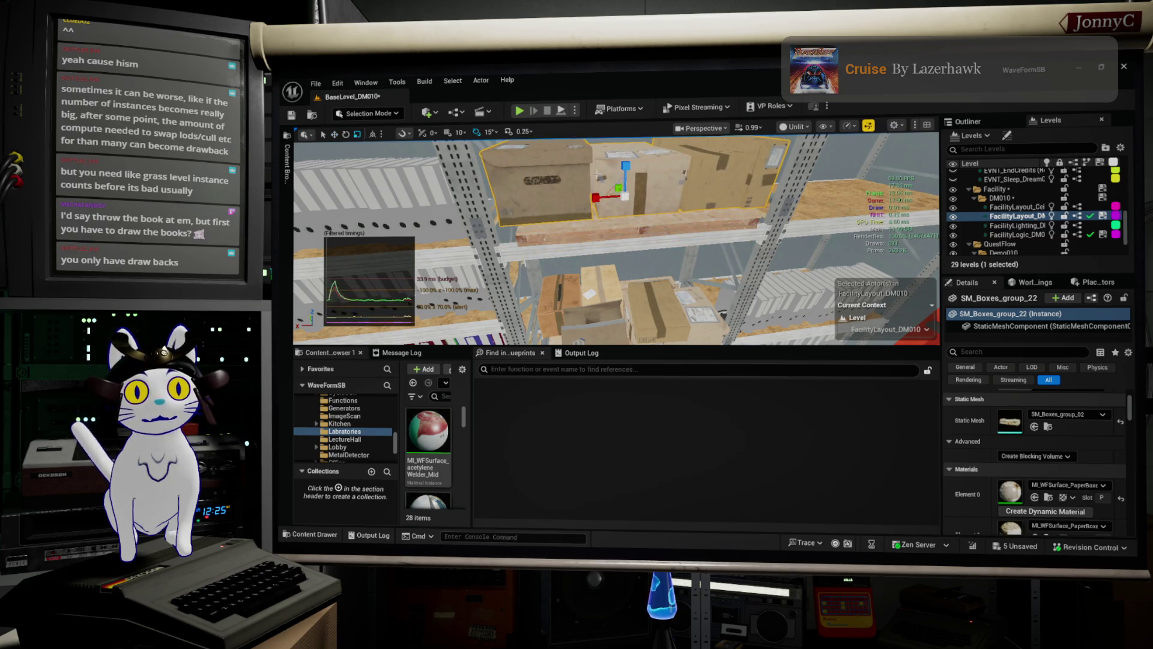
- Turn the lifted box group around 180 degrees, undoing stray rotation attempts
mouse_move(597, 215)
mouse_down()
mouse_move(579, 198)
mouse_move(667, 203)
mouse_up()
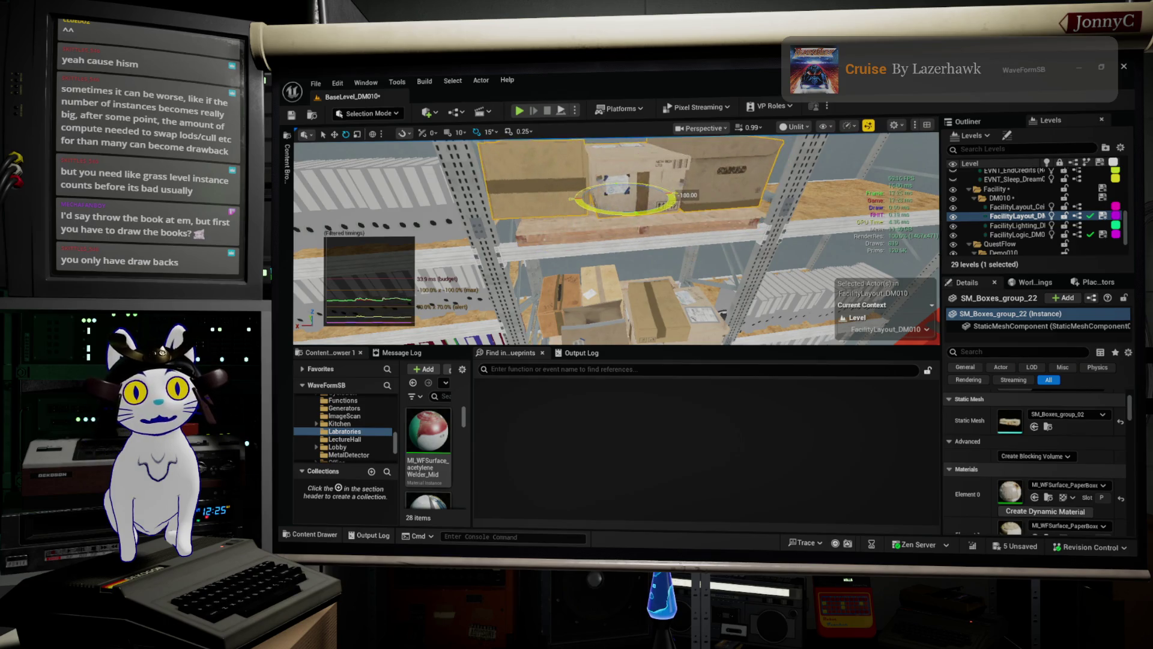
key(f)
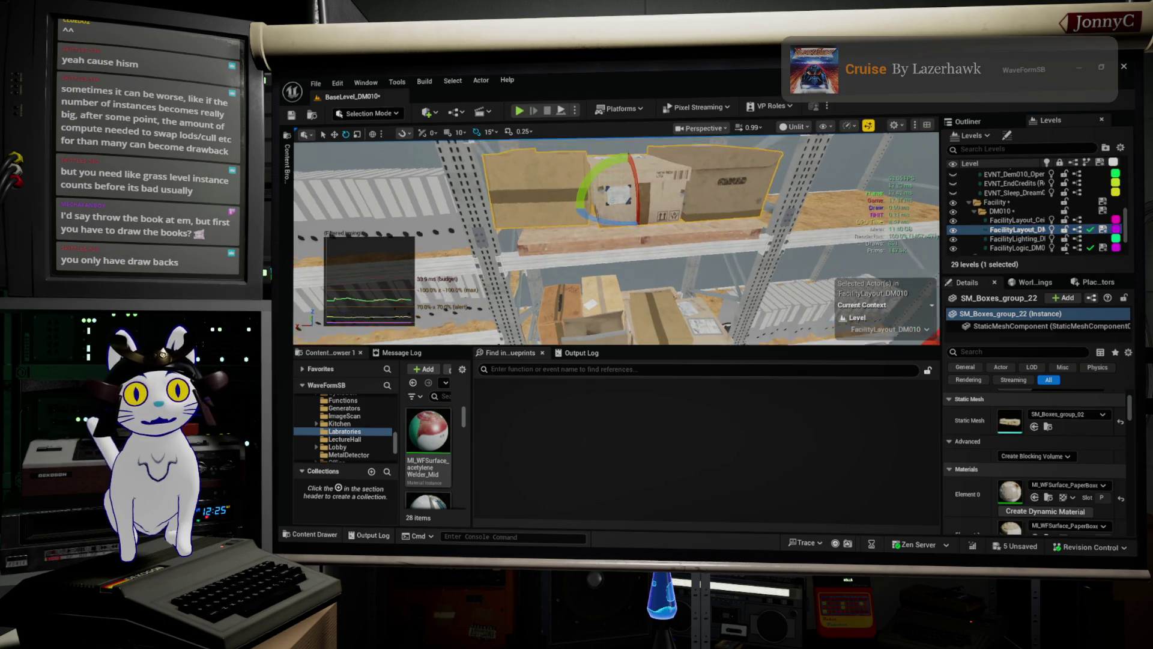
key(ctrl+z)
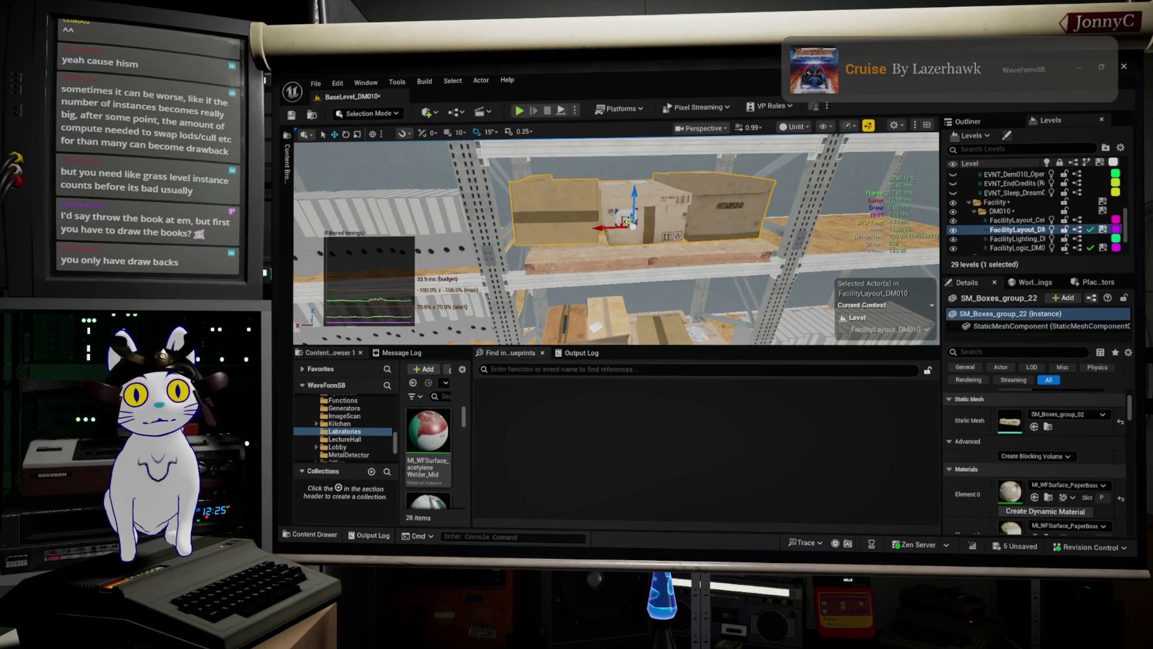
key(ctrl+z)
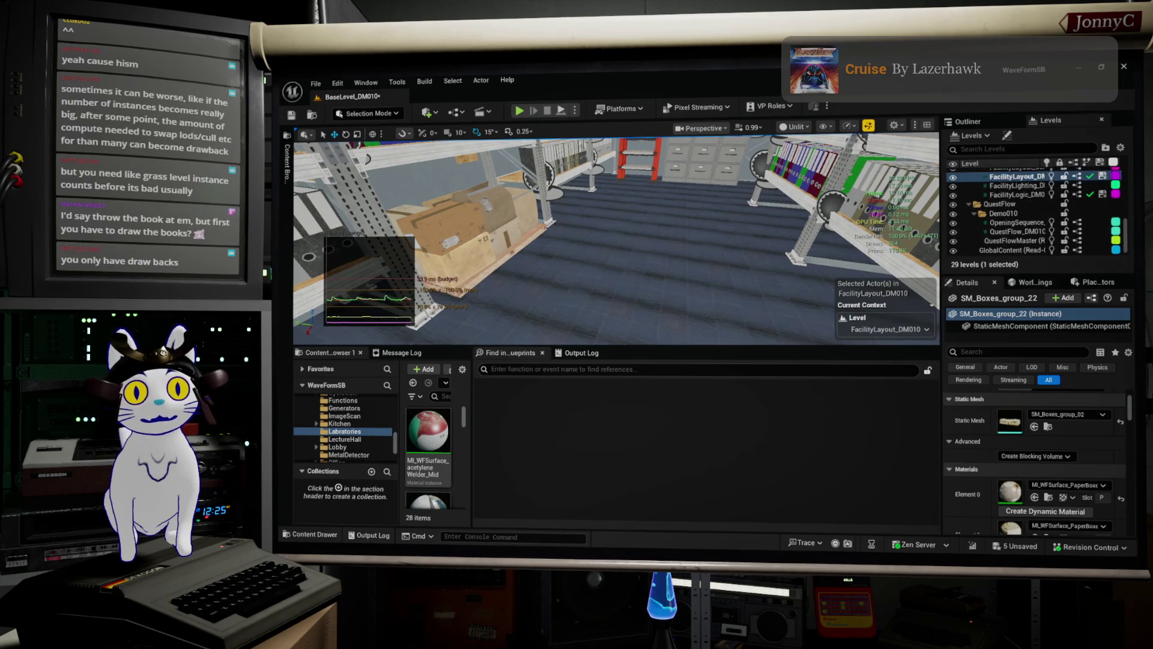
key(f)
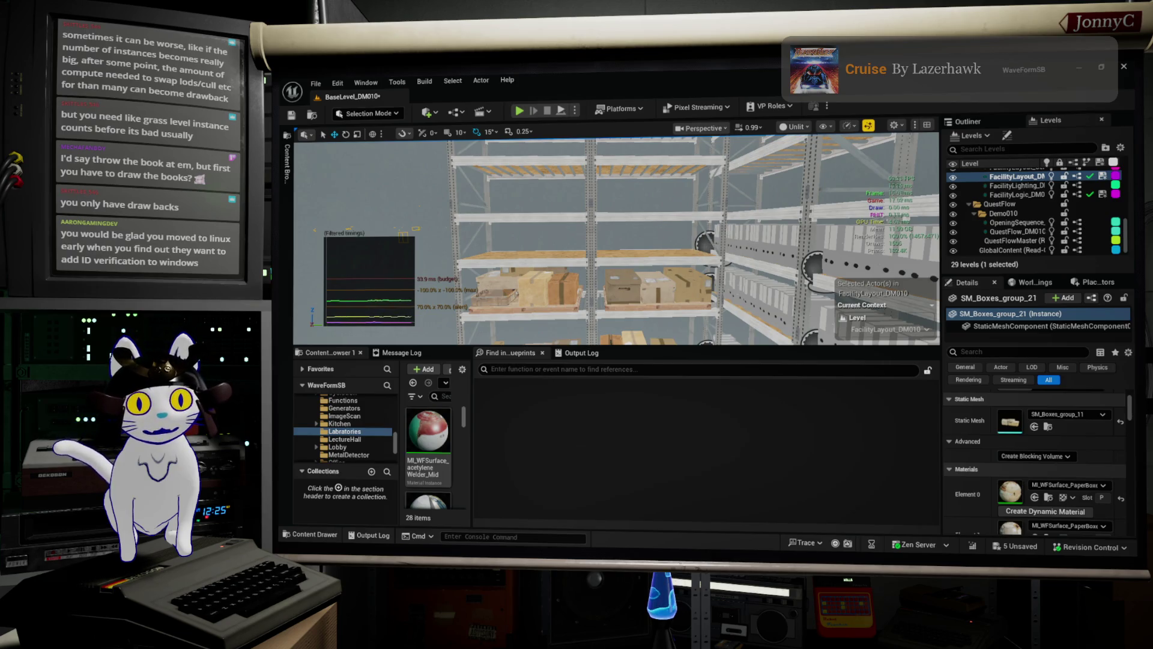
- Copy a binder row to the left, turn it along the shelf and nudge it into place
click(748, 255)
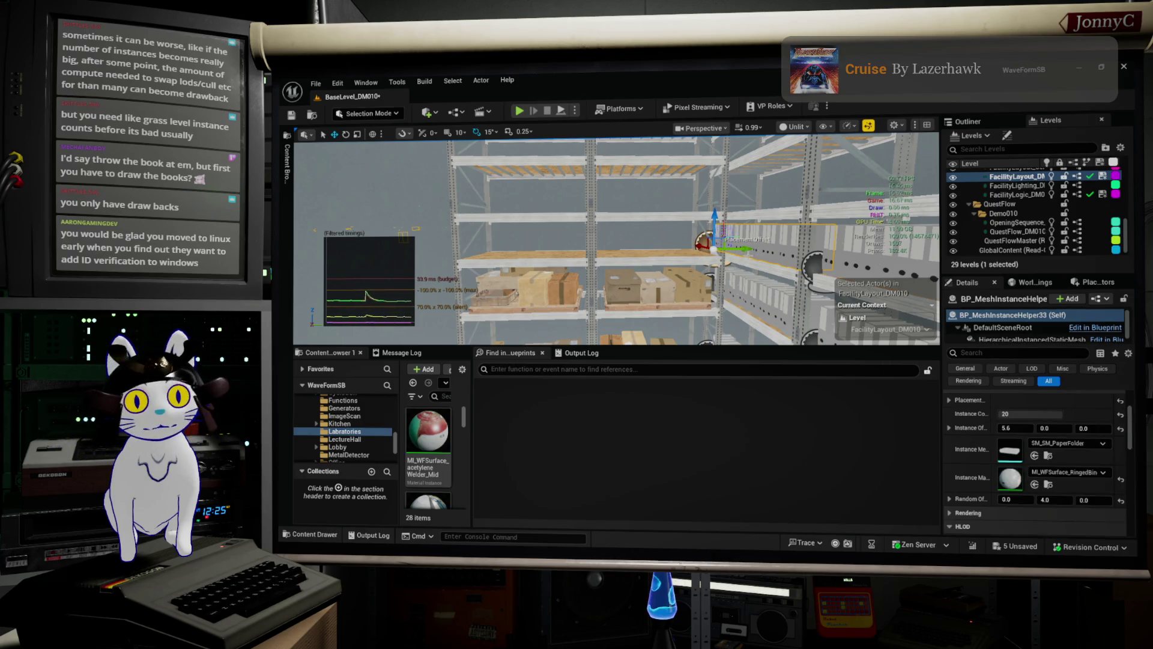
drag(747, 248, 537, 251)
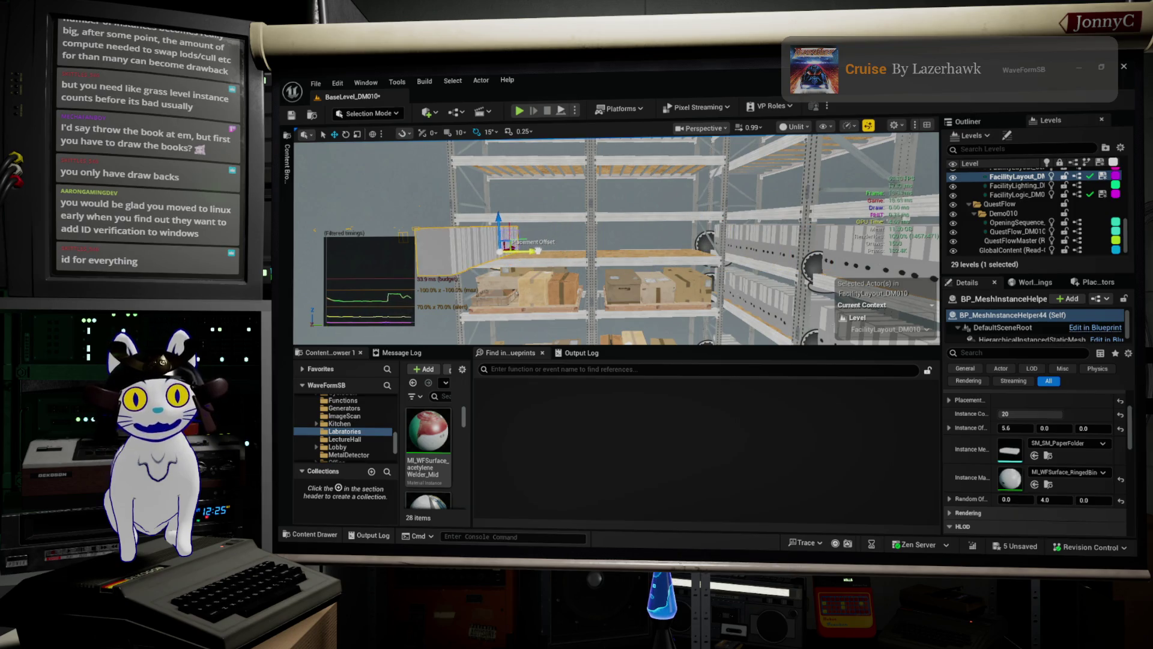
key(f)
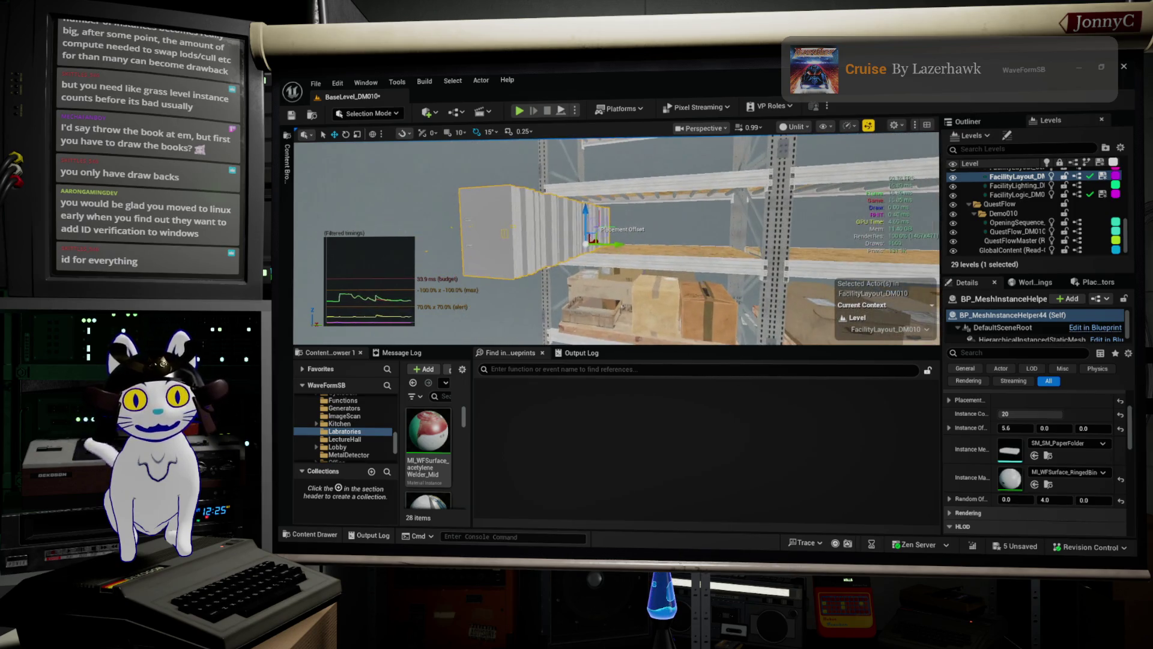
drag(591, 250, 575, 235)
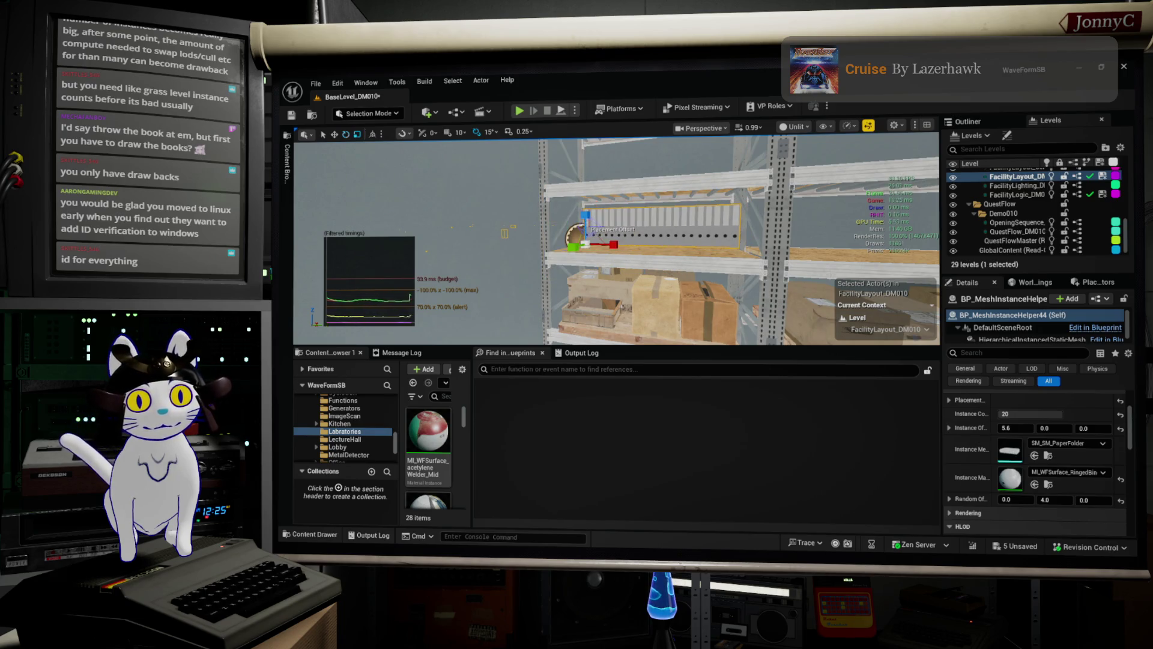
key(w)
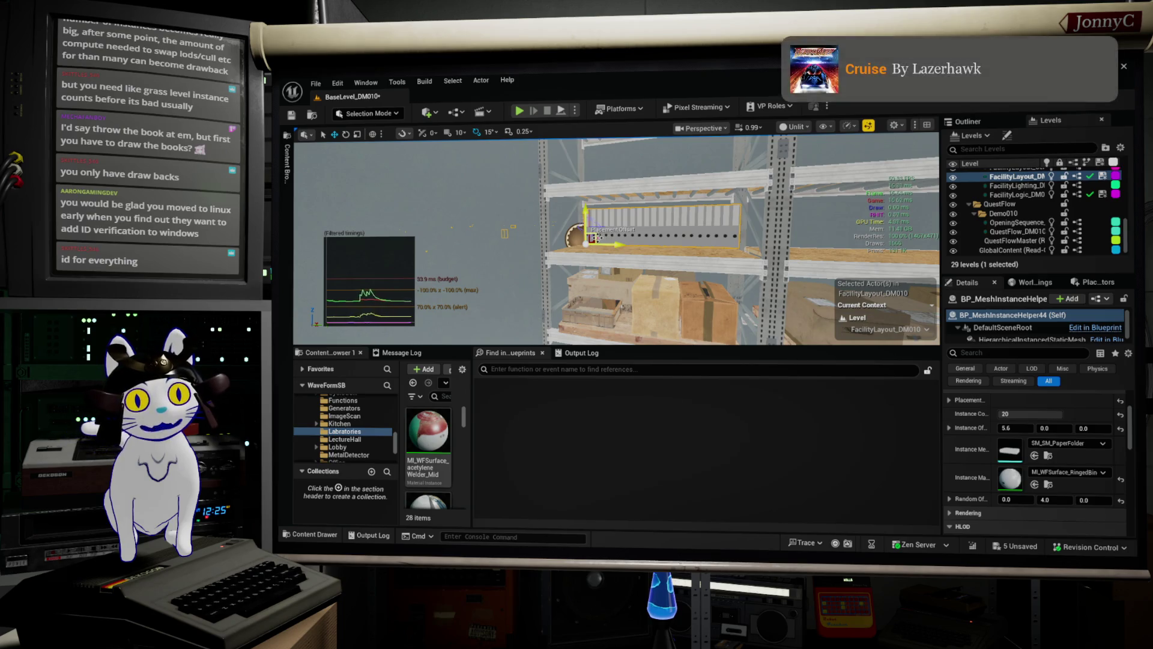
mouse_move(607, 245)
mouse_down()
mouse_move(528, 247)
mouse_move(576, 247)
mouse_up()
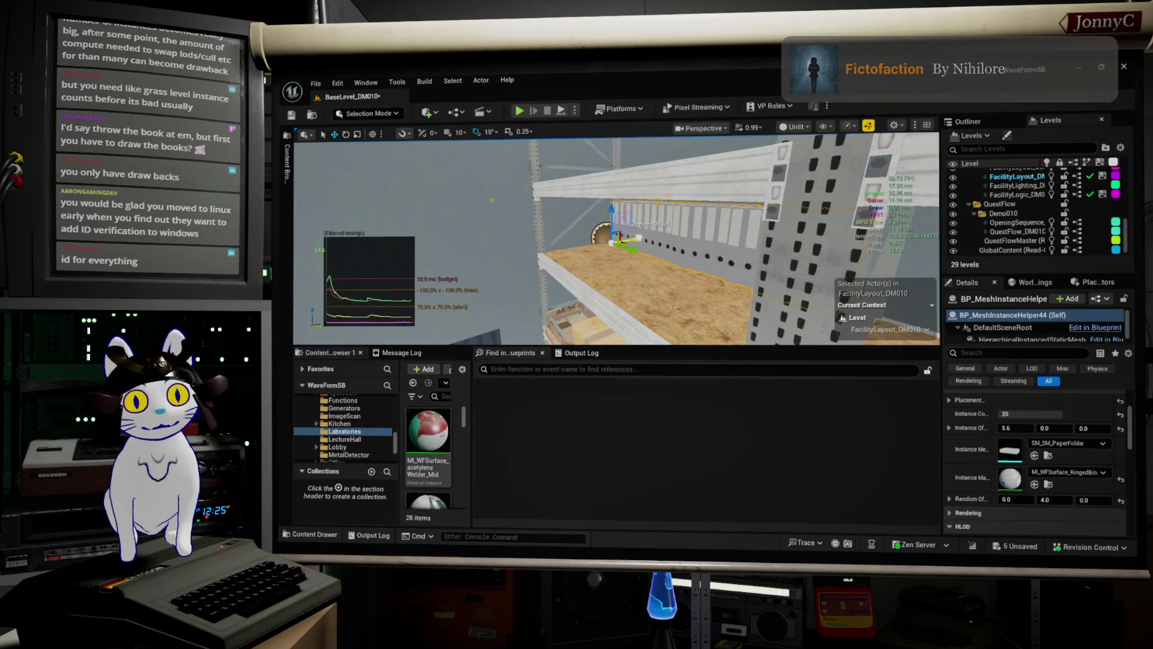
drag(576, 246, 501, 247)
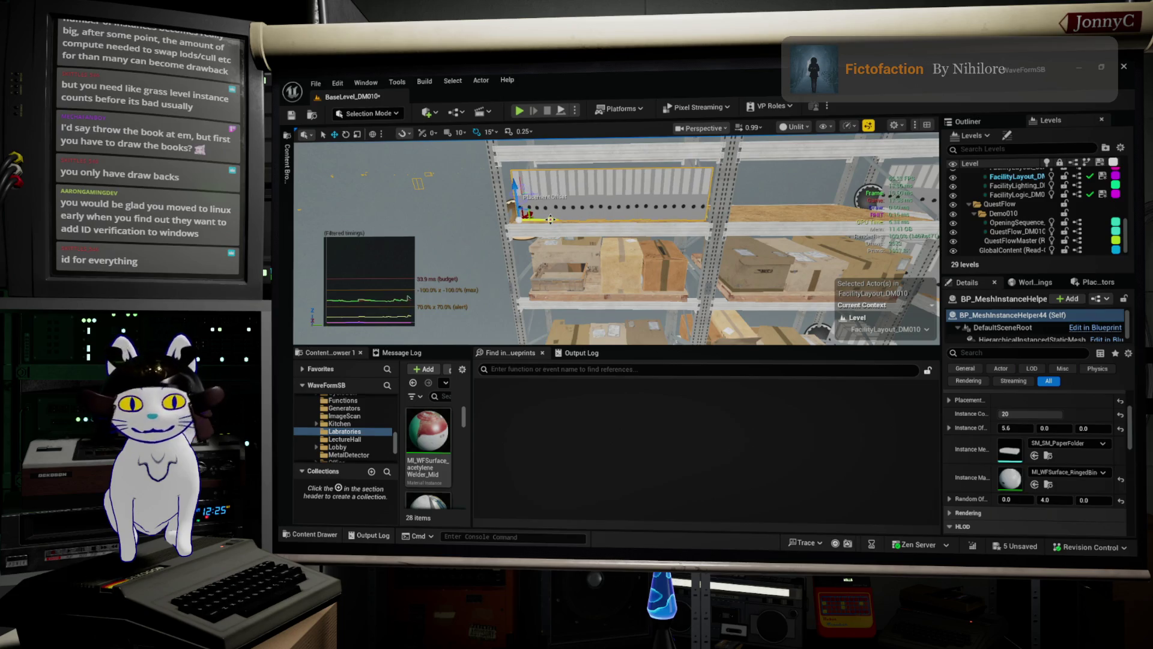
- Copy binder rows to the right and further along the shelves
drag(550, 219, 742, 218)
key(f)
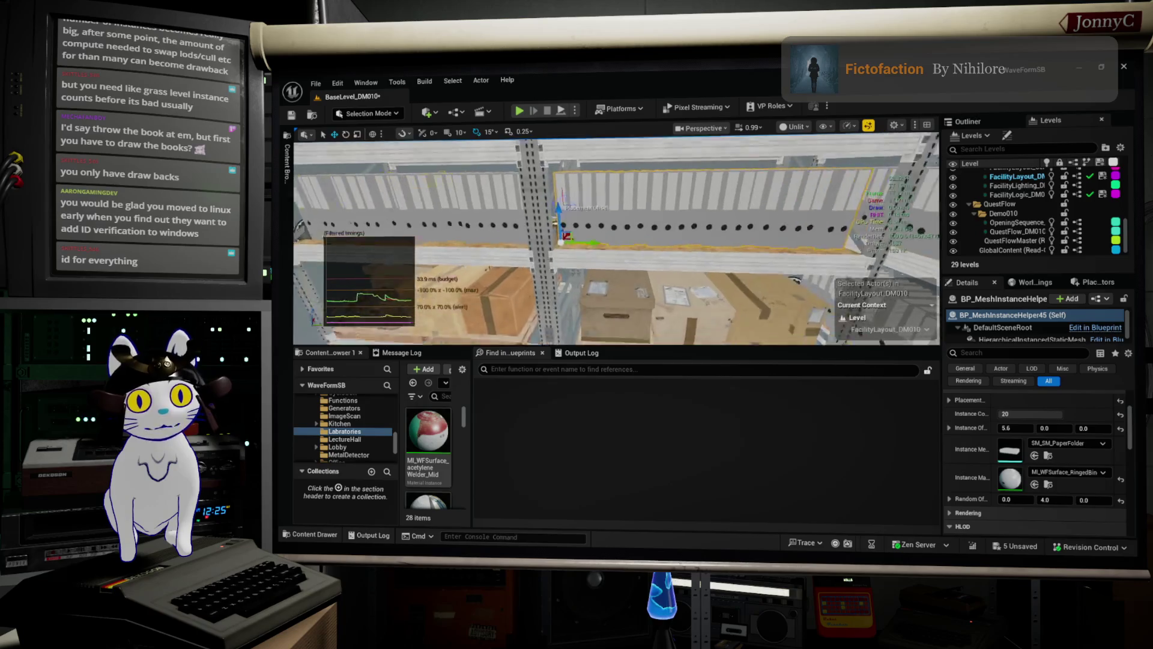
drag(526, 293, 525, 294)
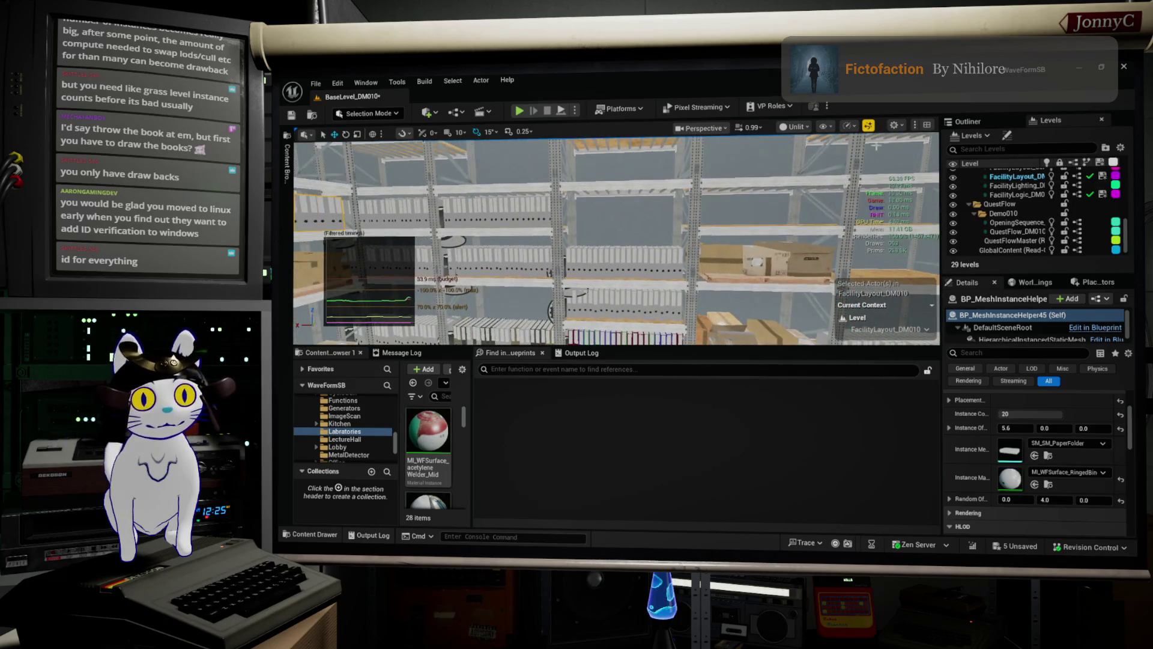
click(447, 219)
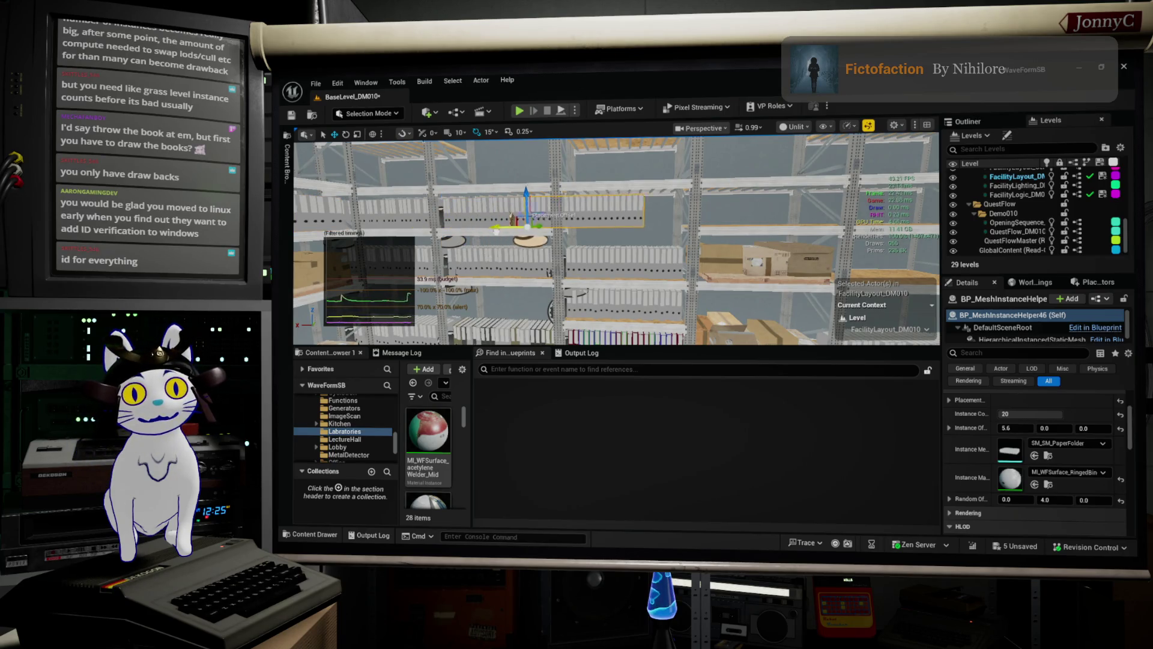
click(676, 264)
drag(661, 271, 661, 271)
drag(513, 233, 560, 245)
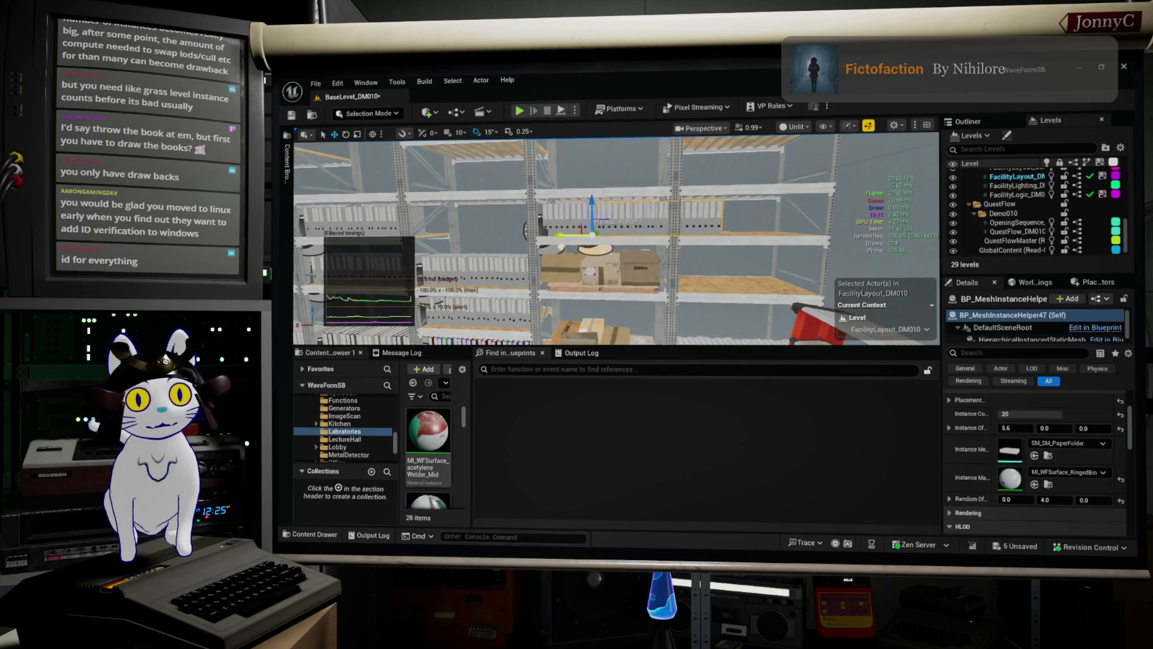
drag(649, 248, 648, 248)
- Copy lower-shelf binder rows up to the upper and top shelves, redoing one misplaced copy
click(443, 271)
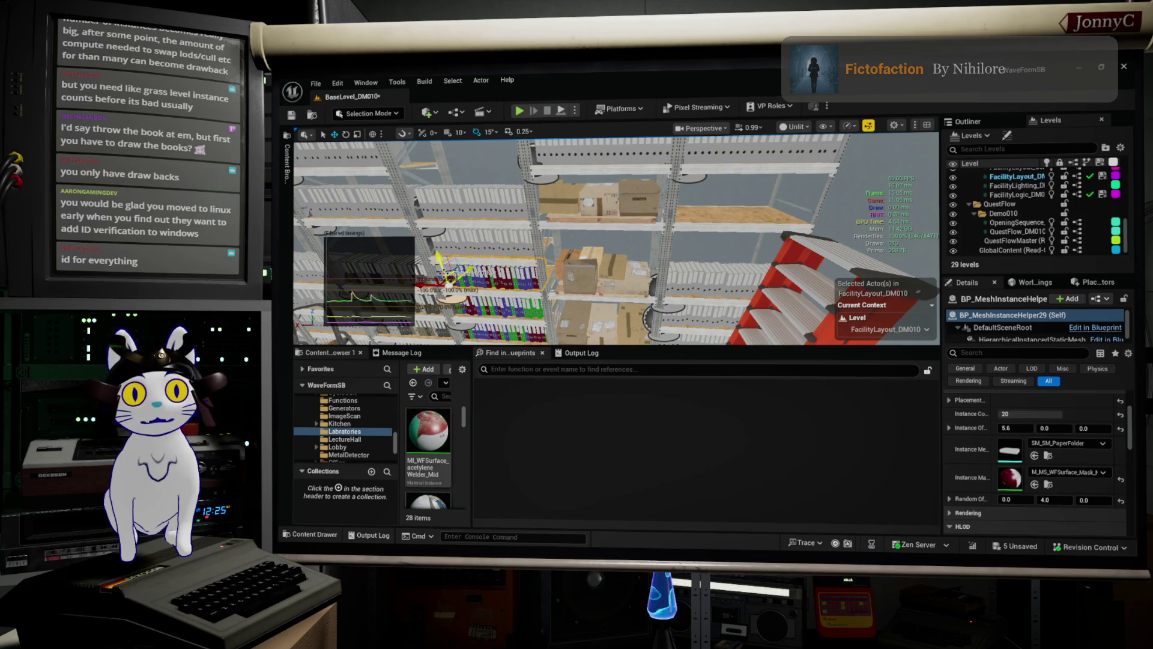
mouse_move(439, 261)
mouse_down()
mouse_move(420, 203)
mouse_move(436, 219)
mouse_move(647, 230)
mouse_move(594, 240)
mouse_move(571, 230)
mouse_up()
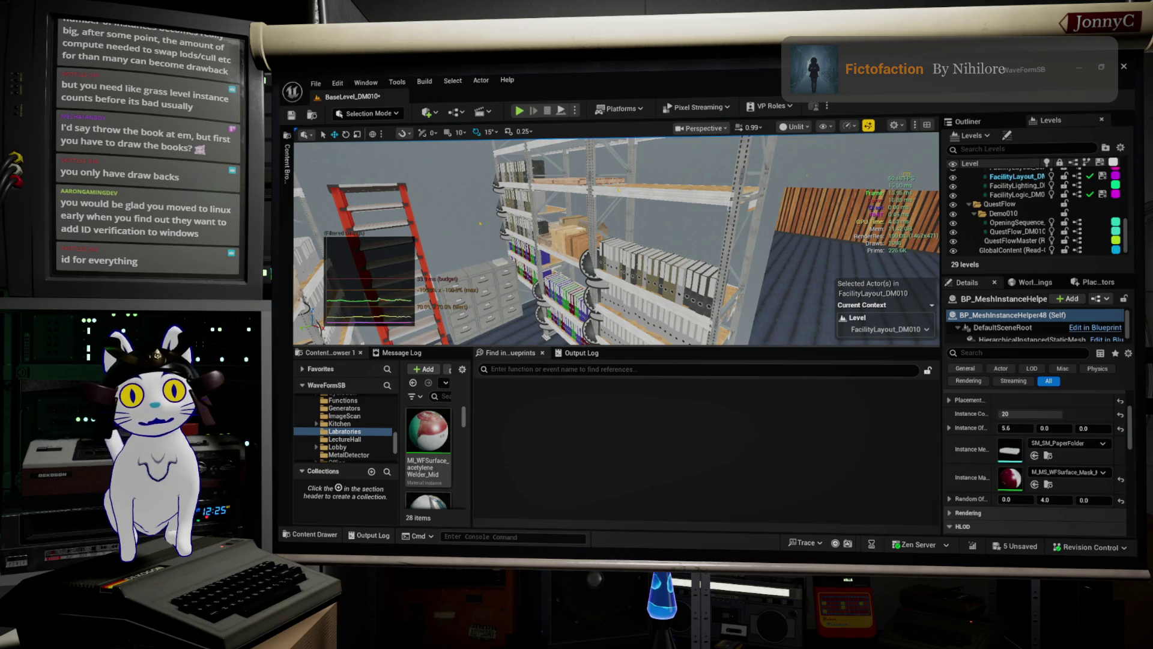
click(652, 322)
key(ctrl+r)
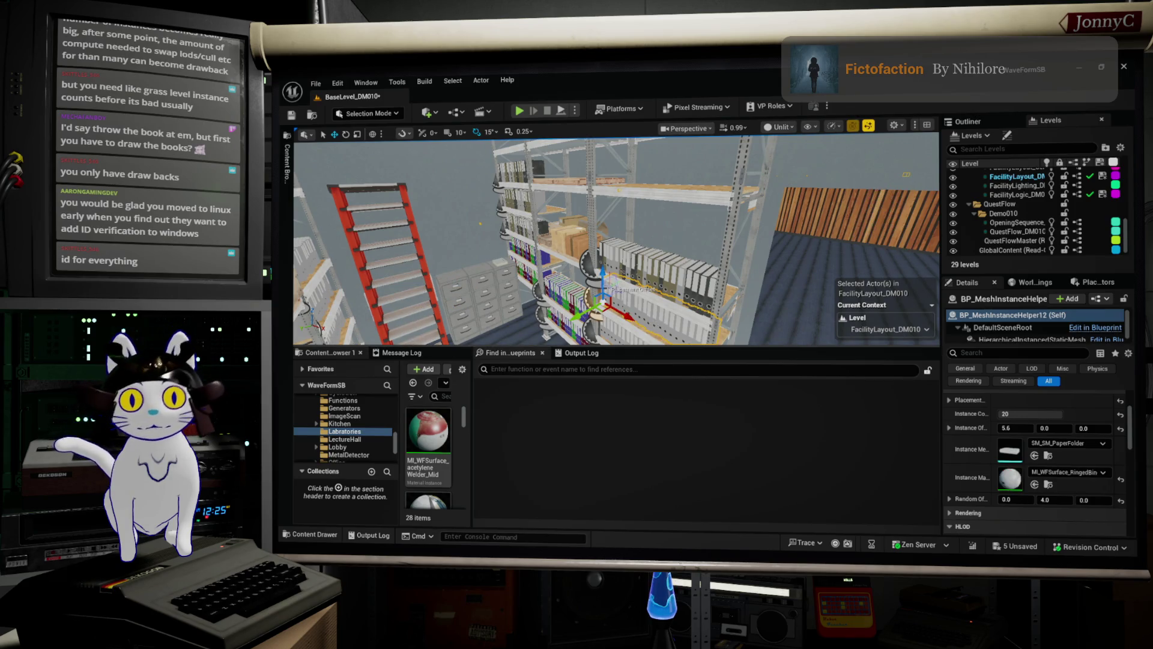
key(ctrl+r)
mouse_move(602, 279)
mouse_down()
mouse_move(600, 180)
mouse_move(645, 144)
mouse_up()
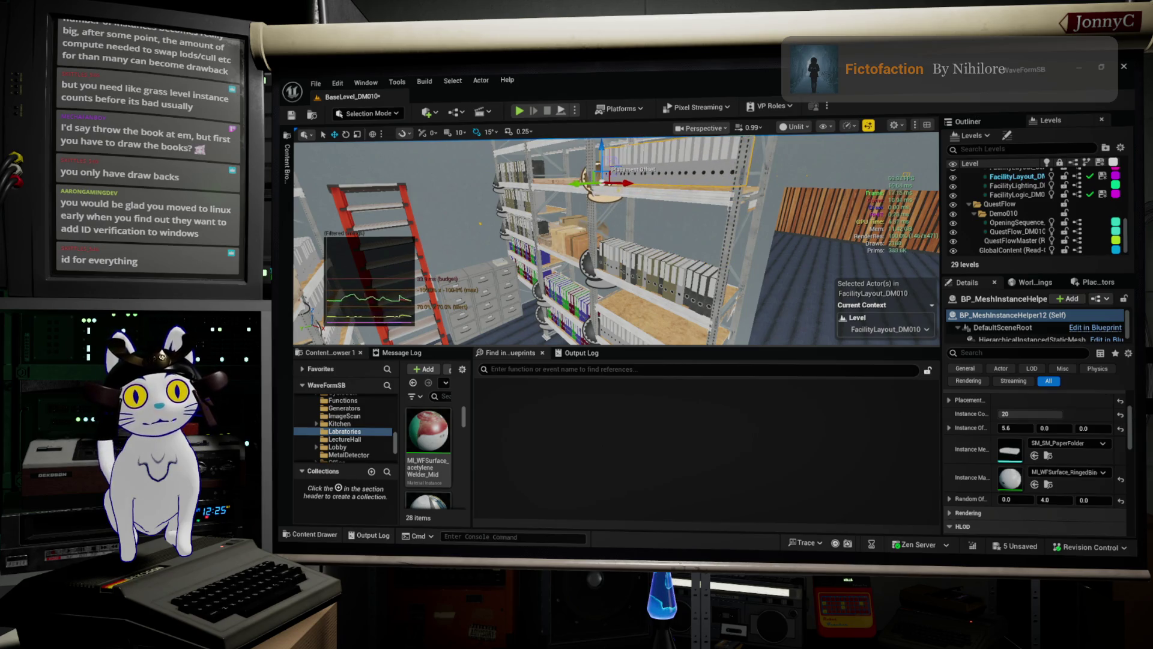
key(ctrl+z)
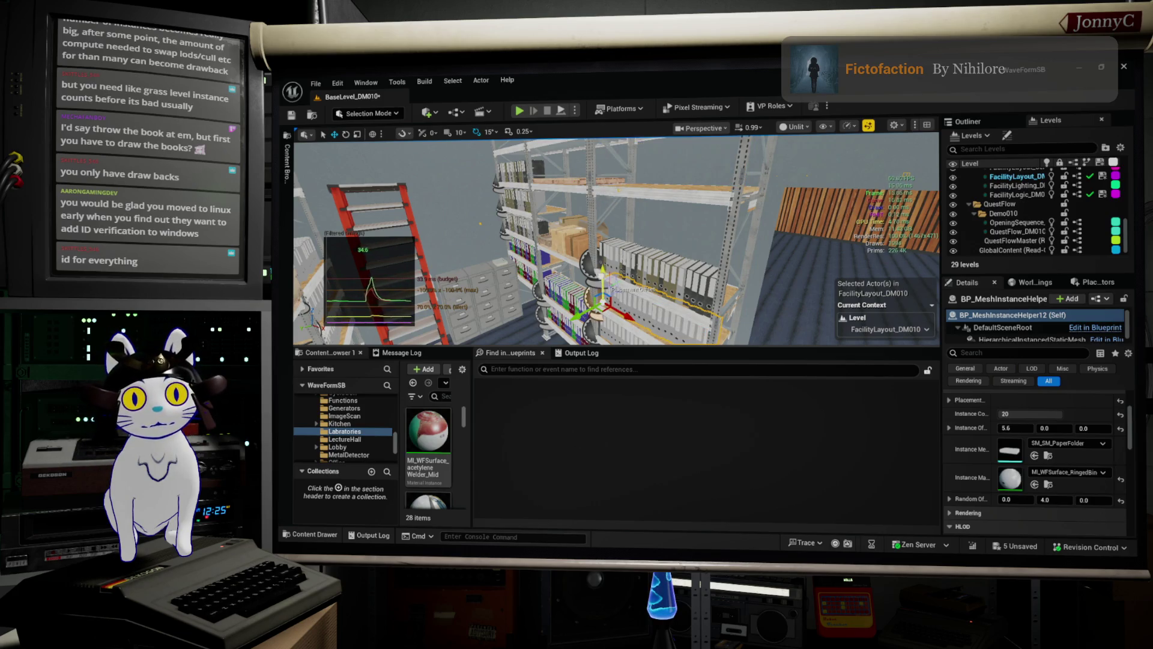
drag(628, 252, 628, 148)
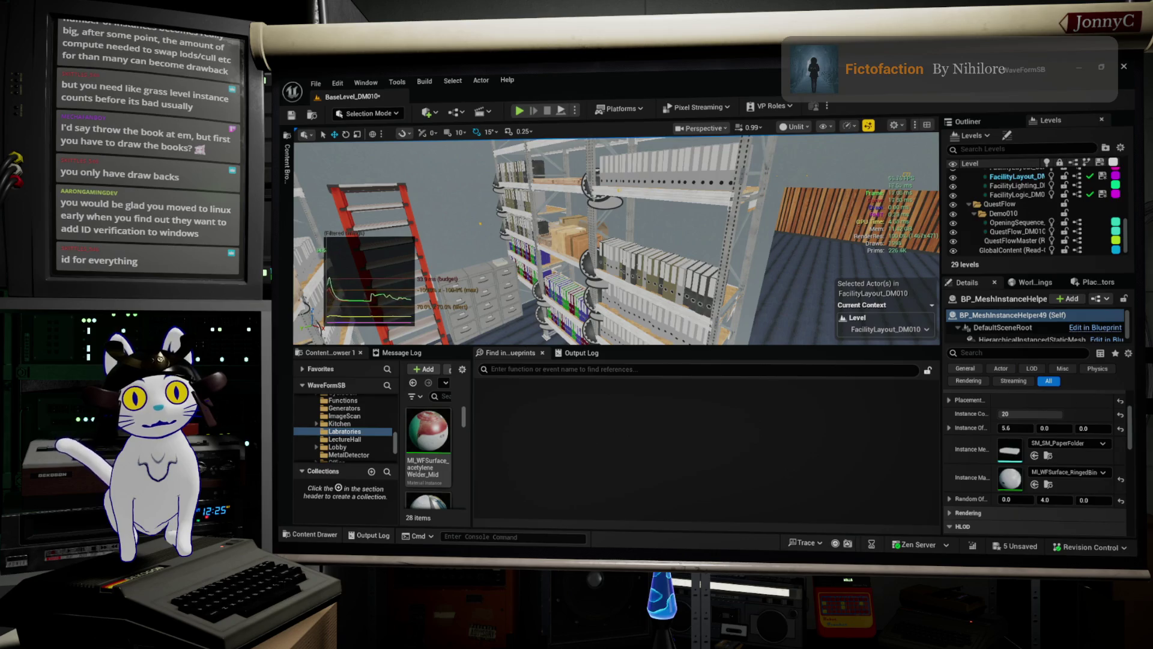
- Raise the top-shelf binder row slightly
click(609, 207)
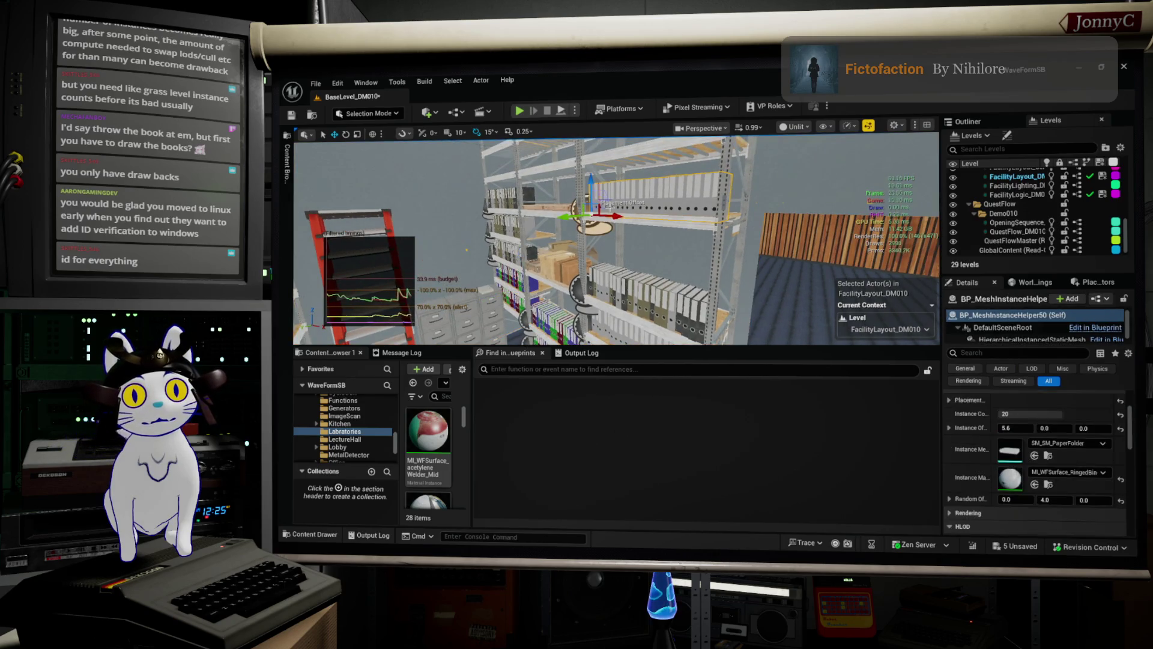
drag(590, 178, 591, 173)
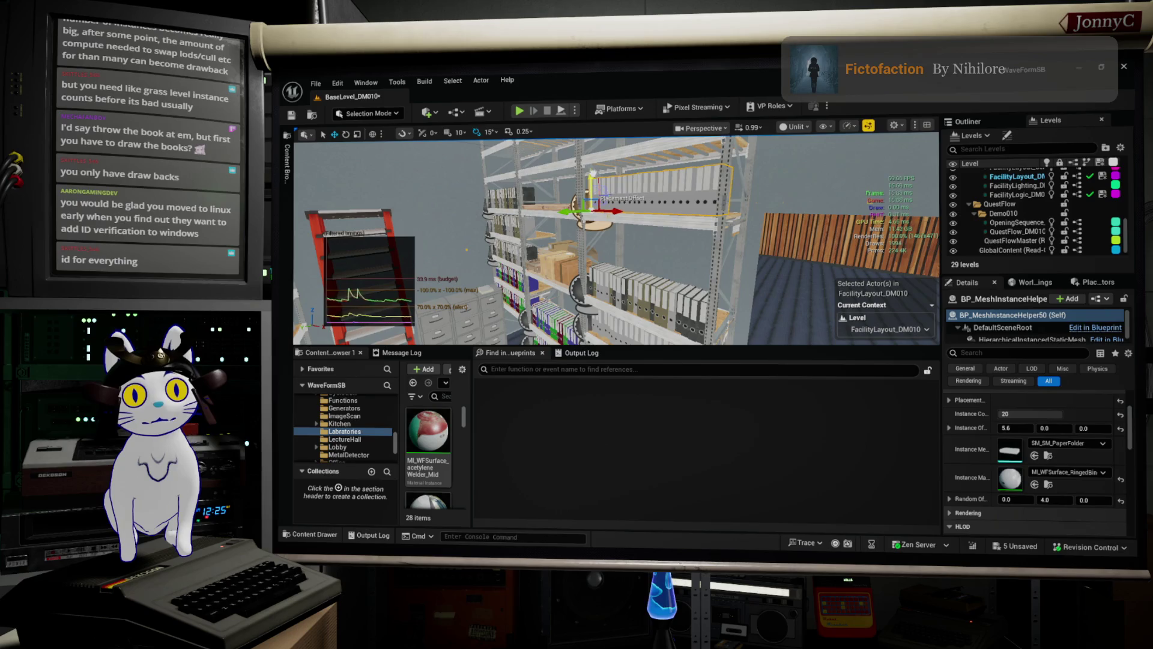
scroll(617, 206, up, 5)
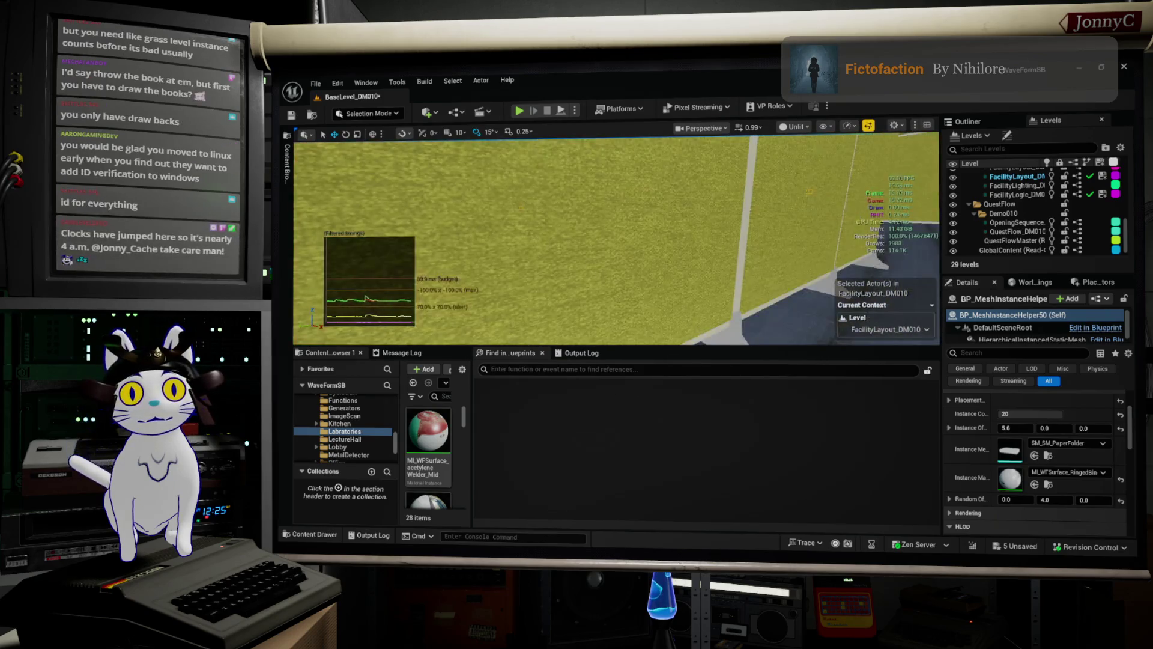
scroll(506, 196, down, 2)
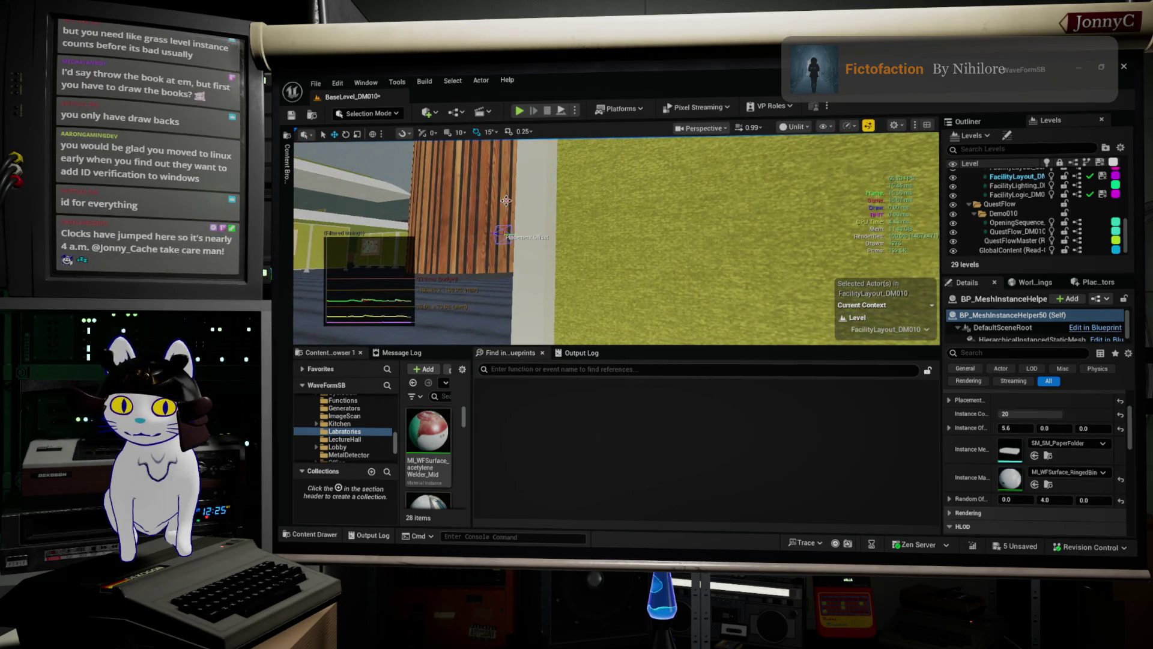
mouse_move(506, 200)
mouse_down()
mouse_move(523, 174)
mouse_move(531, 207)
mouse_up()
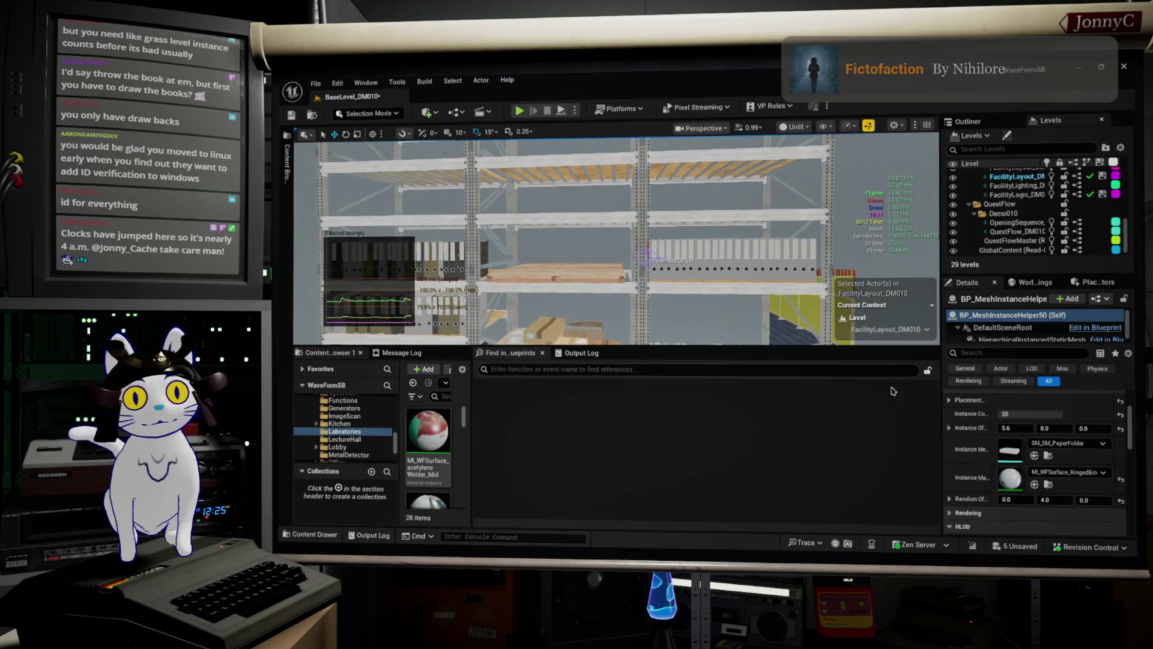
- Copy another binder row to the left along its shelf and nudge it into position
click(660, 255)
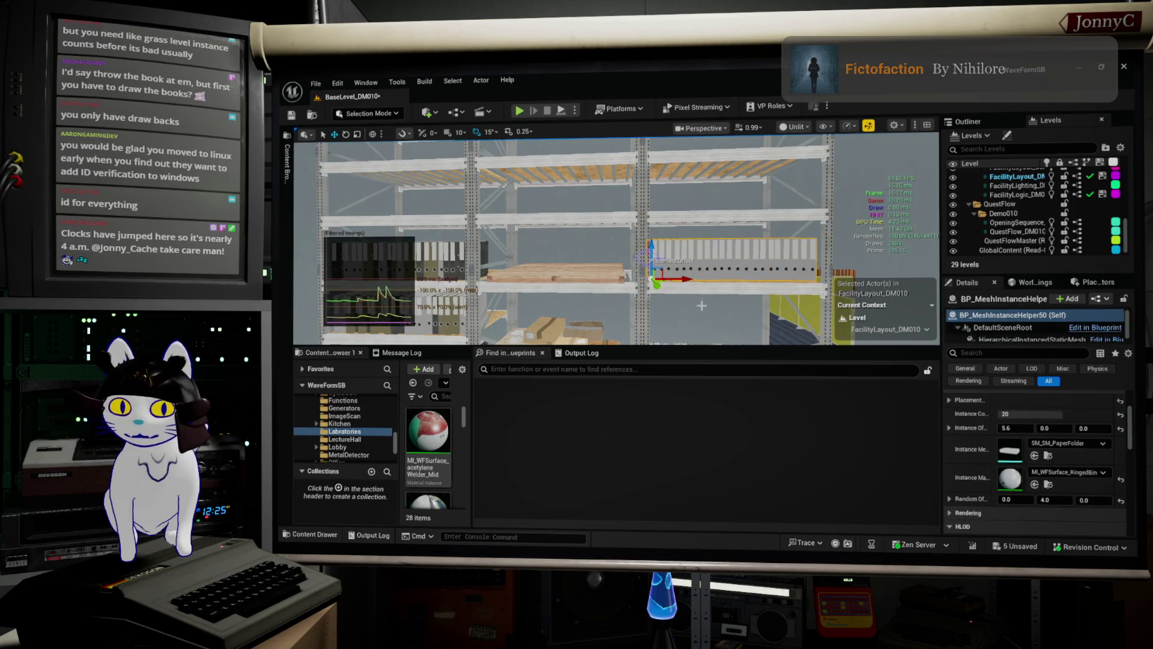
drag(661, 256, 678, 299)
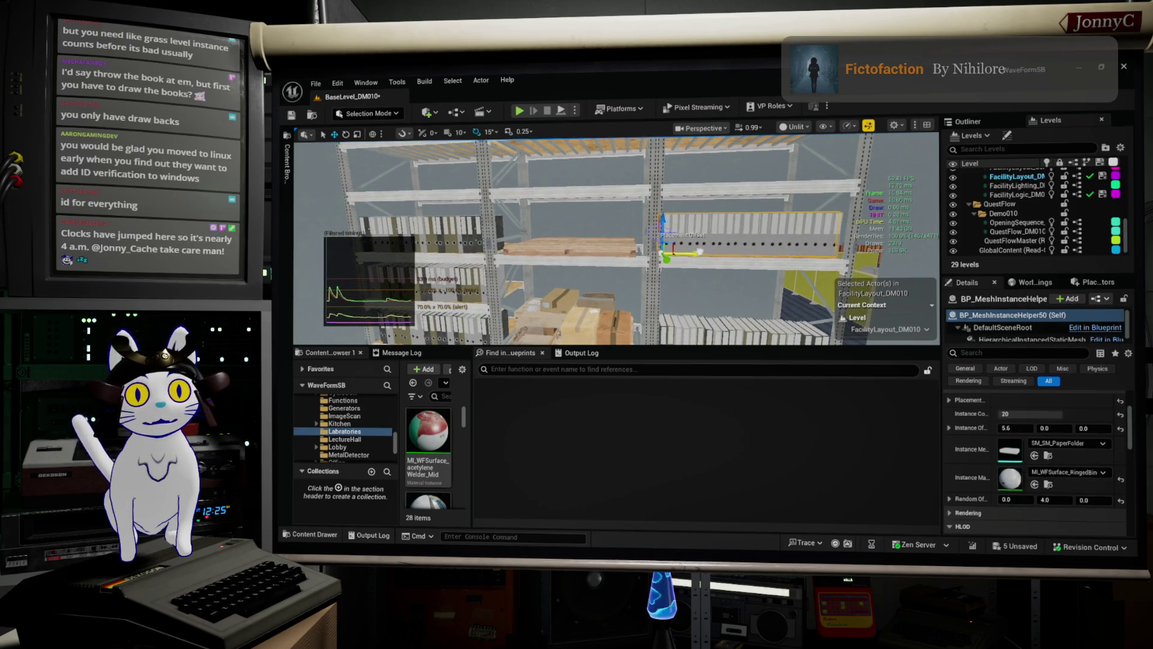
alt+drag(700, 251, 618, 246)
drag(539, 236, 510, 227)
key(Escape)
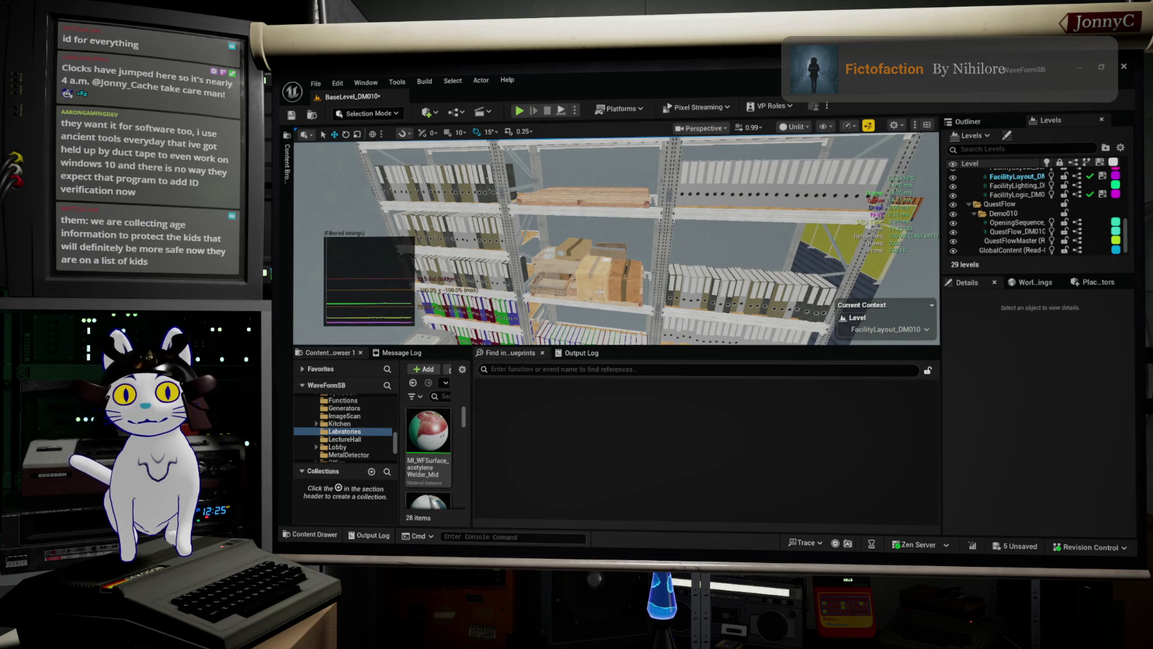
scroll(627, 279, up, 3)
- Alt-drag a copy of the SM_Boxes_group box group up onto the shelf above
click(626, 262)
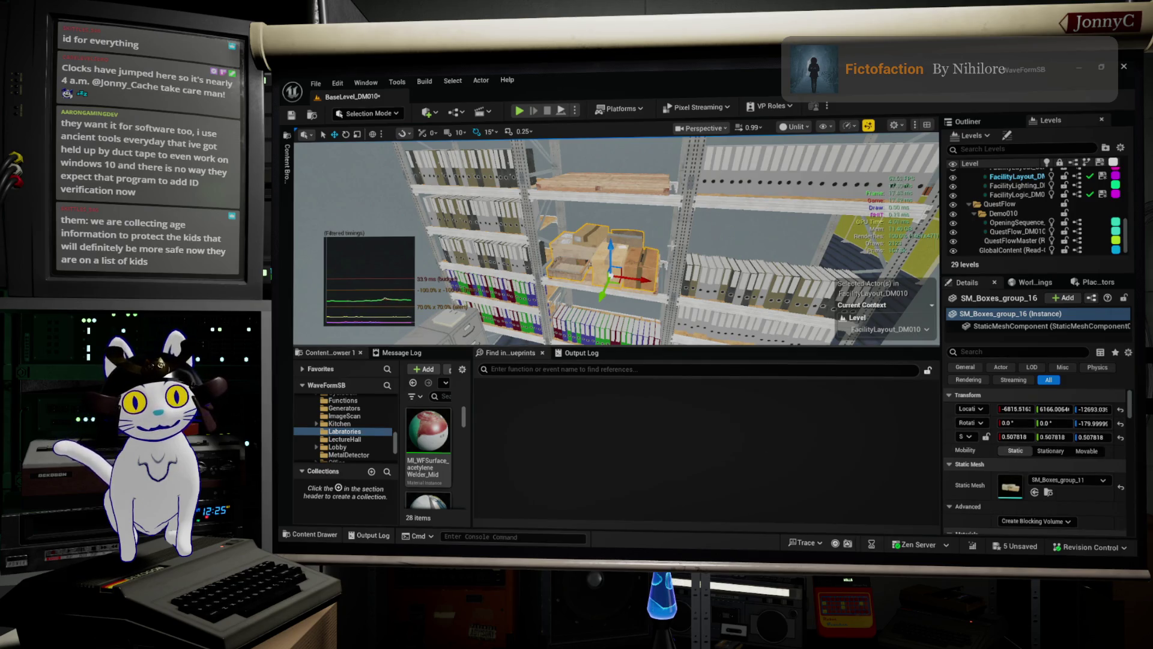
key(Left)
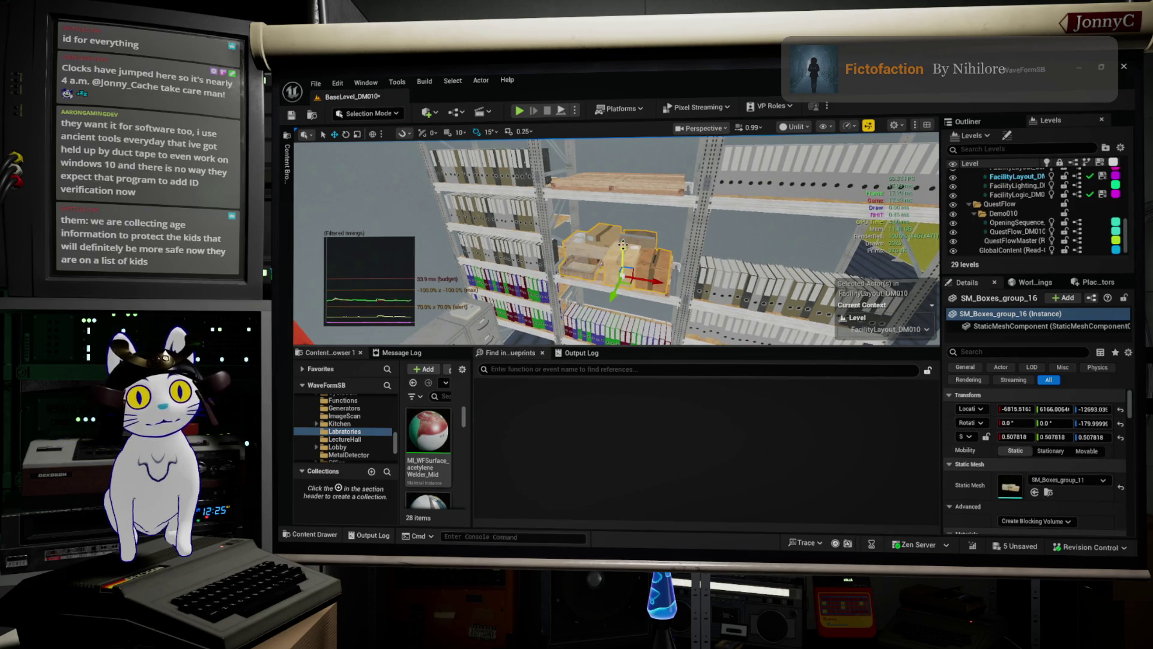
drag(622, 243, 624, 155)
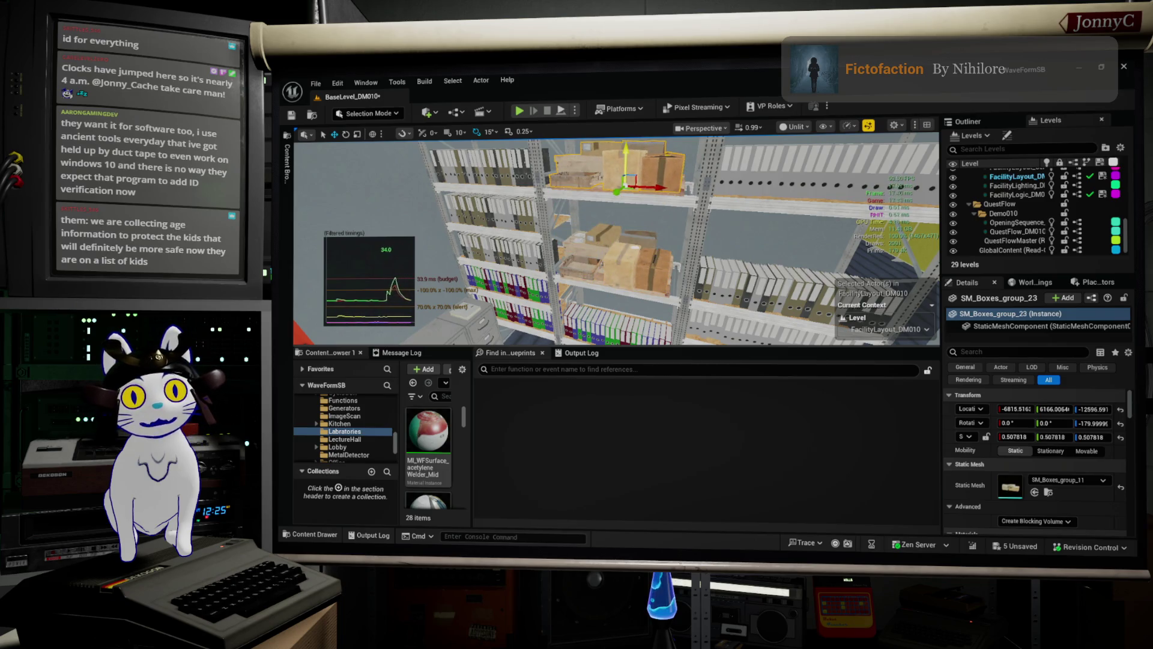
key(e)
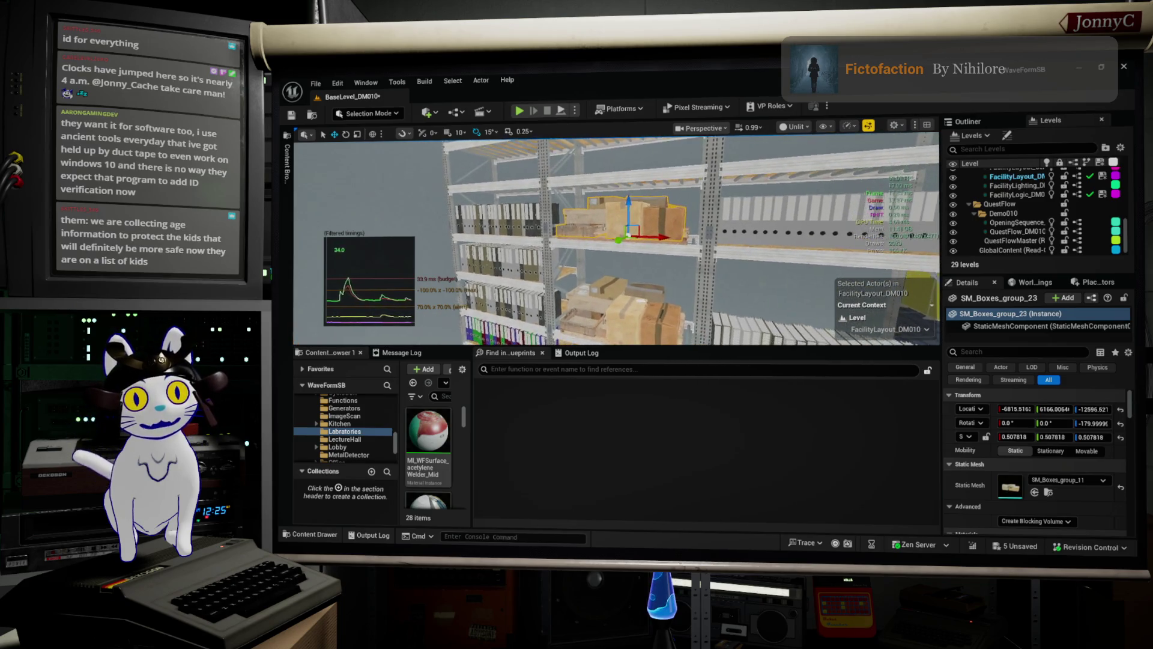
key(f)
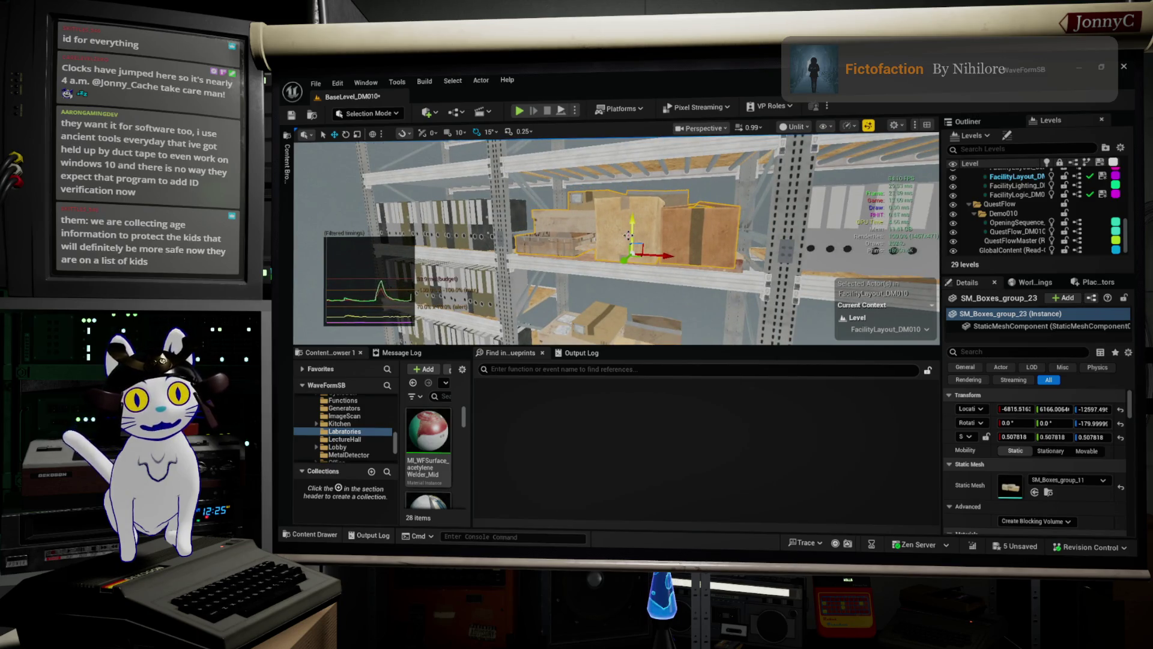
- Rotate the new box group 180° and slide it along the shelf to X ≈ -4846.99
key(e)
drag(637, 264, 678, 260)
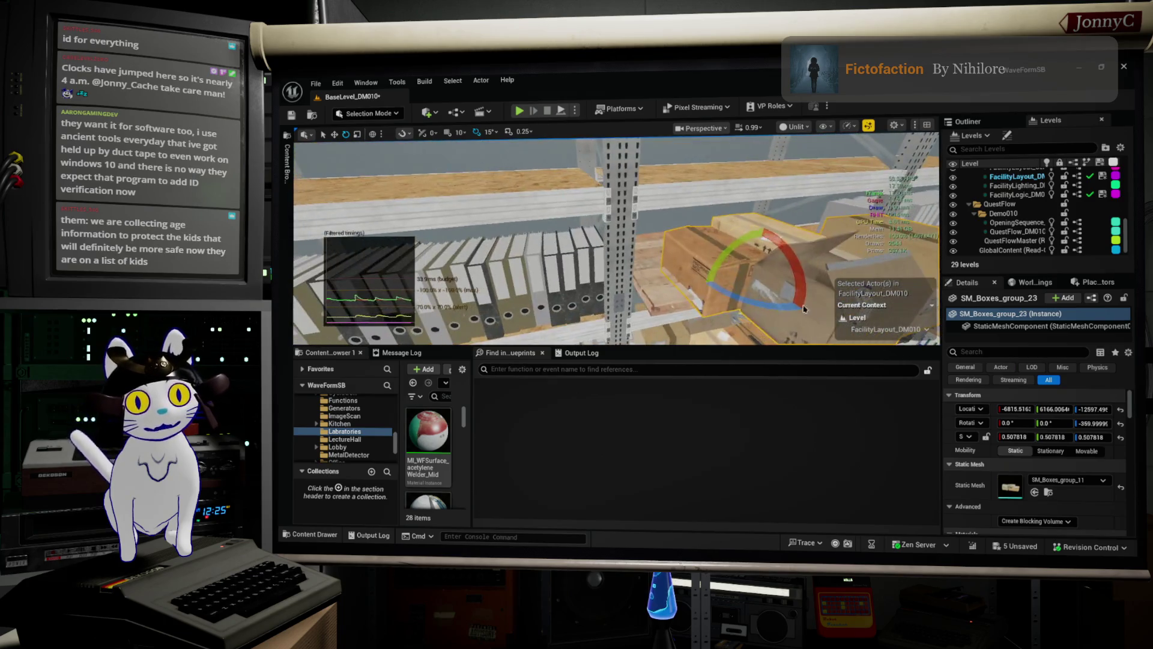
key(f)
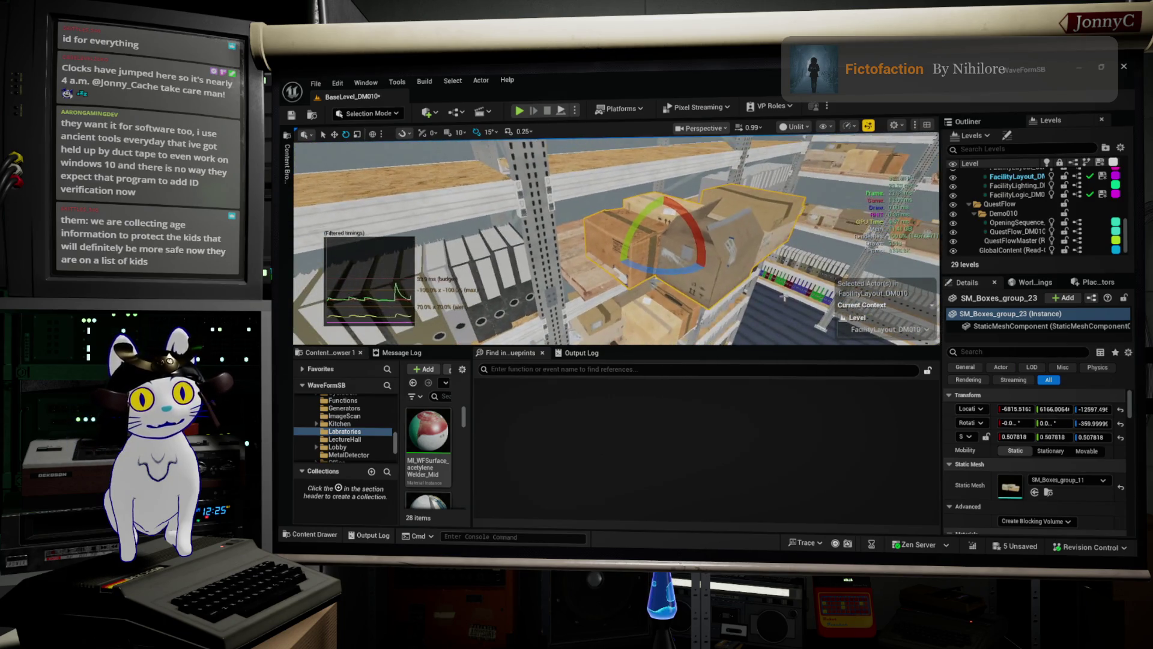
key(w)
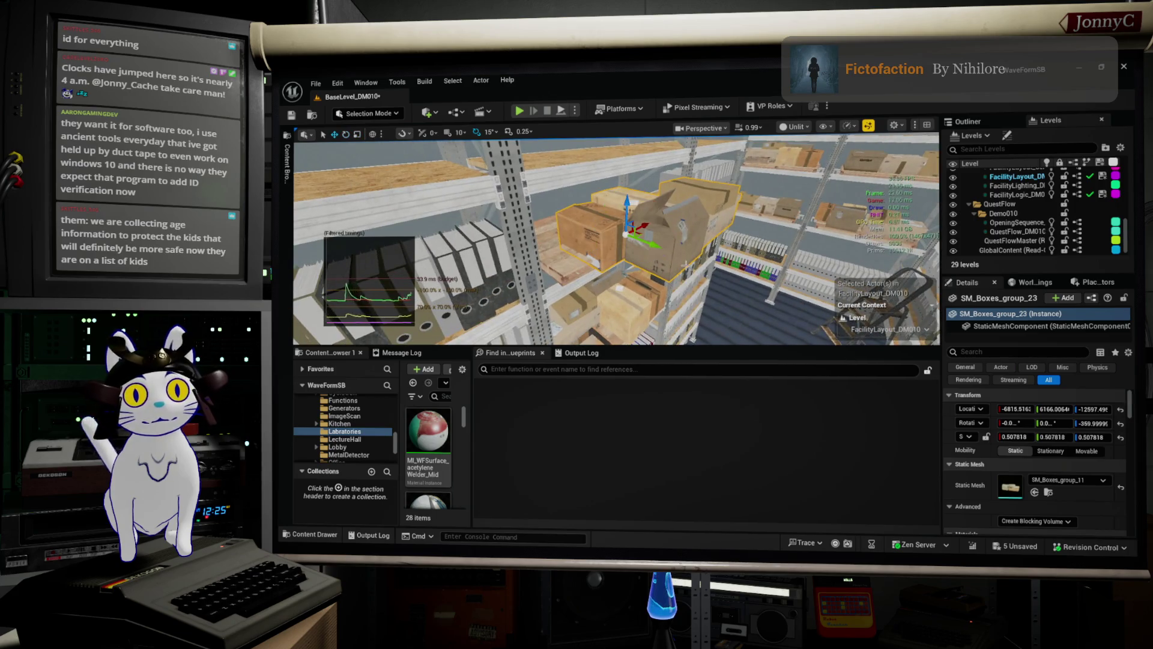
mouse_move(647, 239)
mouse_down()
mouse_move(610, 239)
mouse_move(629, 216)
mouse_up()
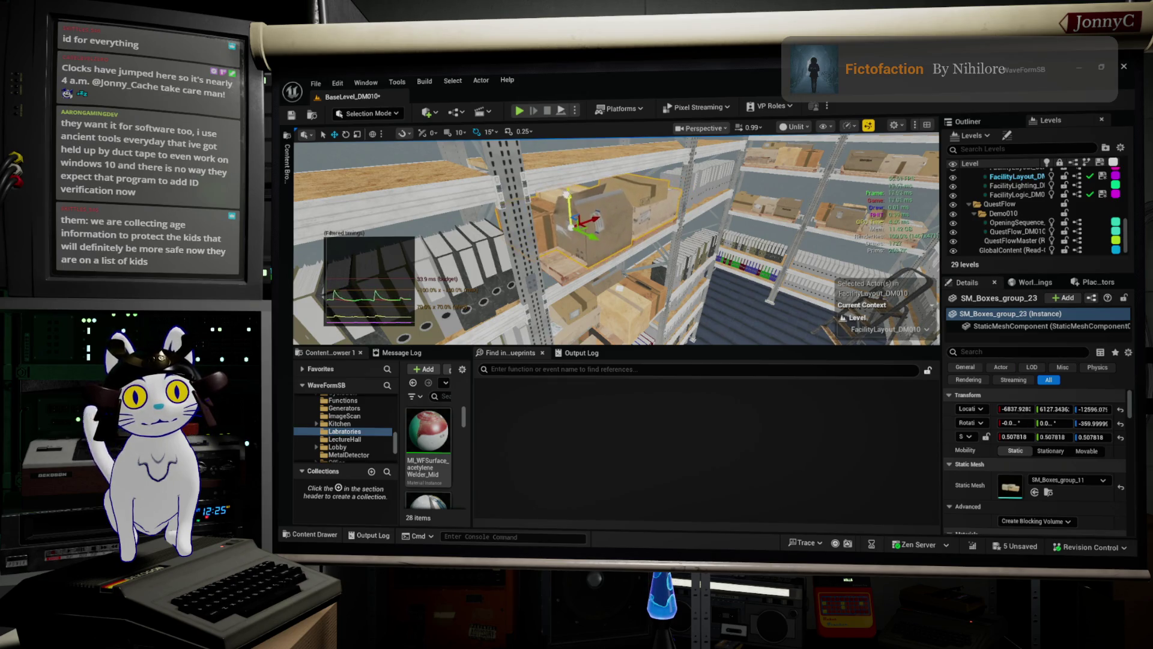
drag(629, 217, 634, 218)
drag(703, 269, 703, 268)
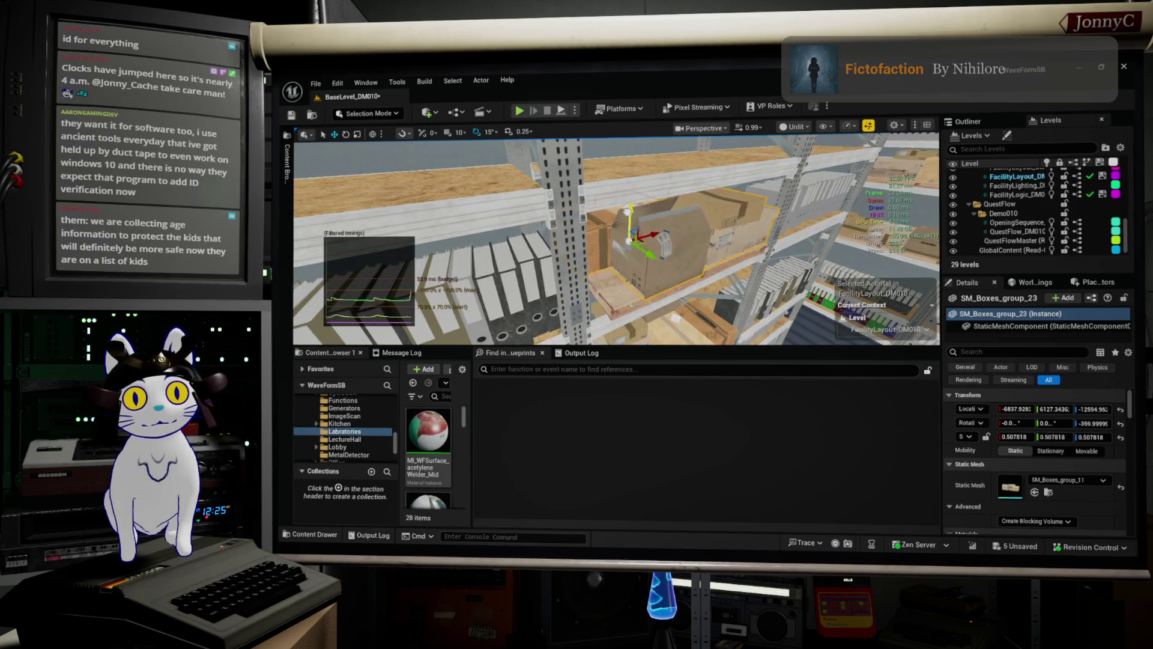
mouse_move(639, 214)
mouse_down()
mouse_move(640, 231)
mouse_move(616, 239)
mouse_up()
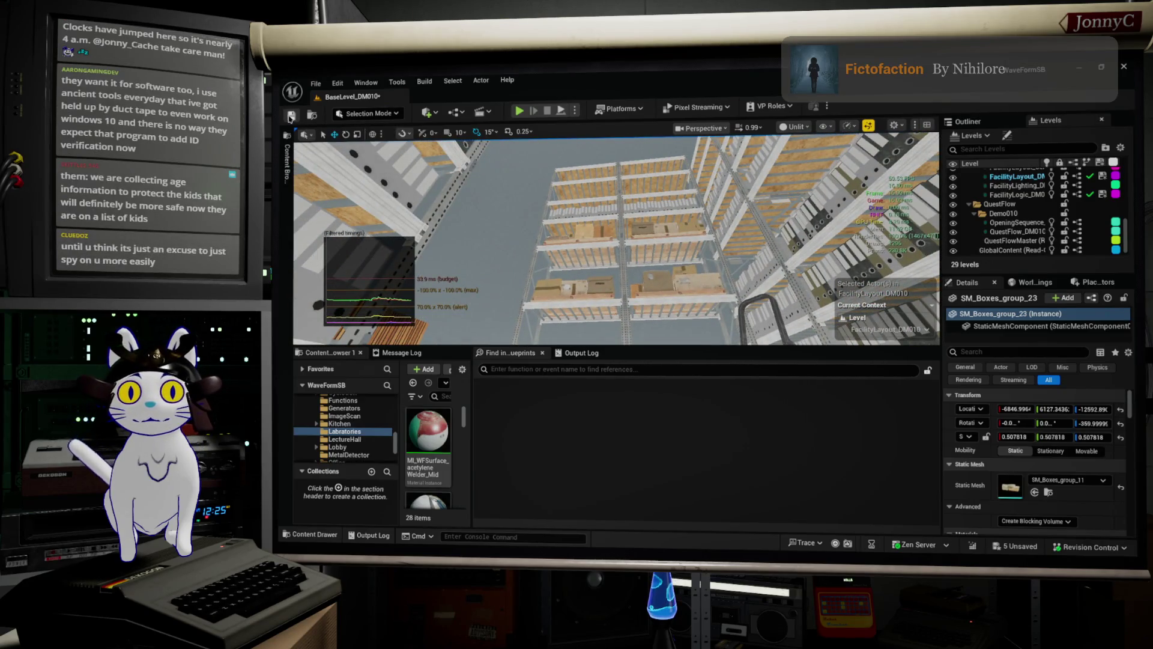
- Save the level and fly the viewport in close to the binder shelves
click(290, 116)
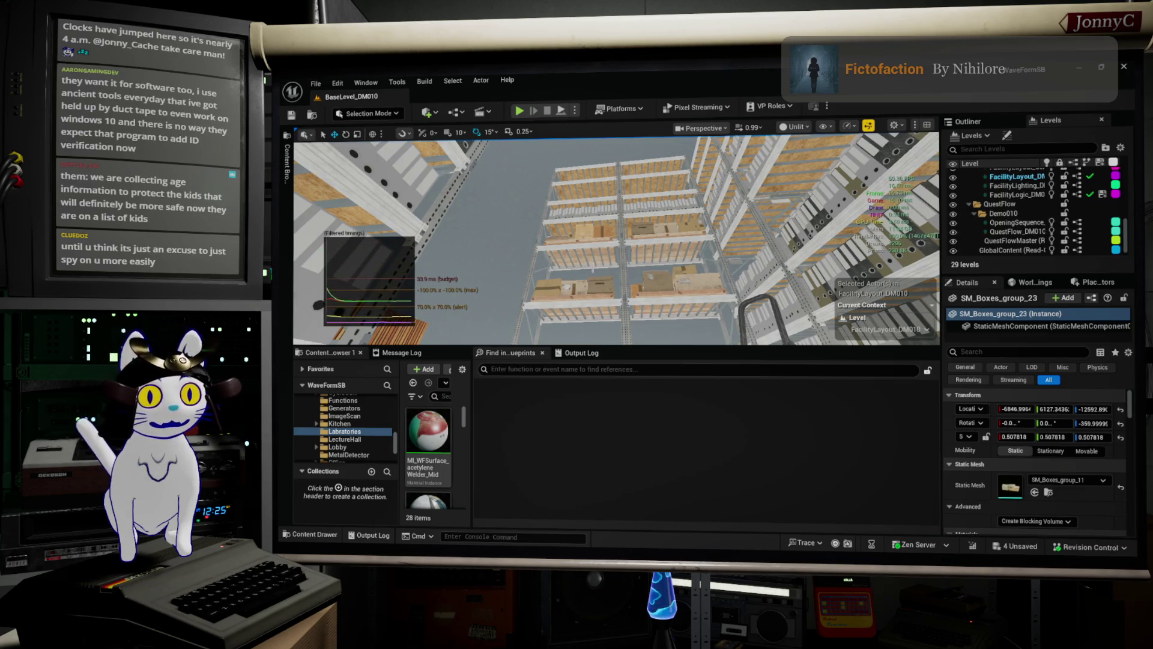
drag(596, 260, 596, 260)
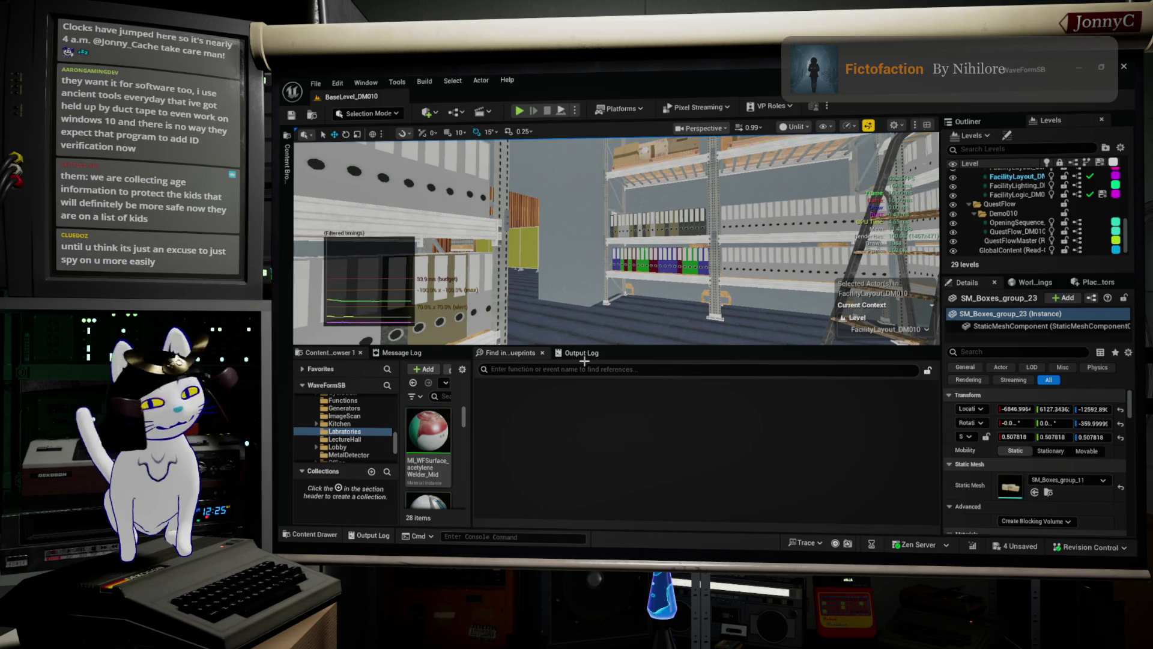
drag(604, 304, 628, 304)
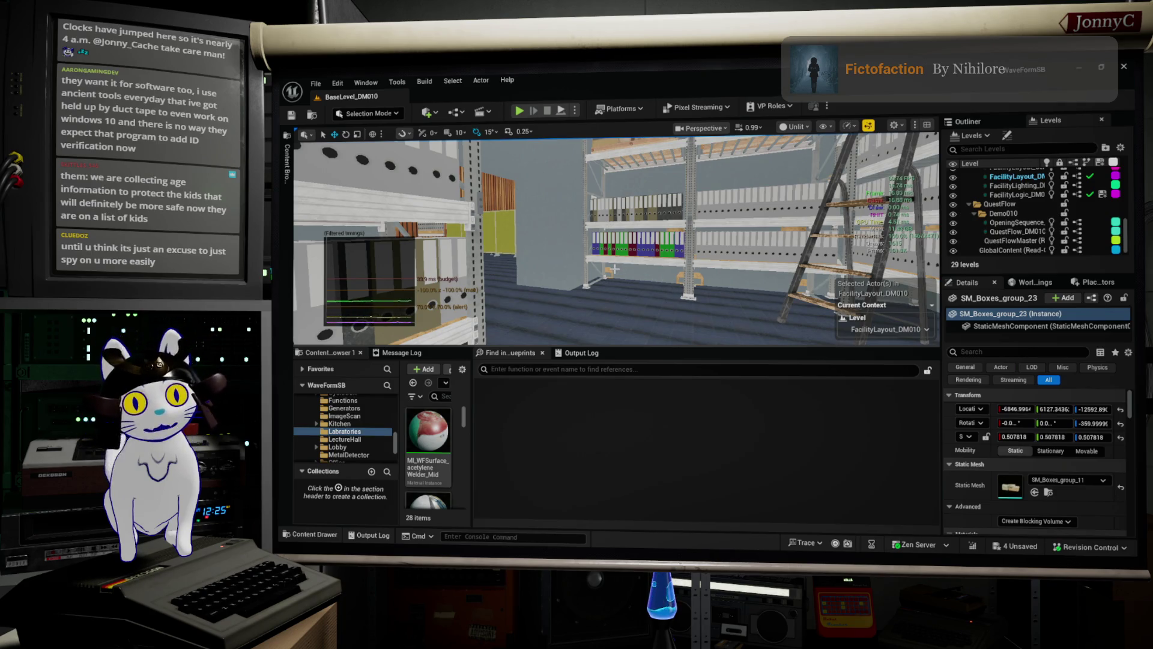
key(f)
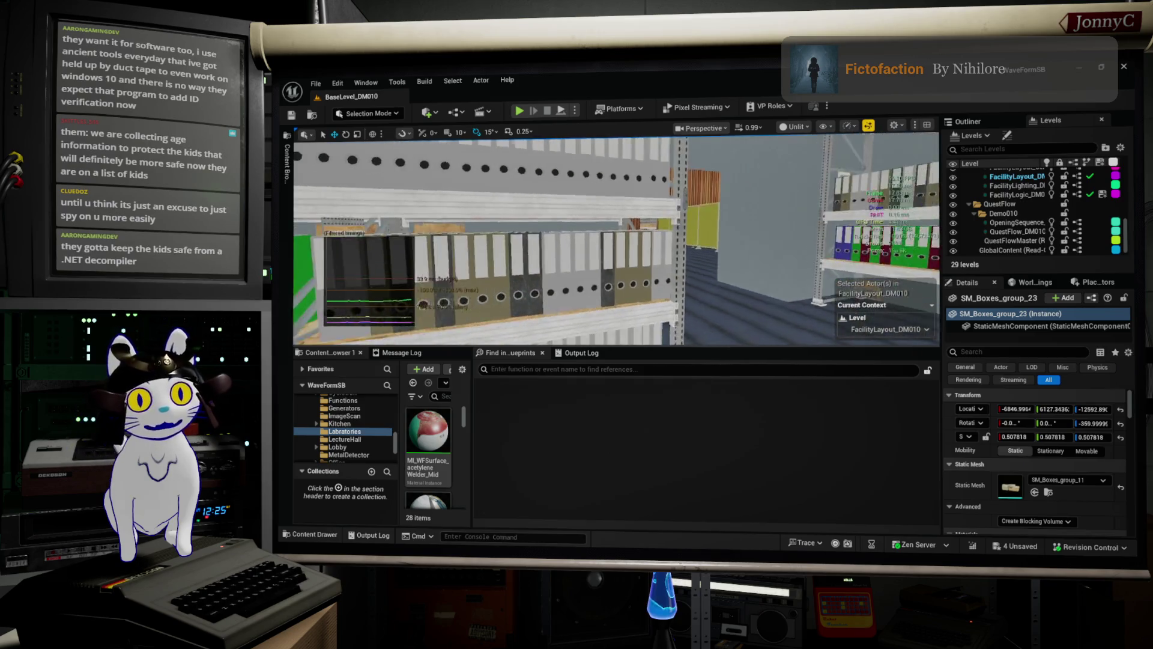
key(s)
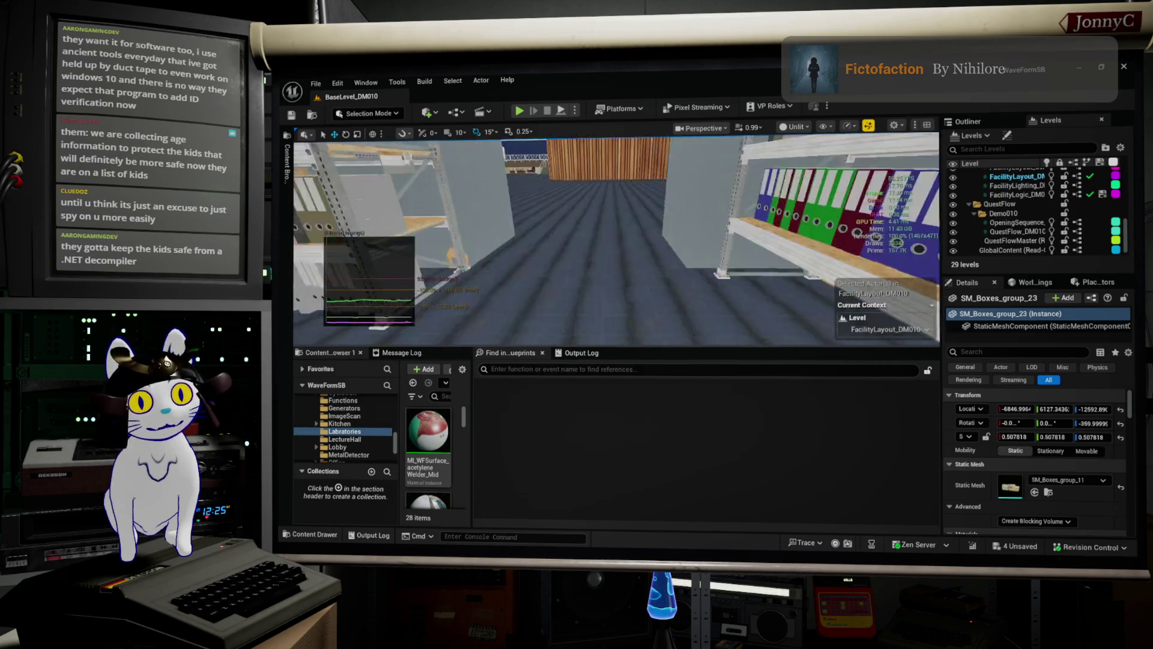
key(s)
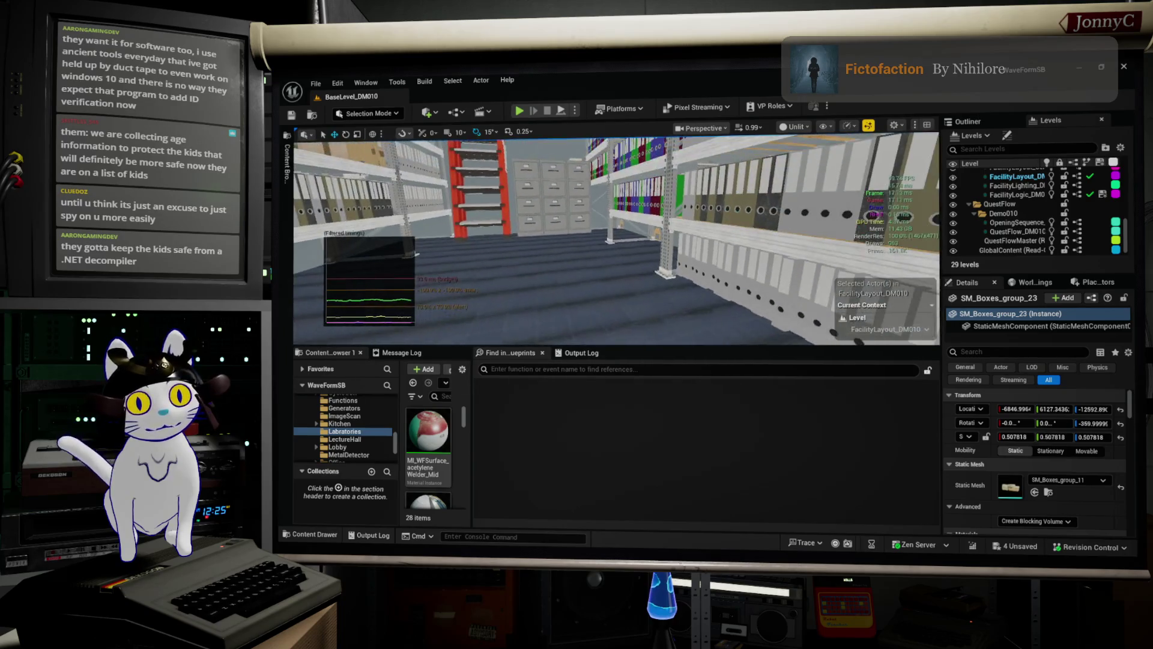
key(d)
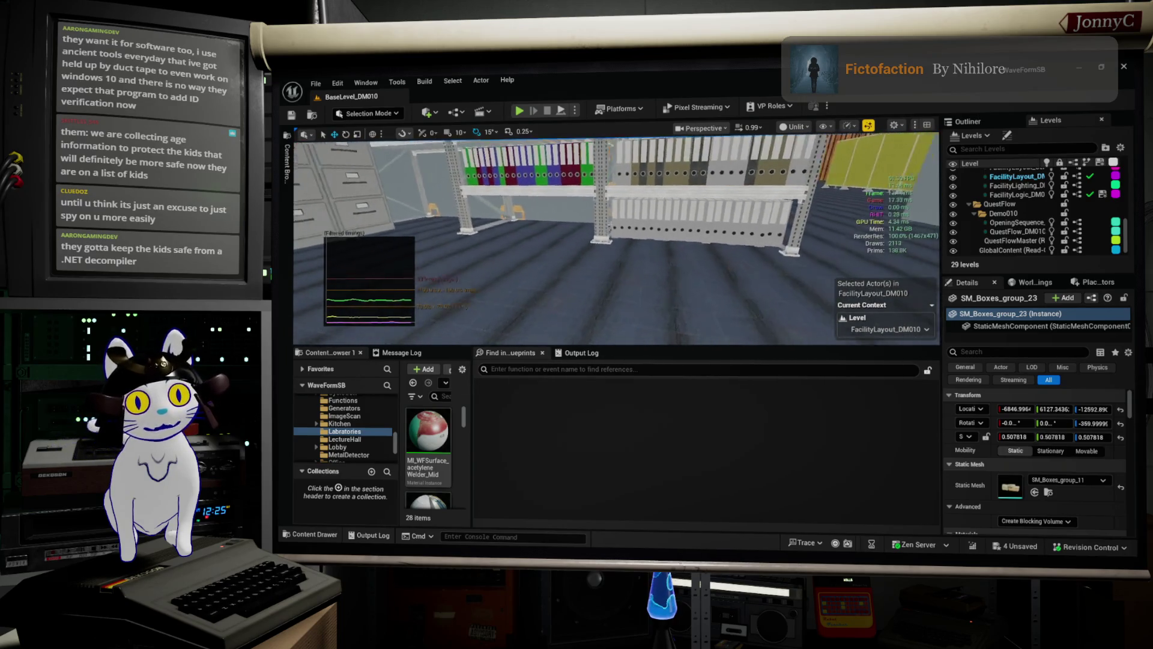
key(w)
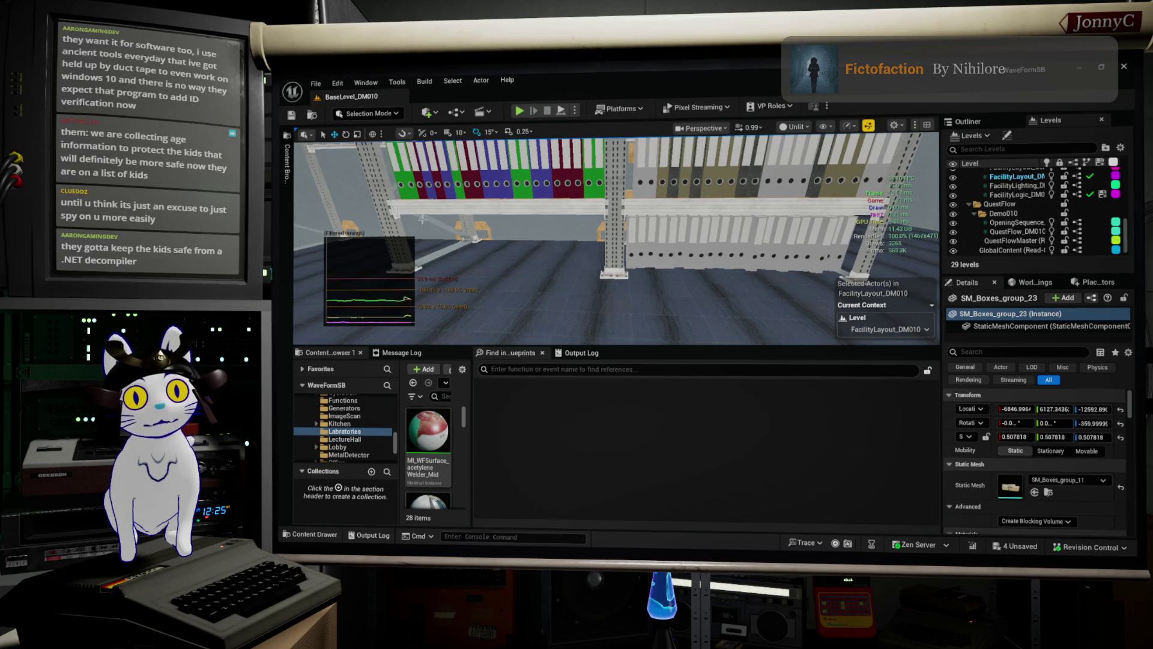
- Look along the shelves and aisle, then raise the AFFiNE 2026-03-08 Show notes window
key(a)
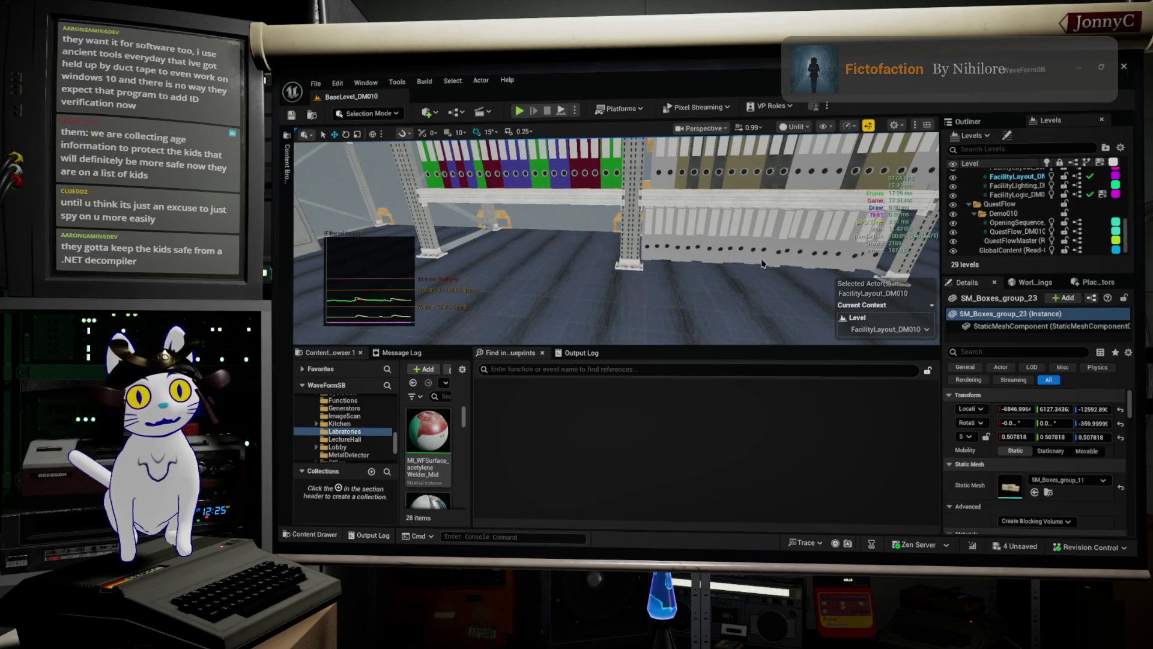
key(w)
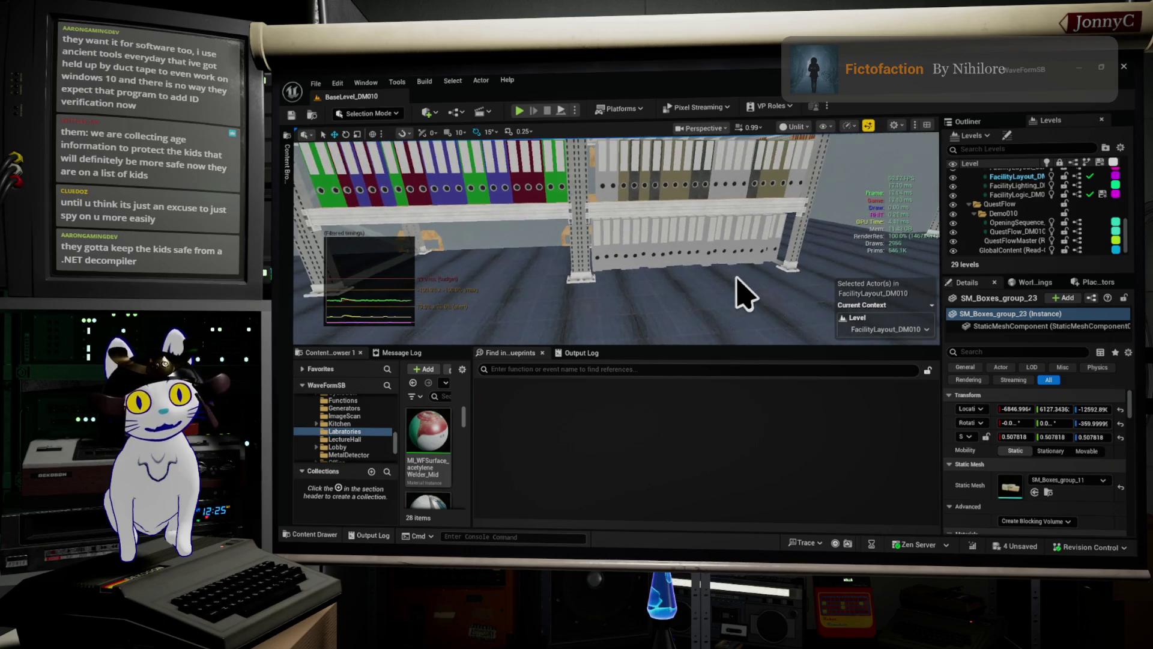
key(a)
drag(700, 263, 843, 263)
drag(740, 241, 667, 240)
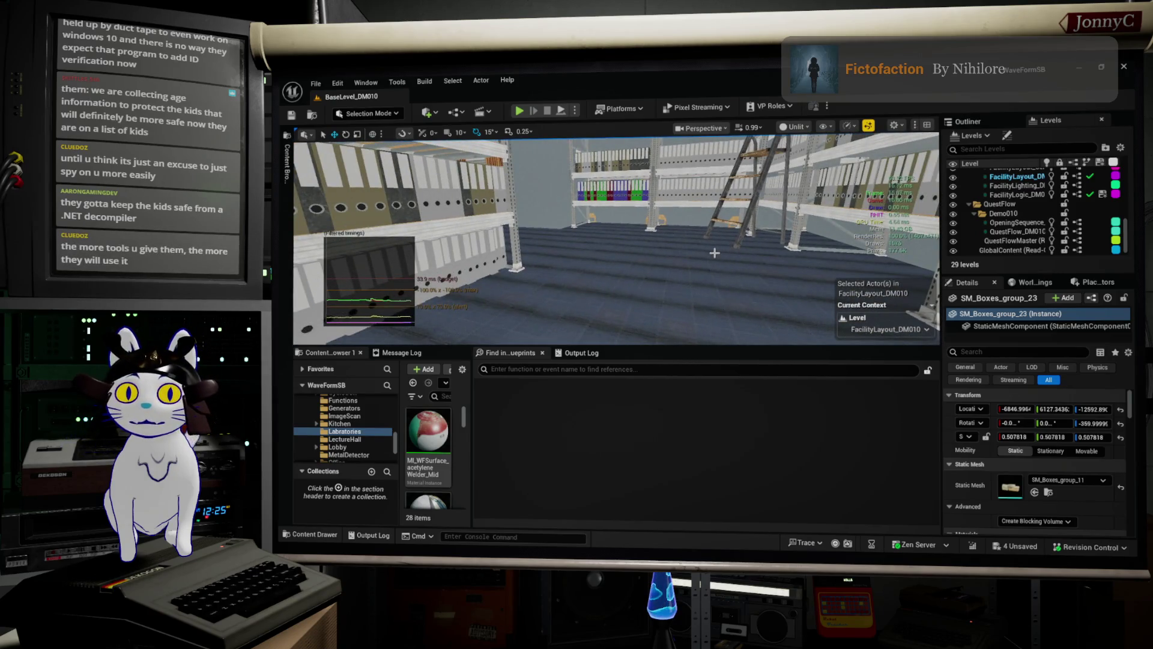
mouse_move(661, 246)
mouse_down()
mouse_move(592, 222)
mouse_move(595, 255)
mouse_up()
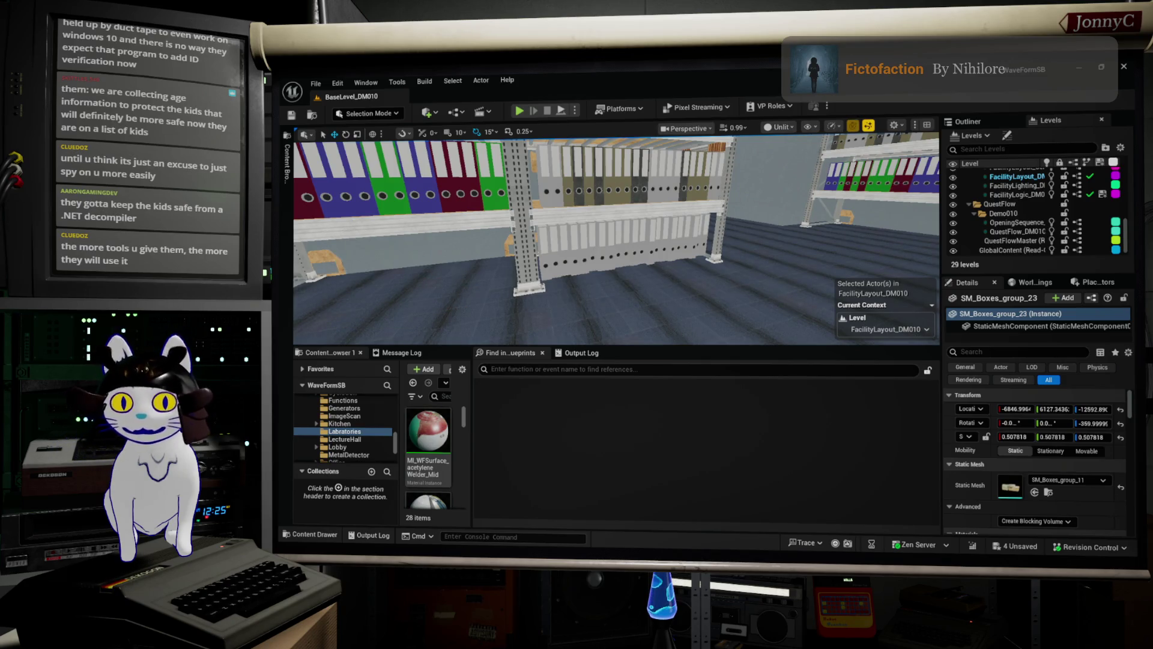
key(alt+Tab)
mouse_move(956, 174)
mouse_down()
mouse_move(889, 77)
mouse_move(856, 136)
mouse_up()
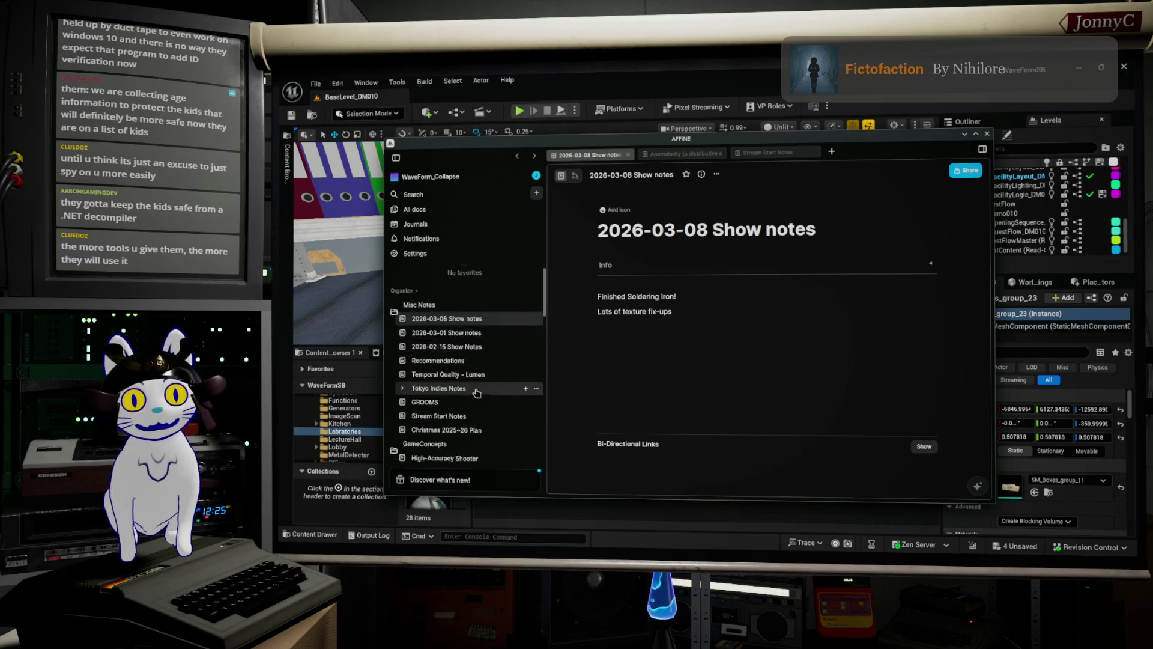
- Scroll through the AFFiNE notes sidebar, then minimize the notes window
scroll(476, 393, down, 5)
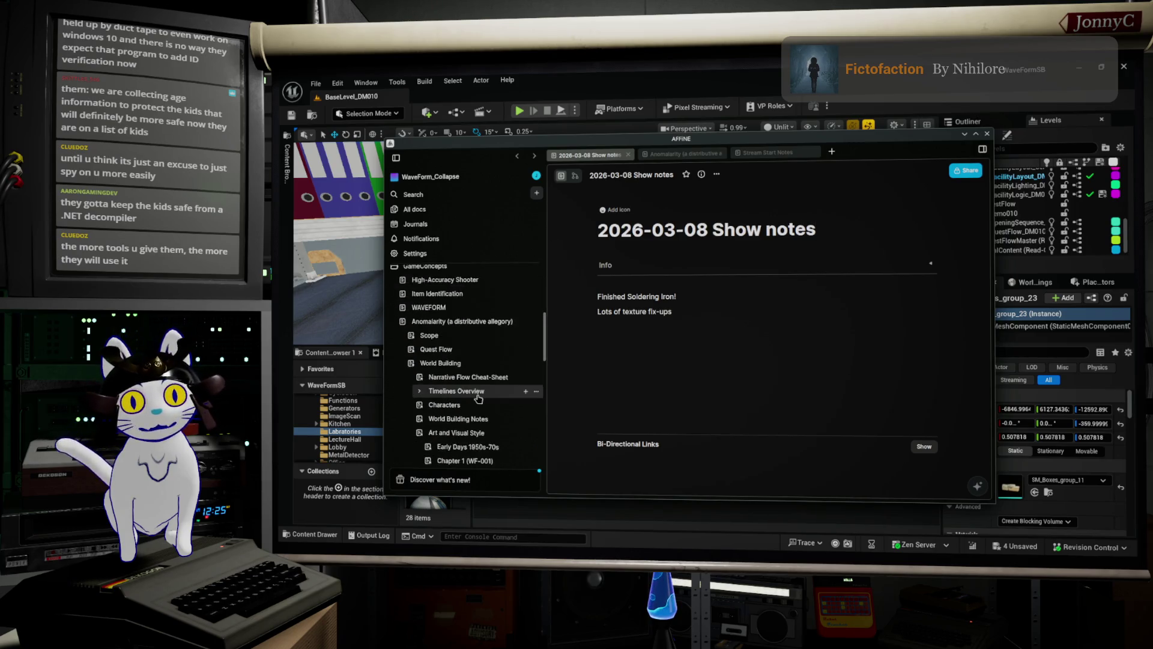
scroll(479, 399, up, 6)
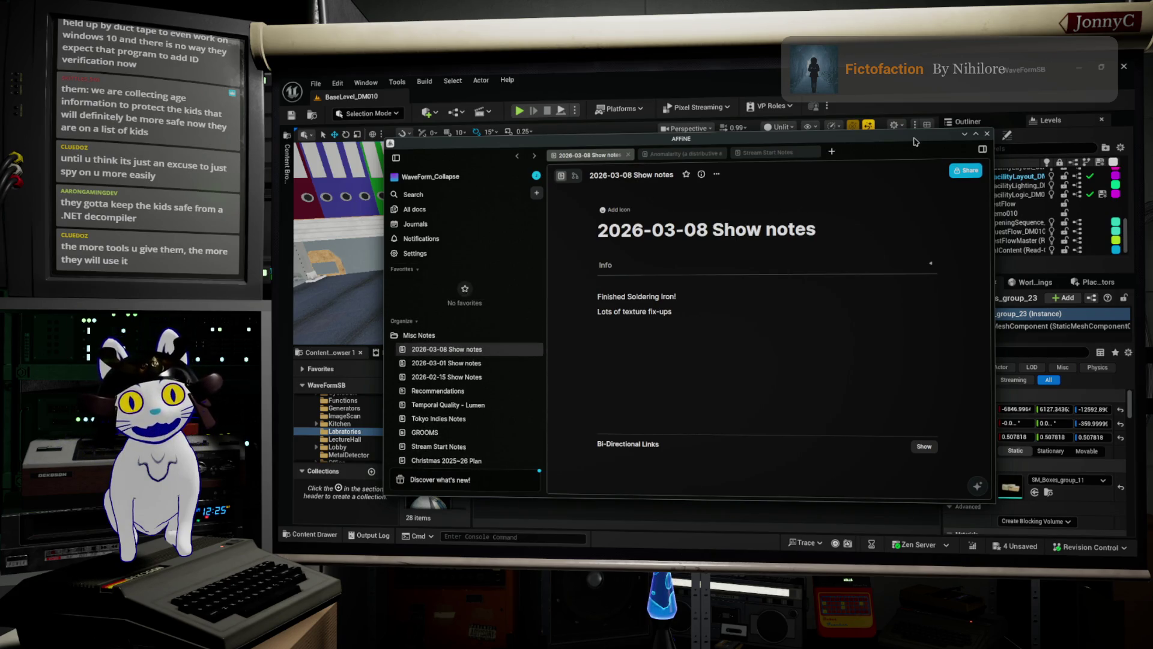
click(964, 134)
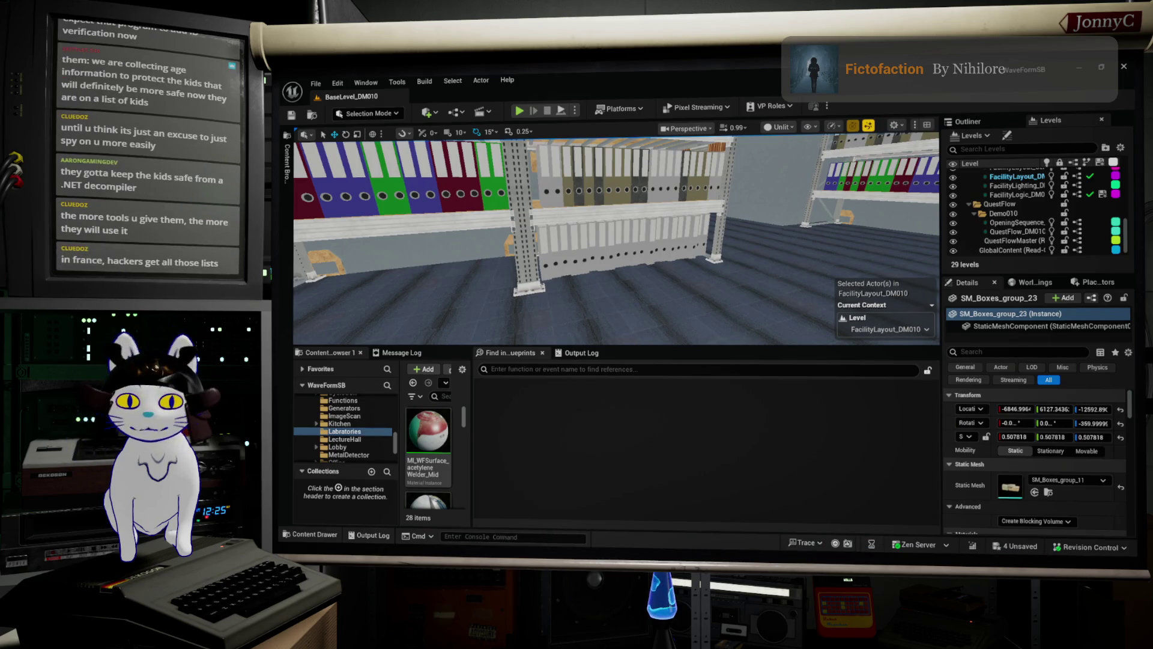
- Fly the camera down the warehouse aisles past the binder shelves, boxes, cabinets and ladders
mouse_move(643, 296)
mouse_down()
mouse_move(591, 260)
mouse_move(414, 242)
mouse_up()
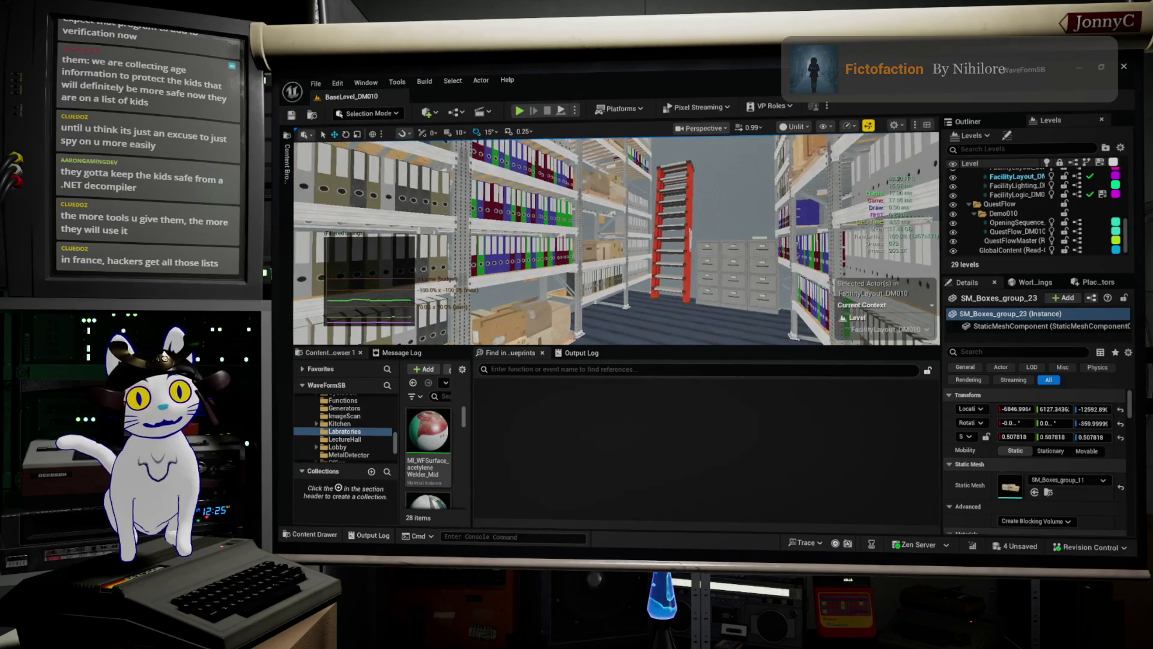
scroll(616, 238, down, 5)
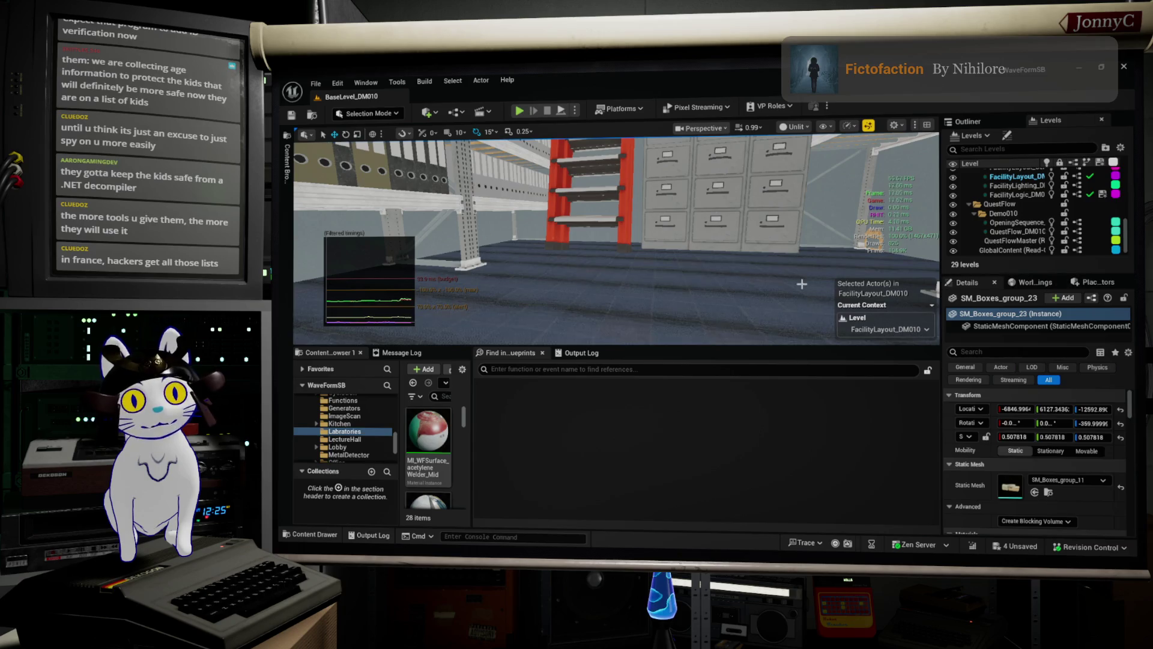
drag(756, 274, 588, 273)
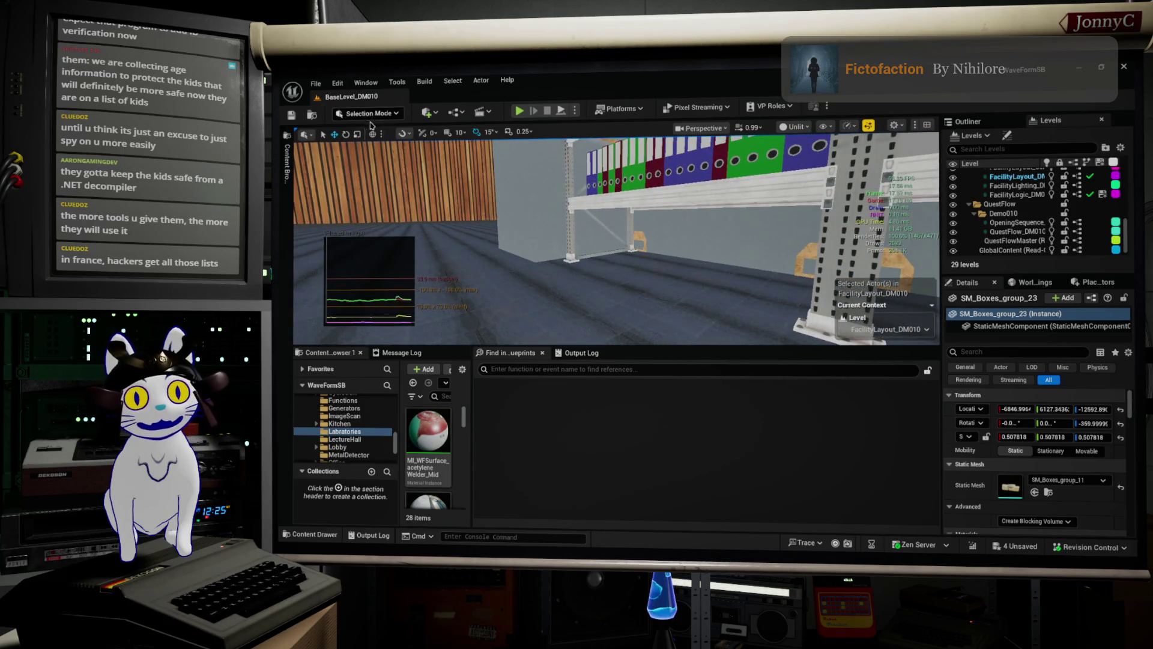
drag(420, 241, 312, 241)
drag(616, 240, 450, 240)
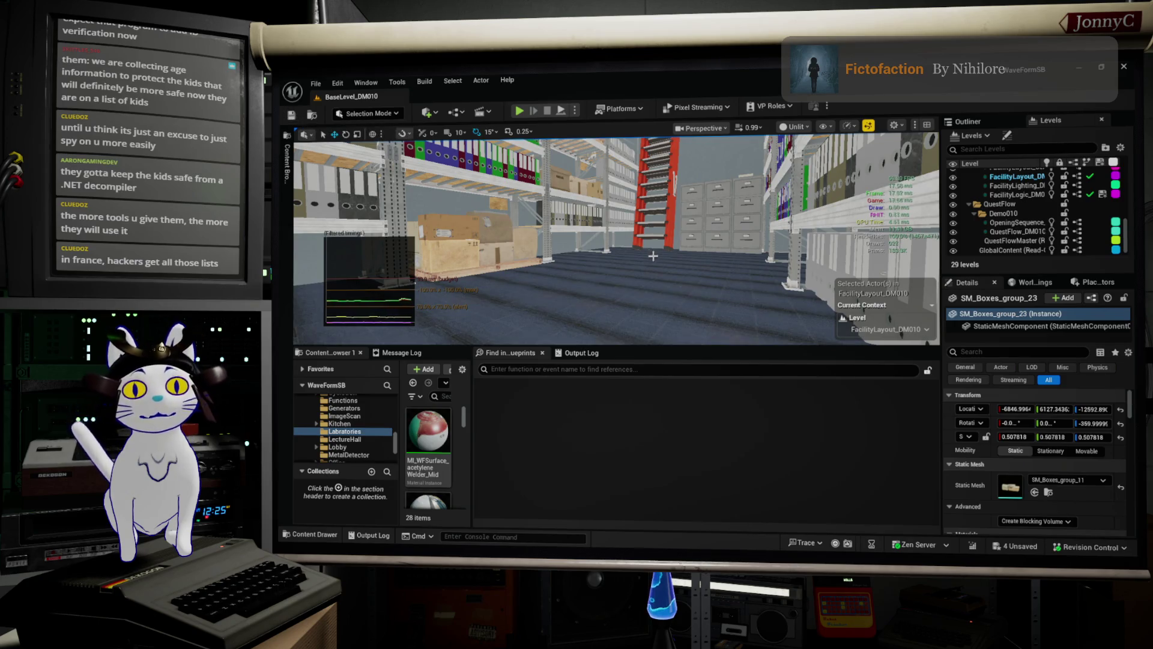
drag(653, 255, 653, 256)
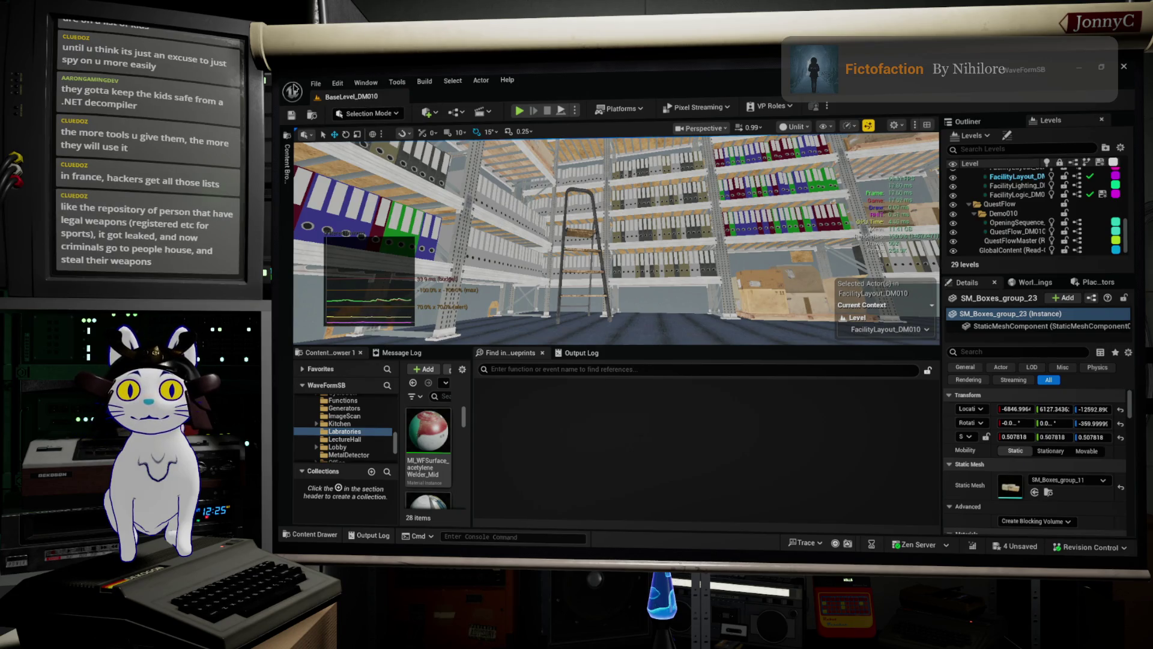
click(317, 84)
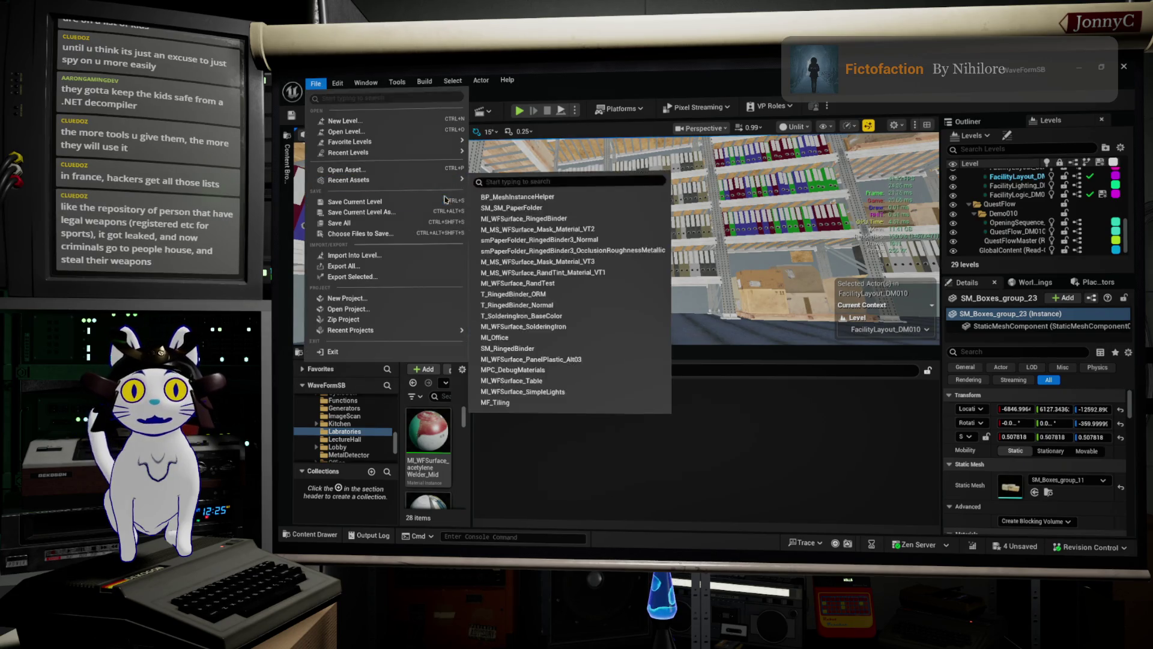
- Launch a fullscreen Play-In-Editor session and accept piloting the THESEUS drone at the terminal
key(Escape)
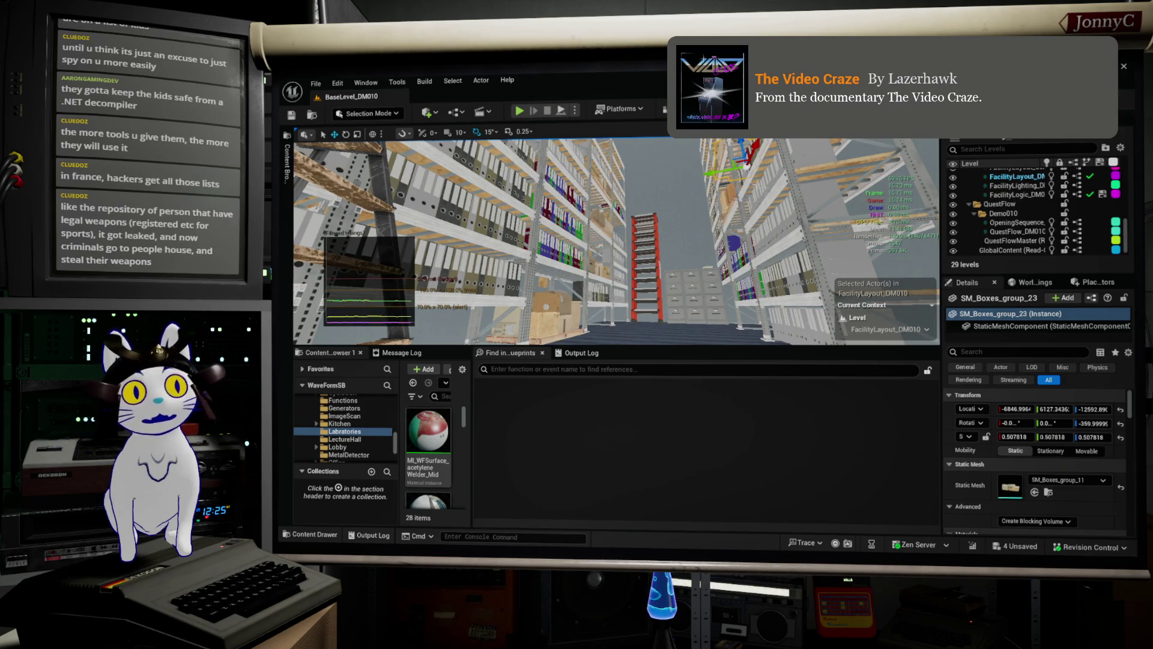
key(alt+p)
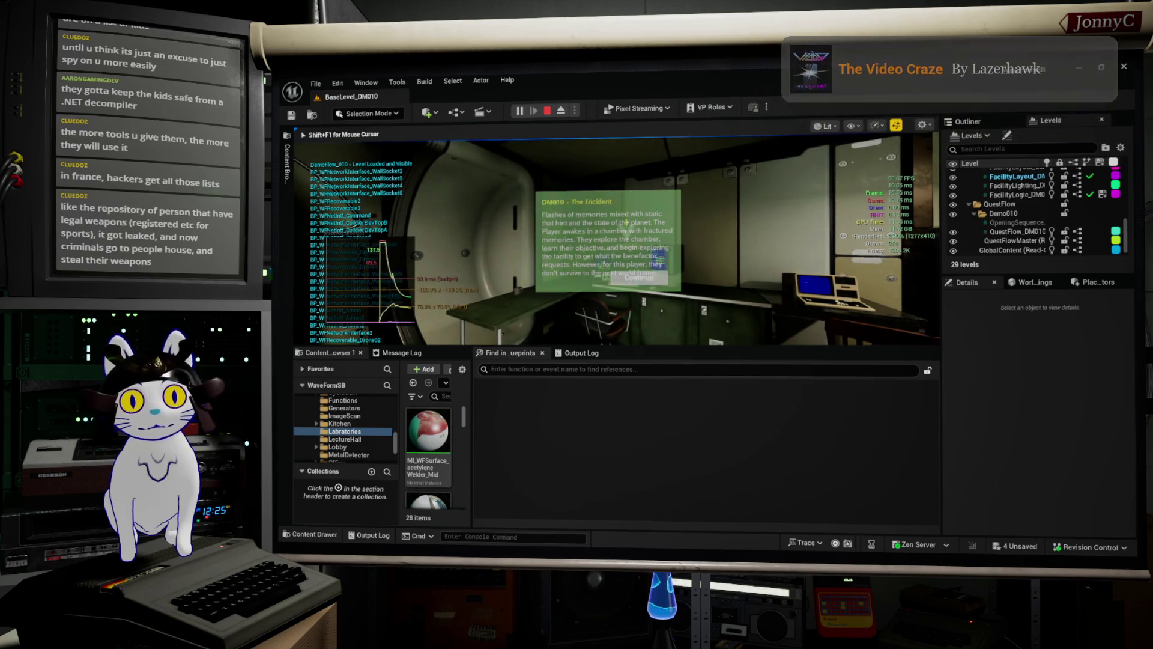
key(F11)
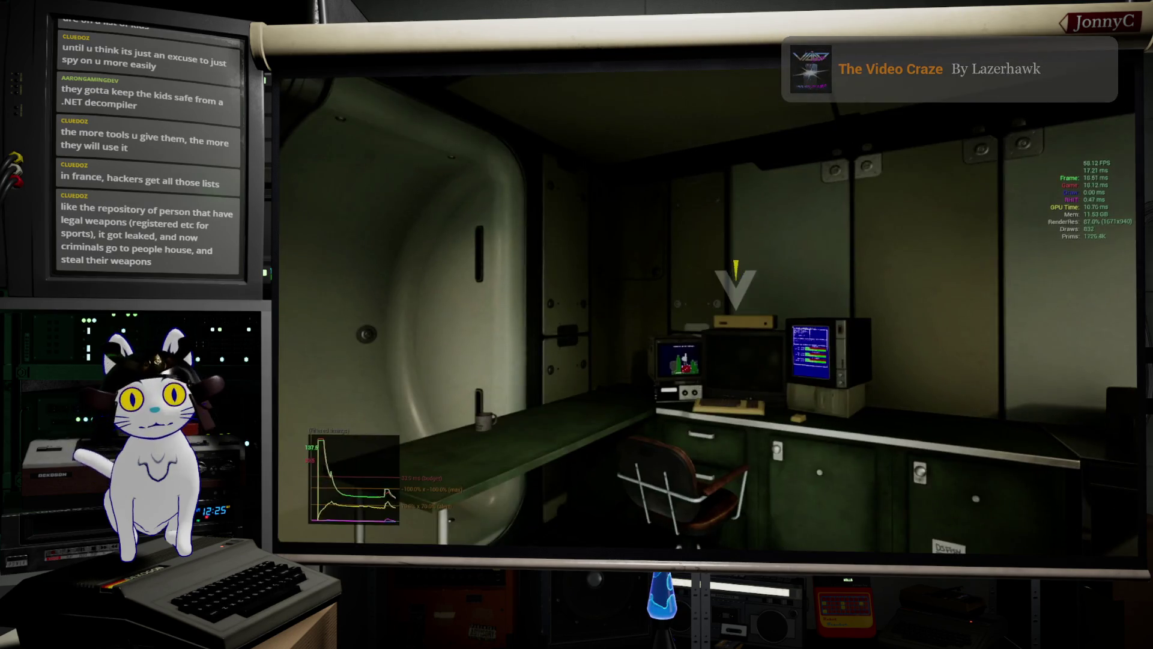
key(w)
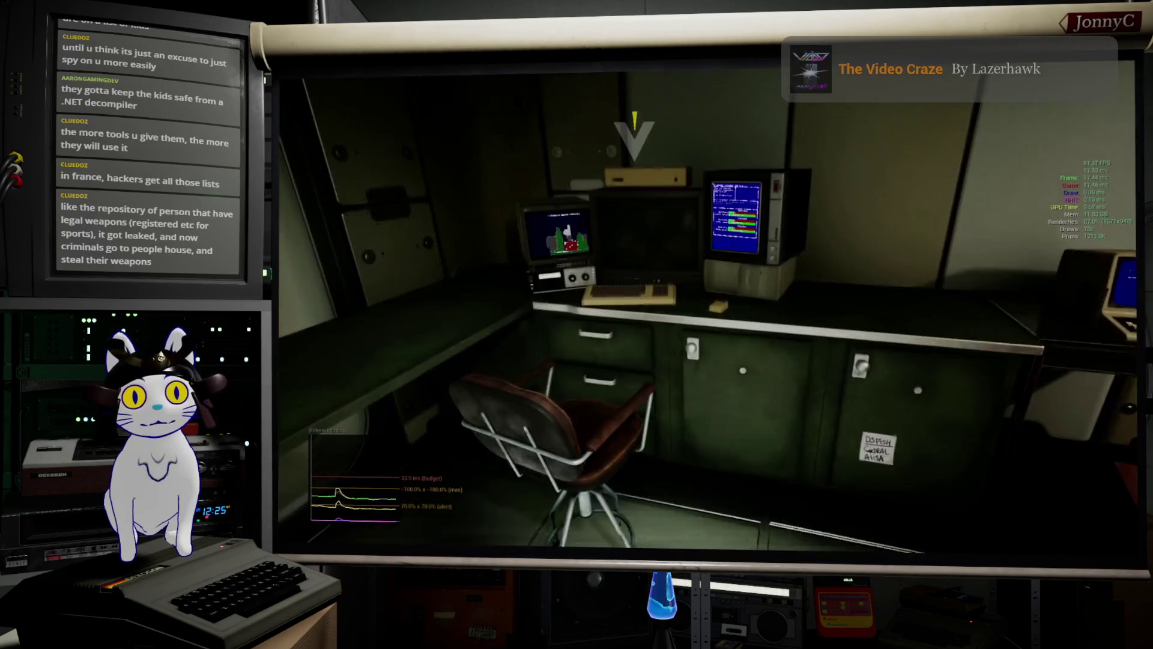
key(e)
key(Return)
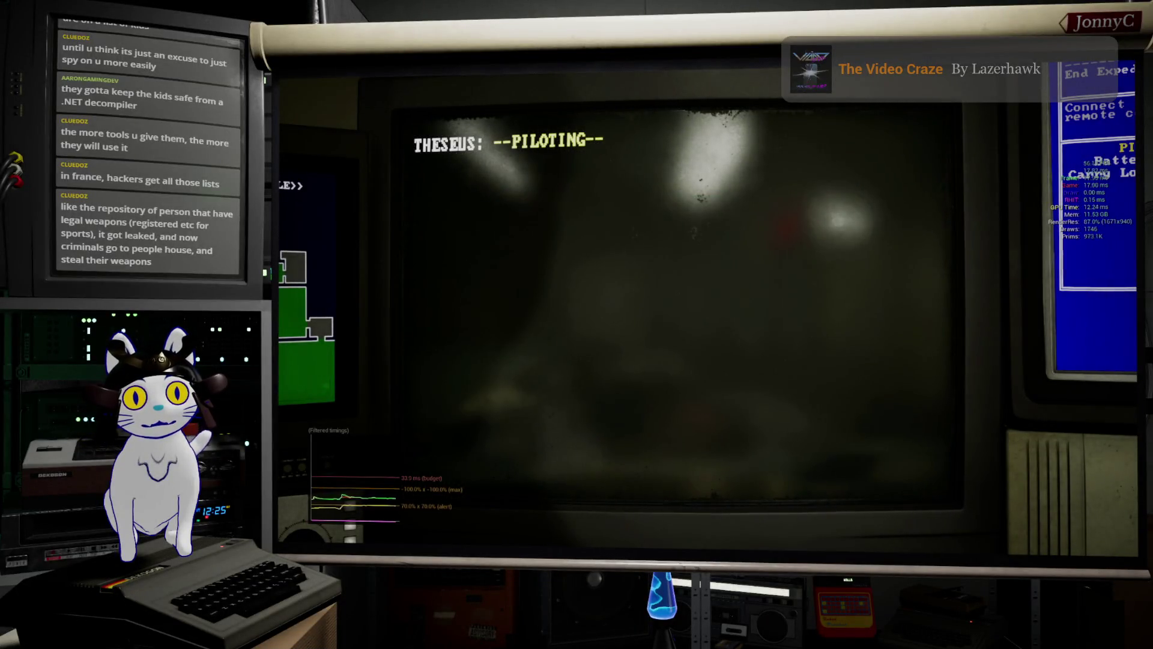
- Steer the drone past the red desks and through the red door into the hallway
key(d)
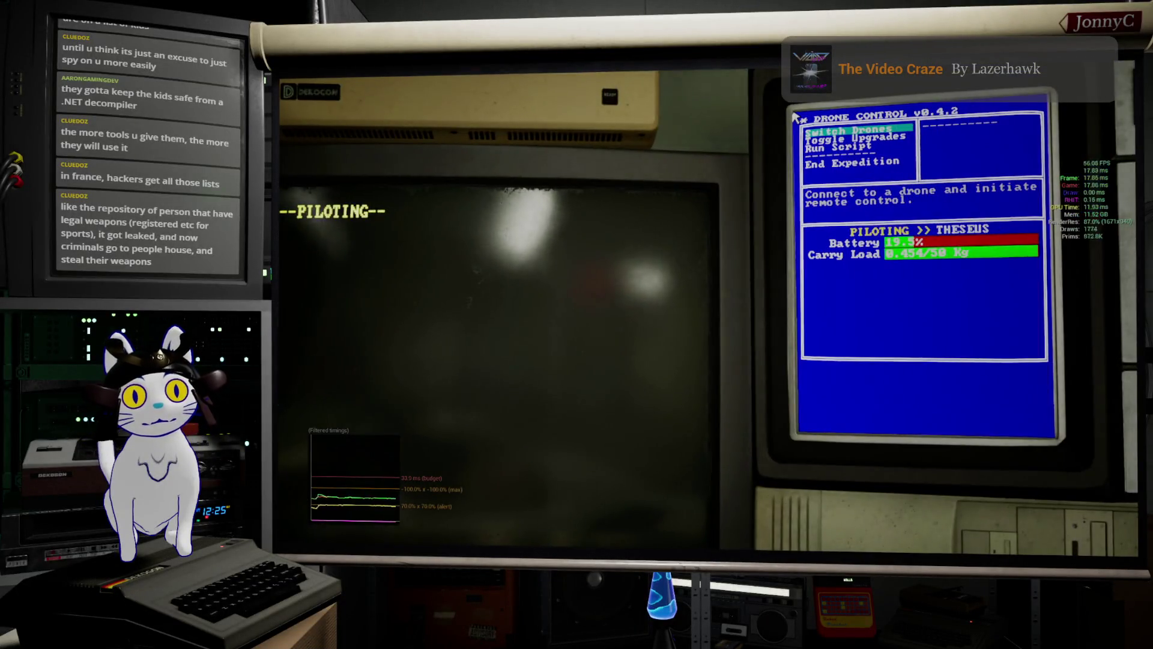
key(a)
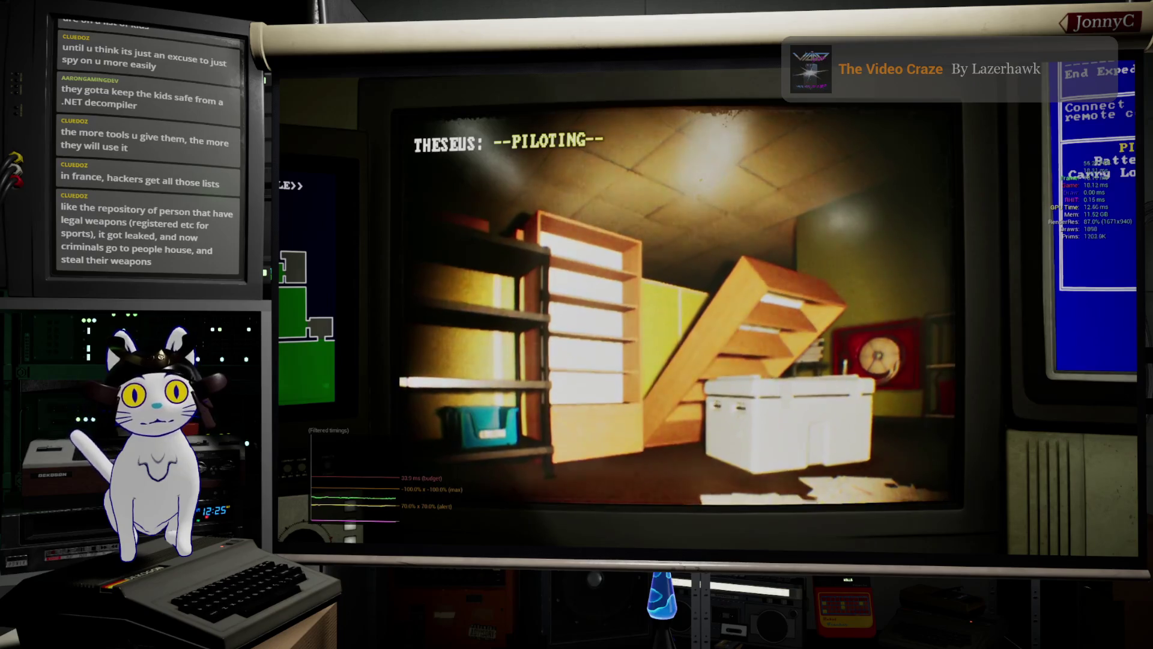
key(d)
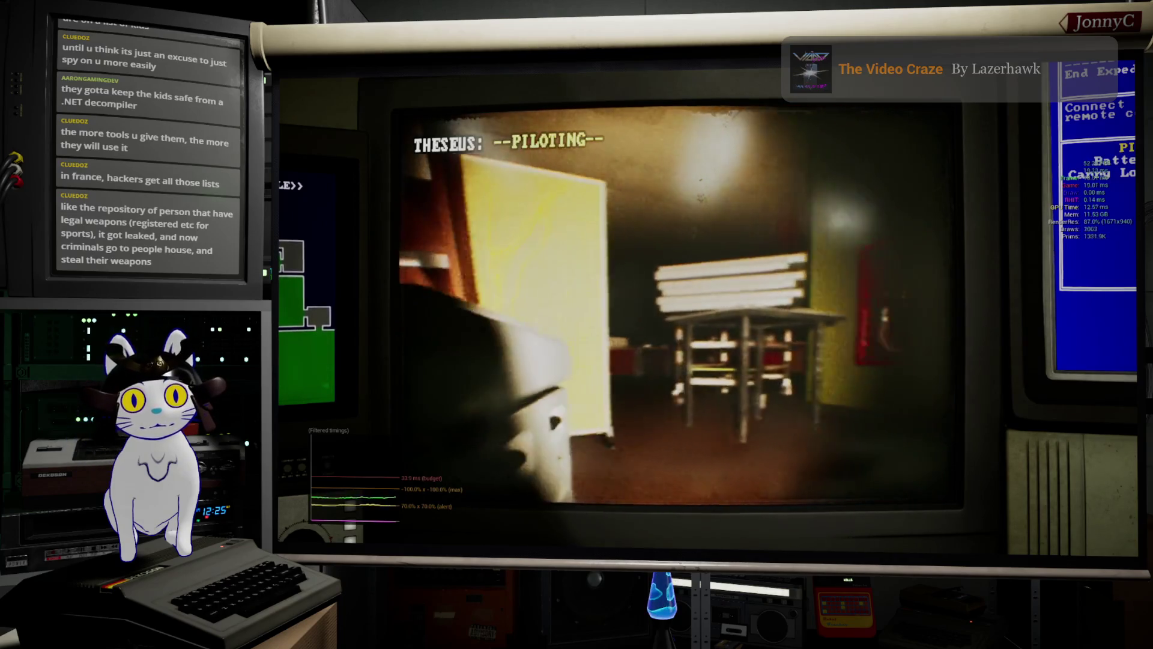
key(a)
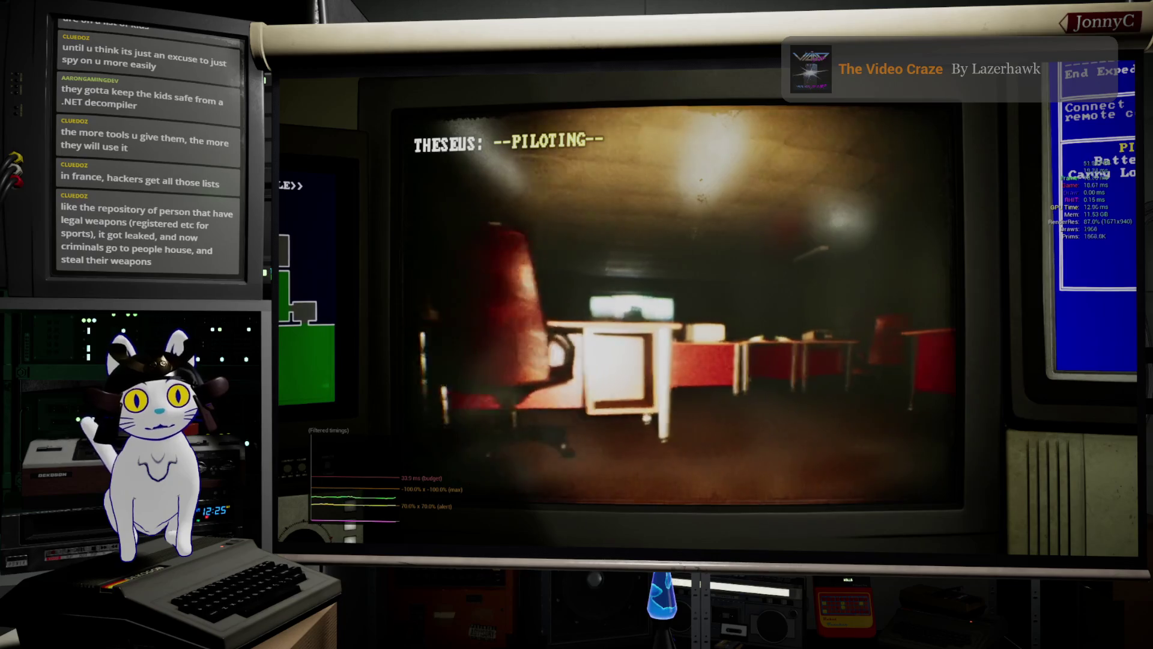
key(d)
key(w)
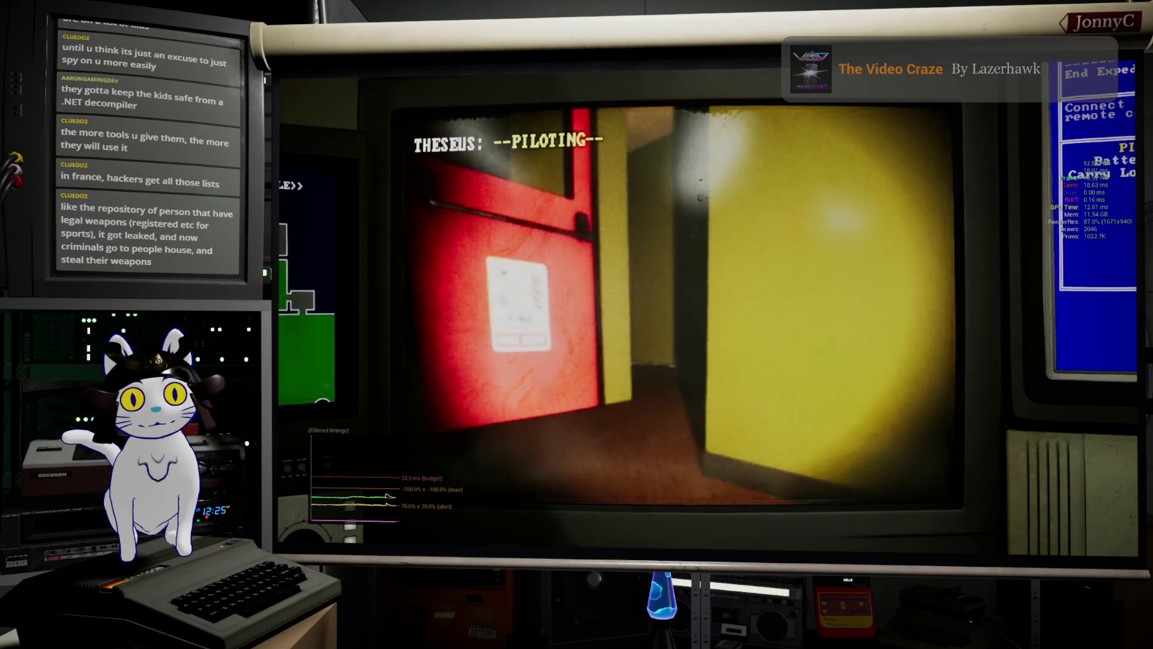
key(w)
- Fly the drone through the dark room past the platform and shelf to the red doorway
key(a)
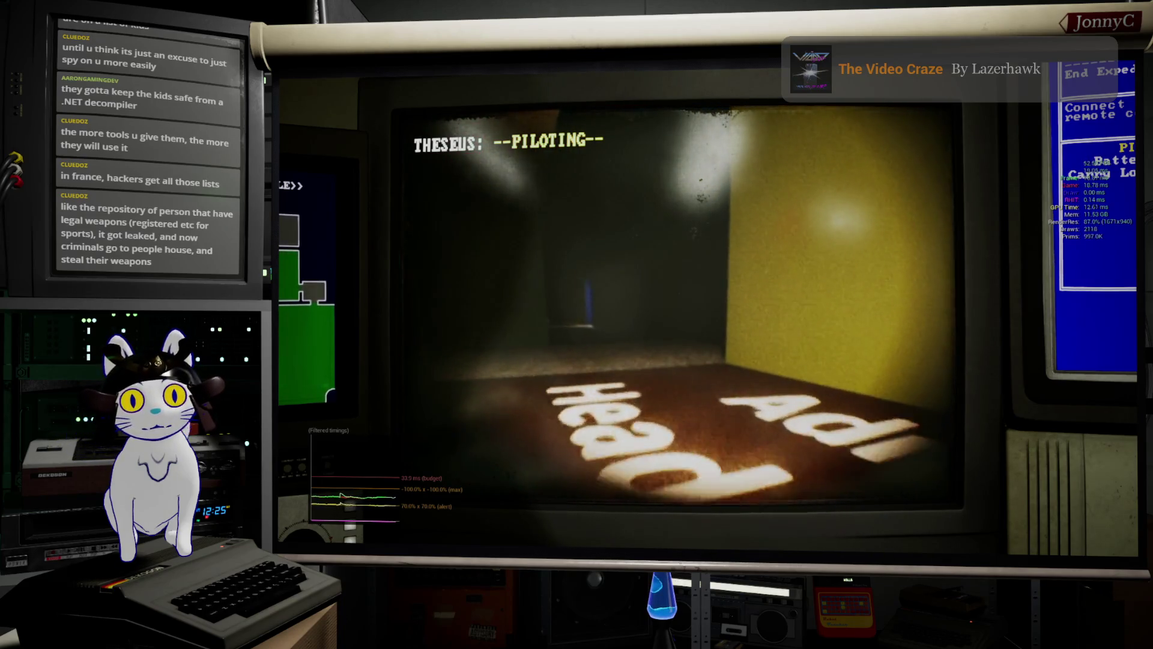
key(a)
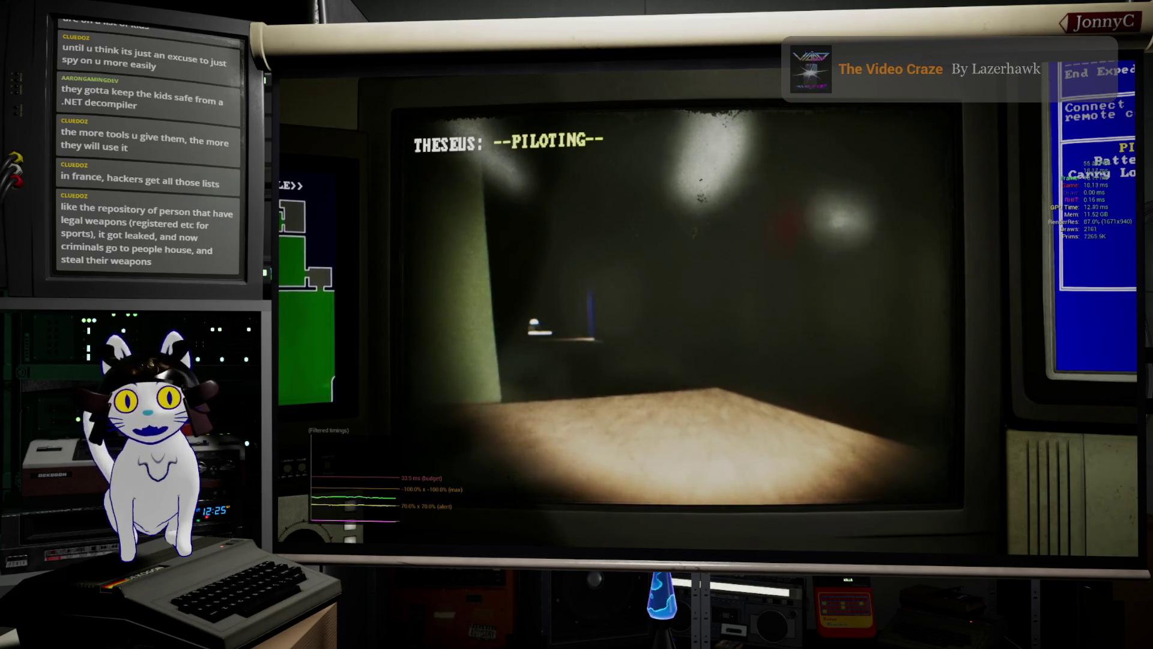
key(w)
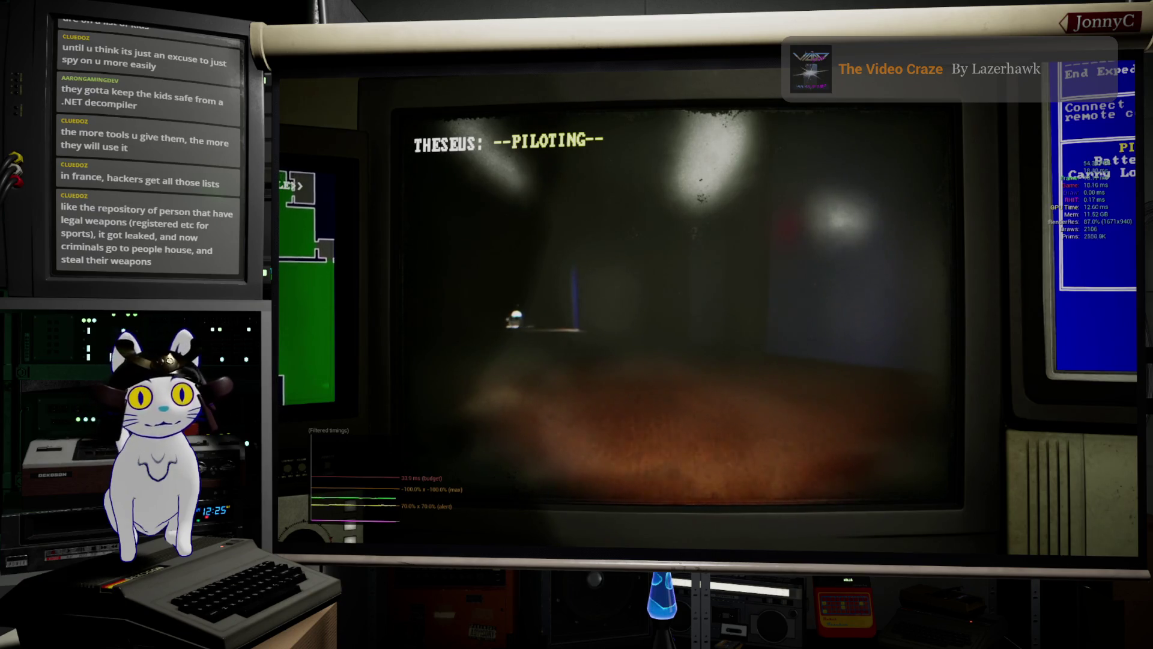
key(a)
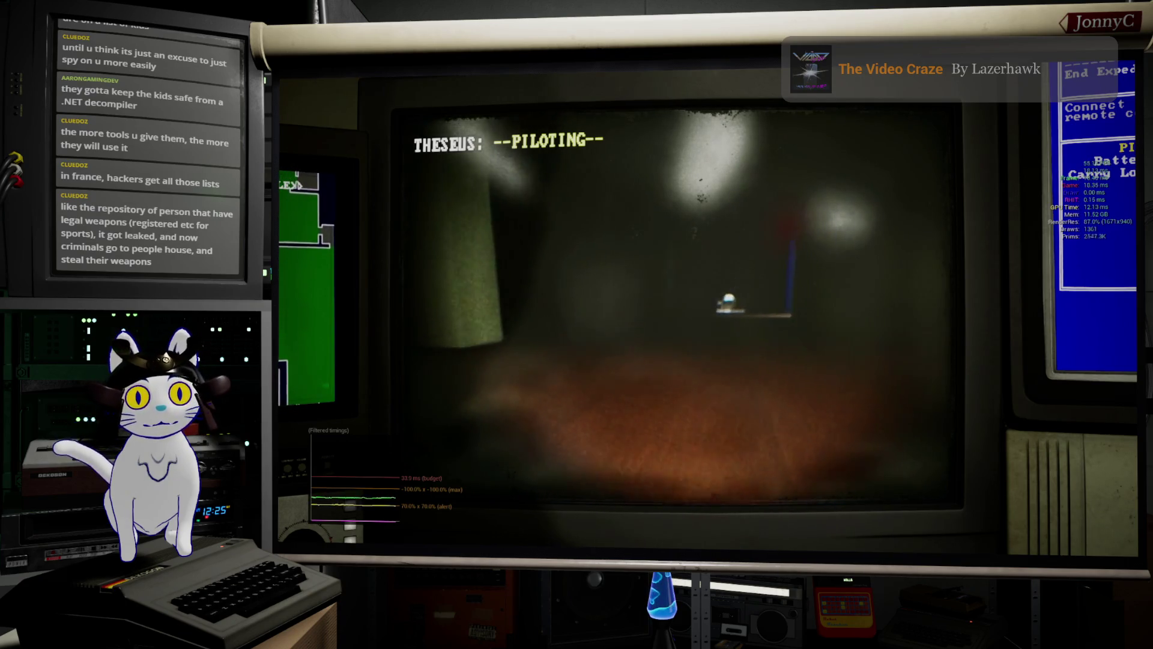
key(d)
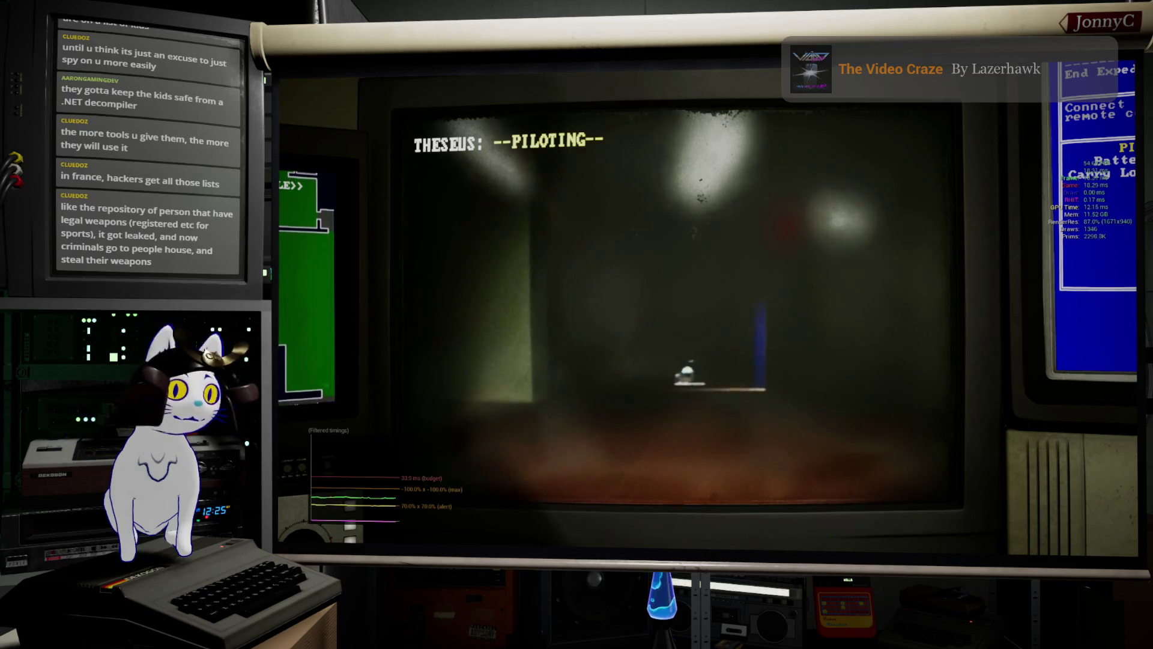
key(w)
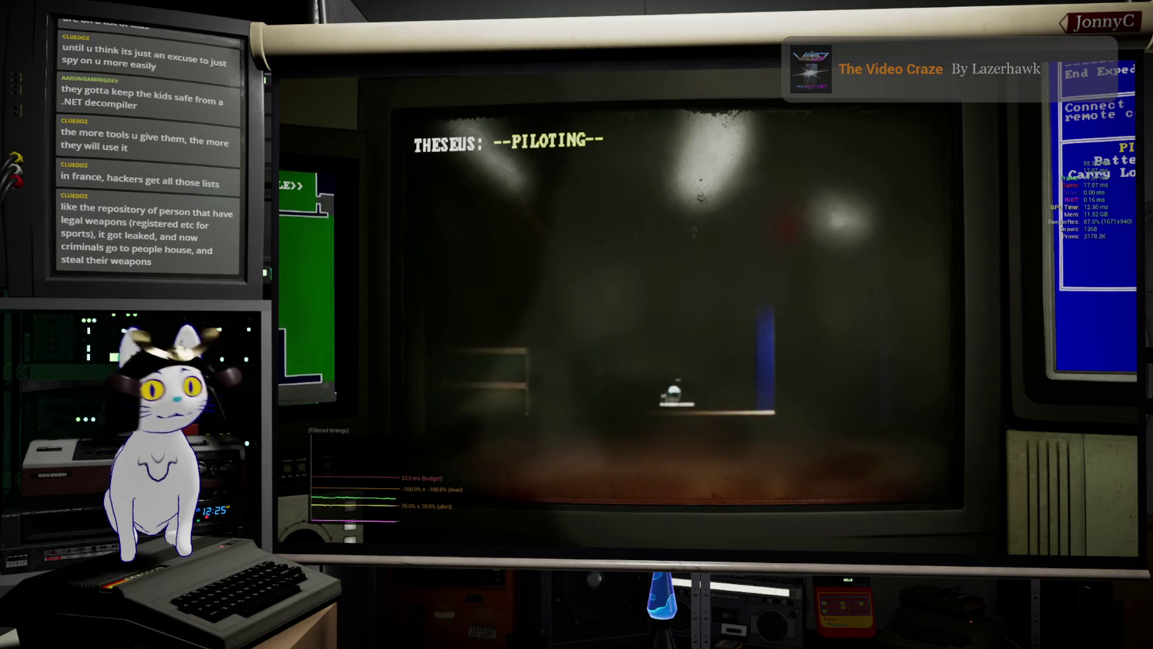
key(a)
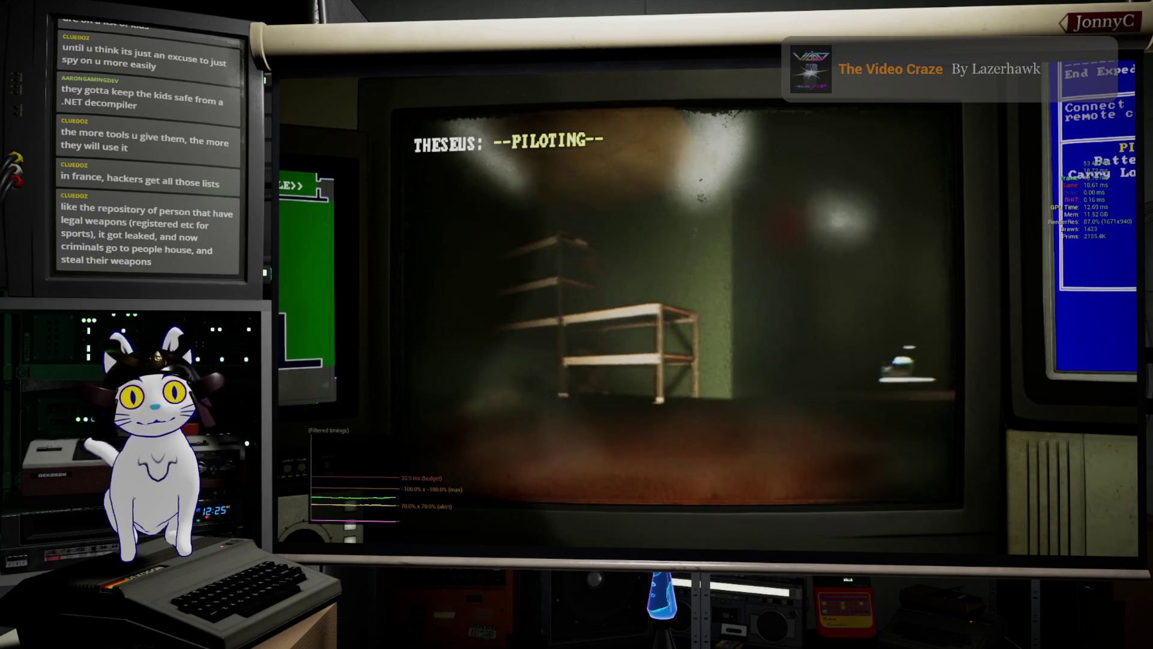
key(w)
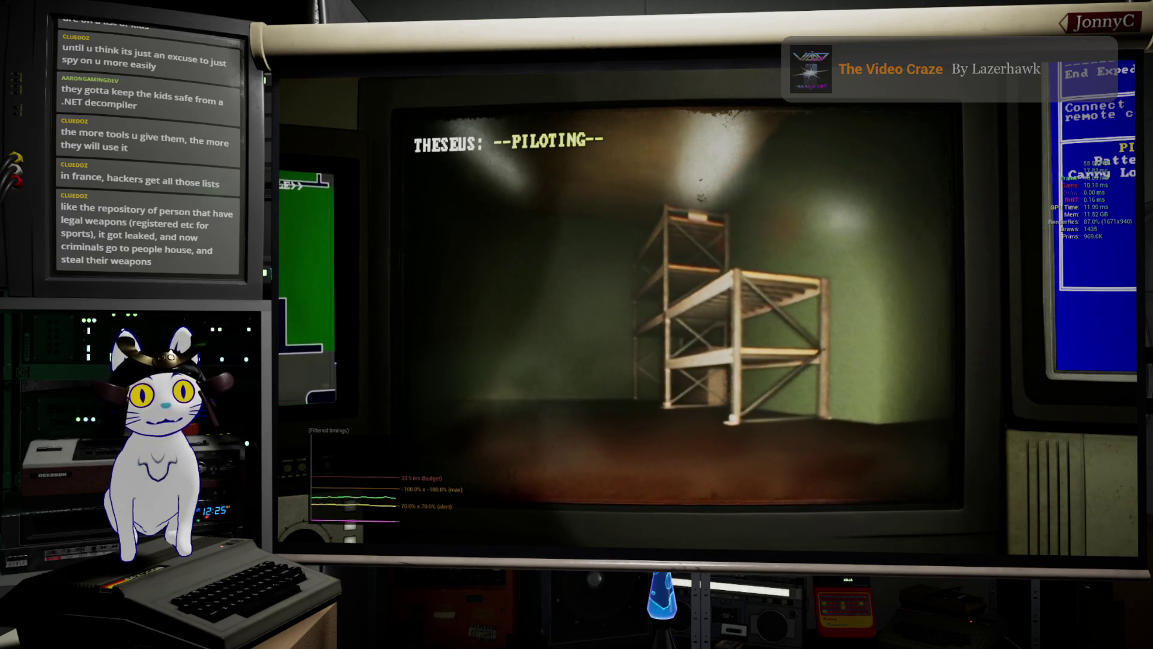
key(d)
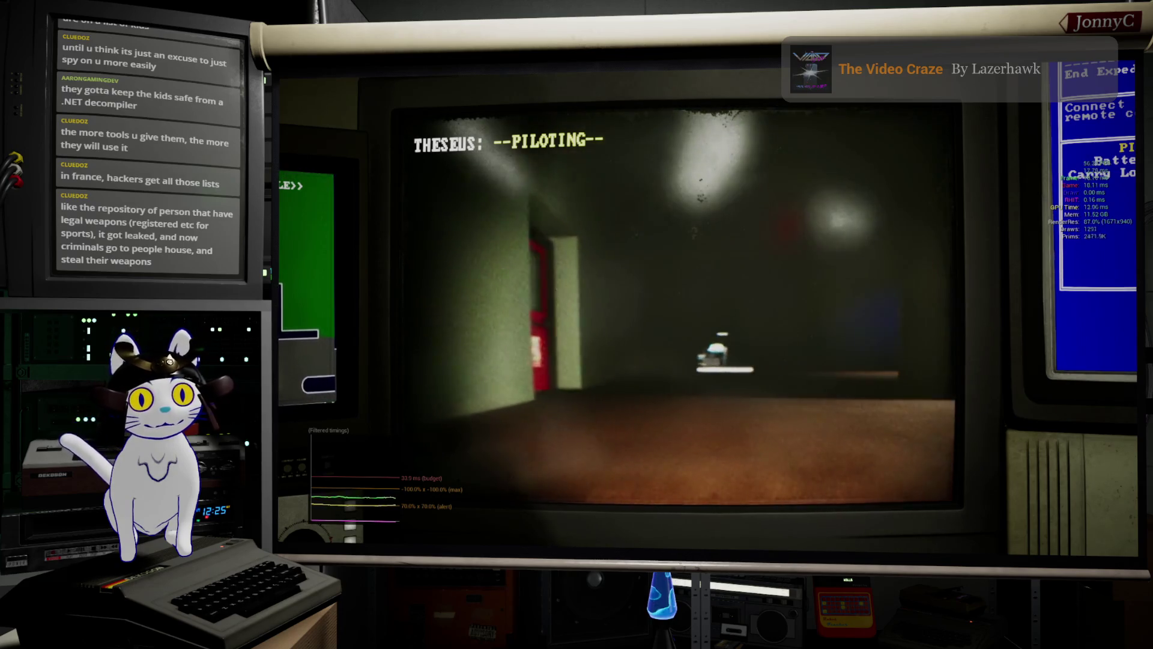
key(w)
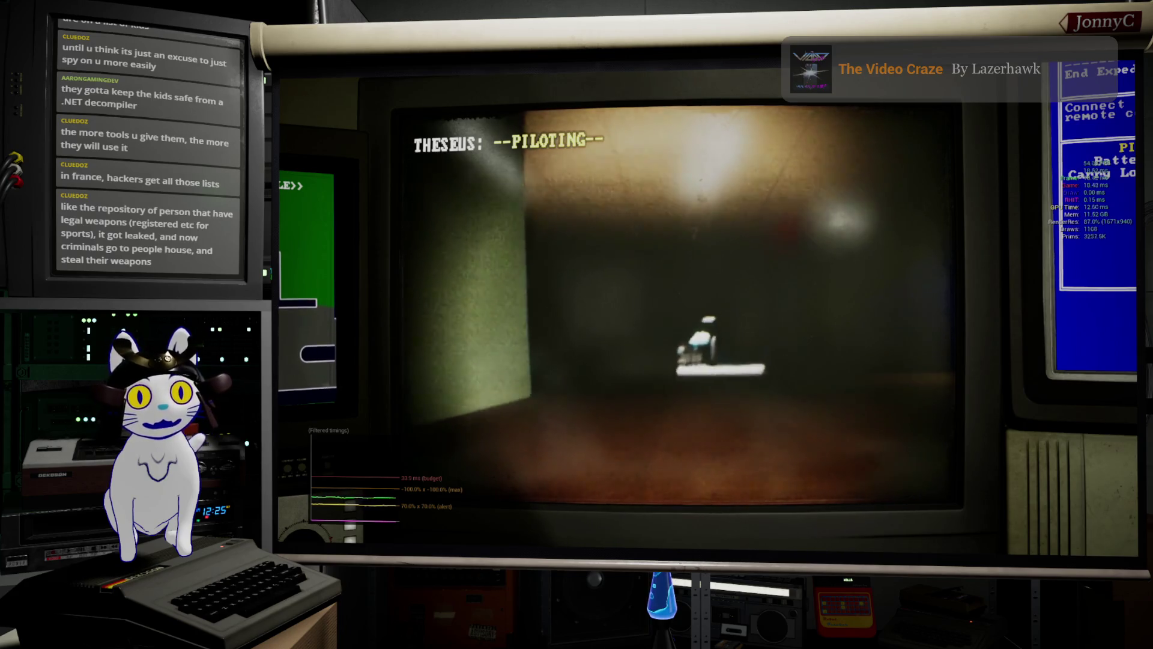
- Swing the drone toward the lit counter and fly down the stairs into the orange room
key(a)
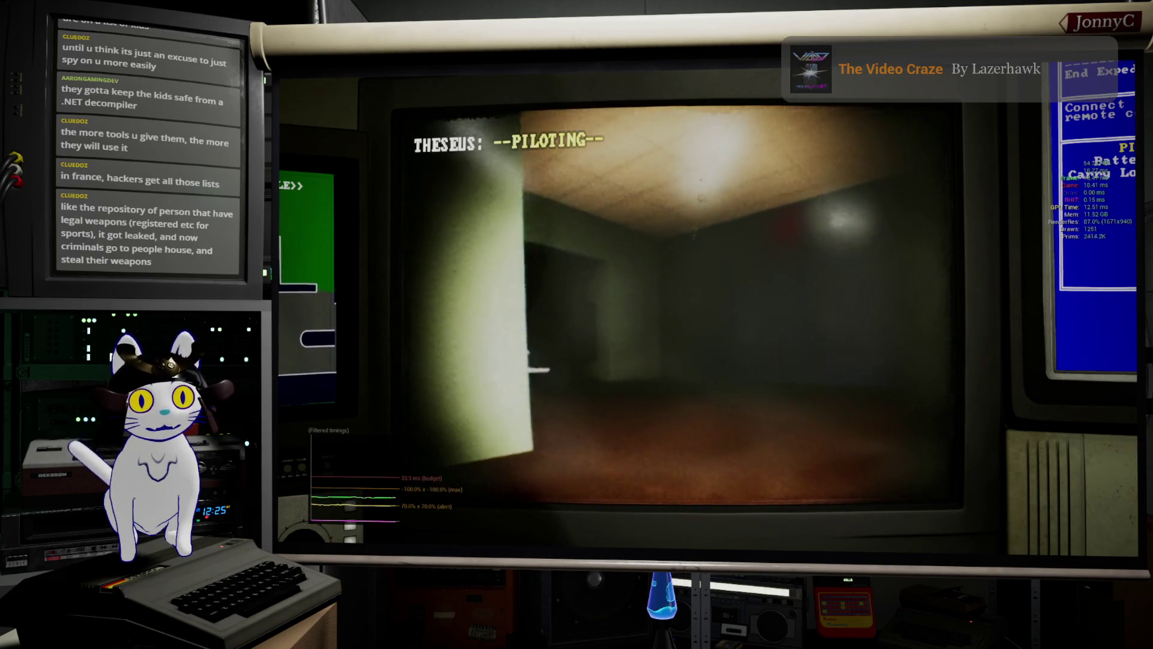
key(a)
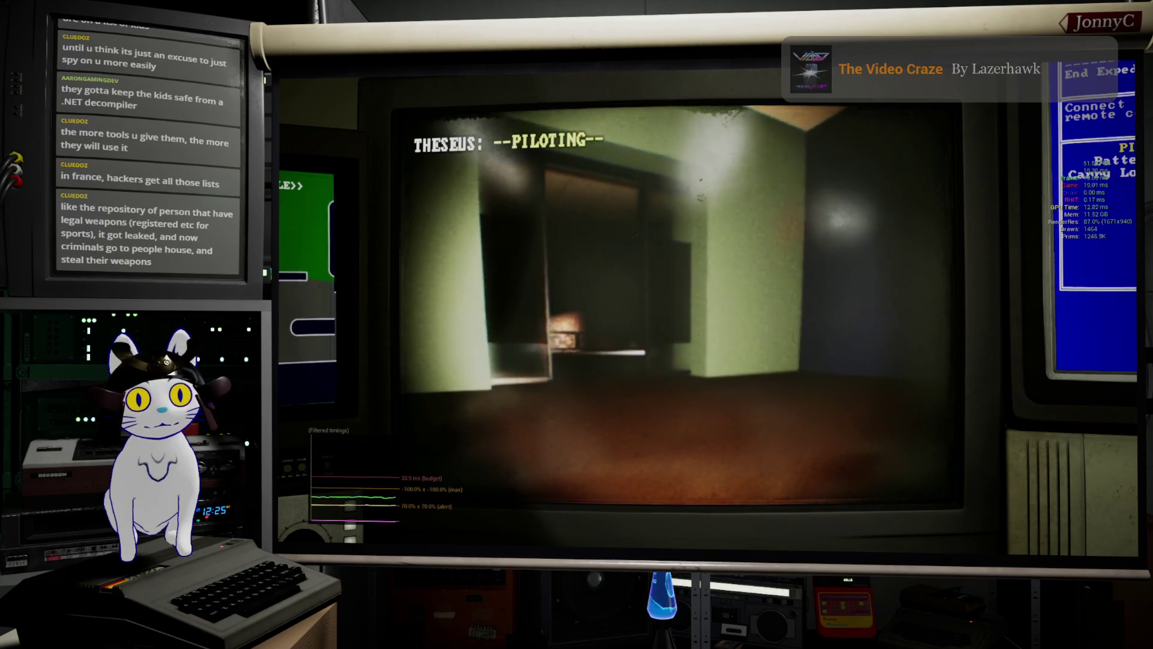
key(a)
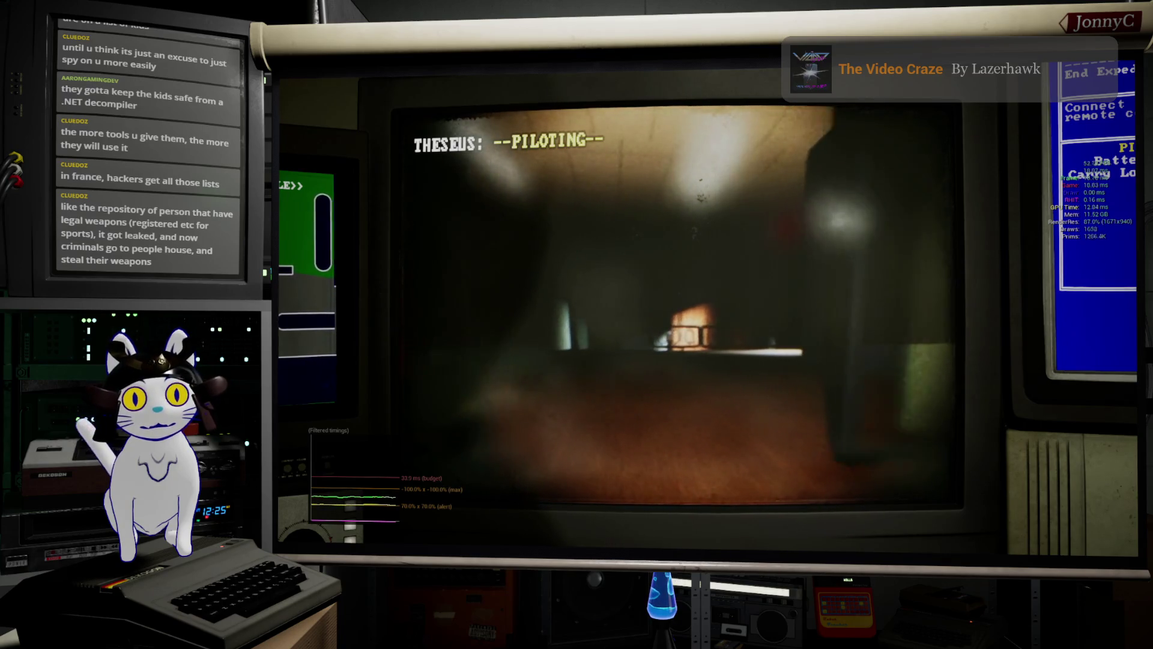
key(a)
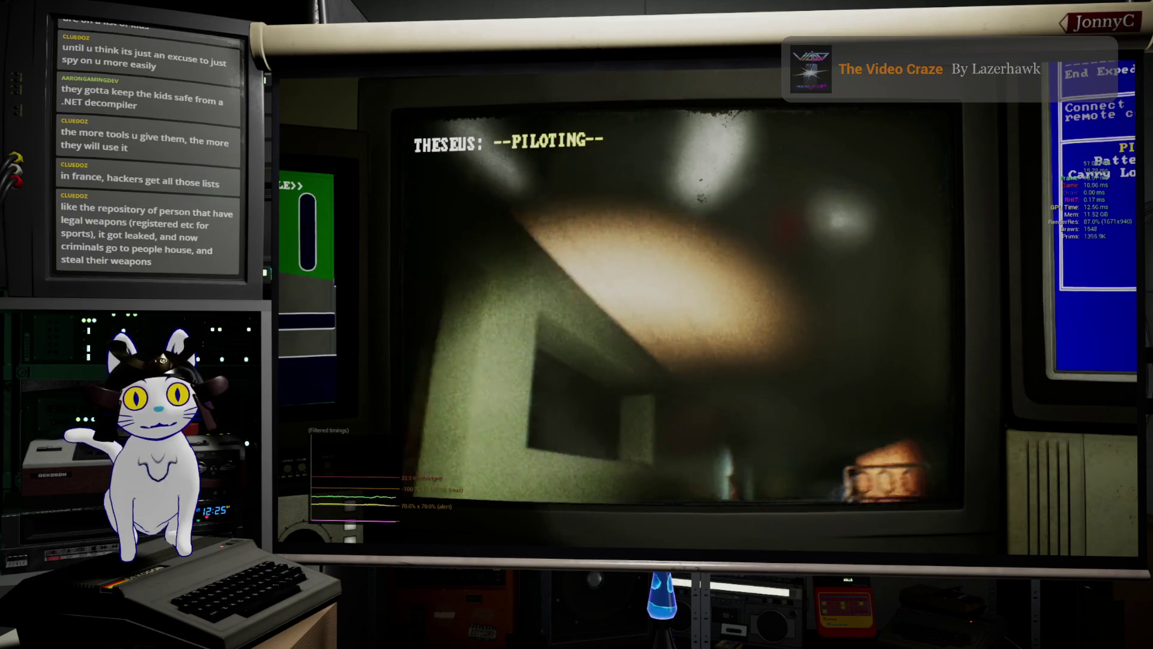
key(a)
key(a)
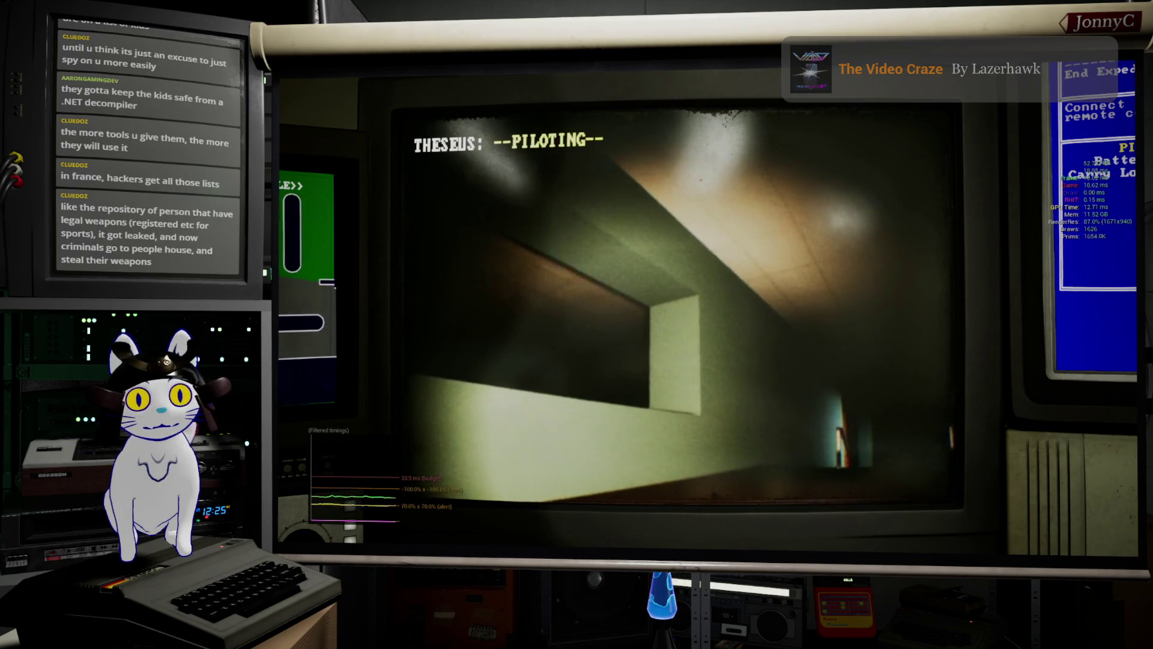
key(a)
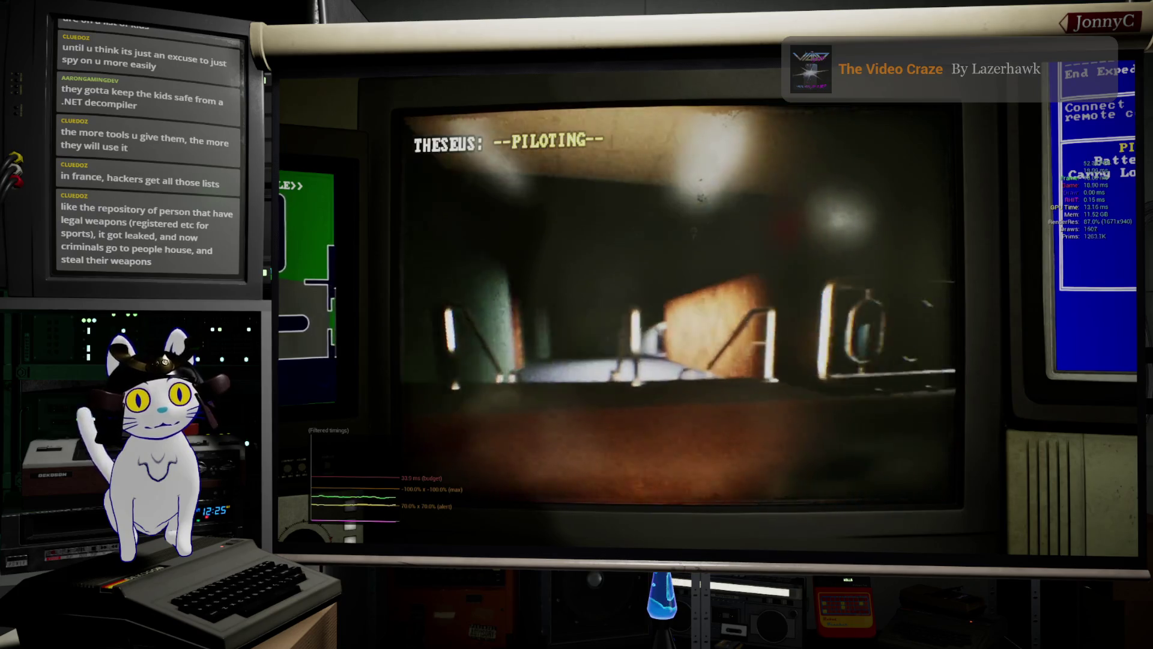
key(w)
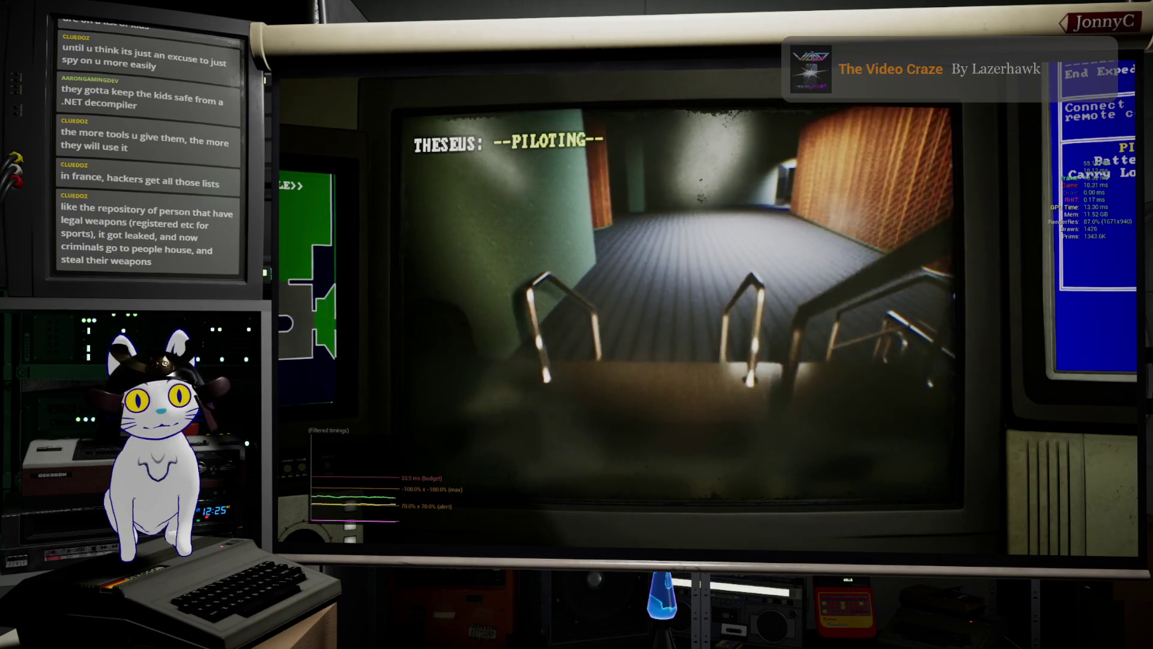
key(w)
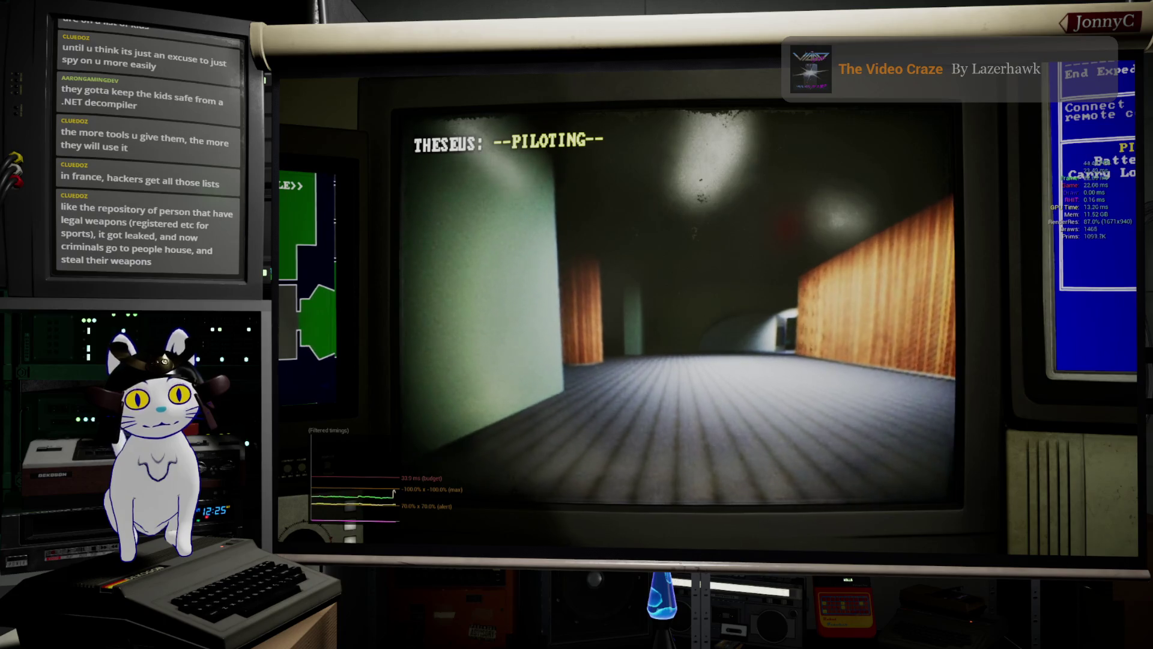
- Fly past the green pillar to the shelving-room doorway, then exit the drone feed
key(a)
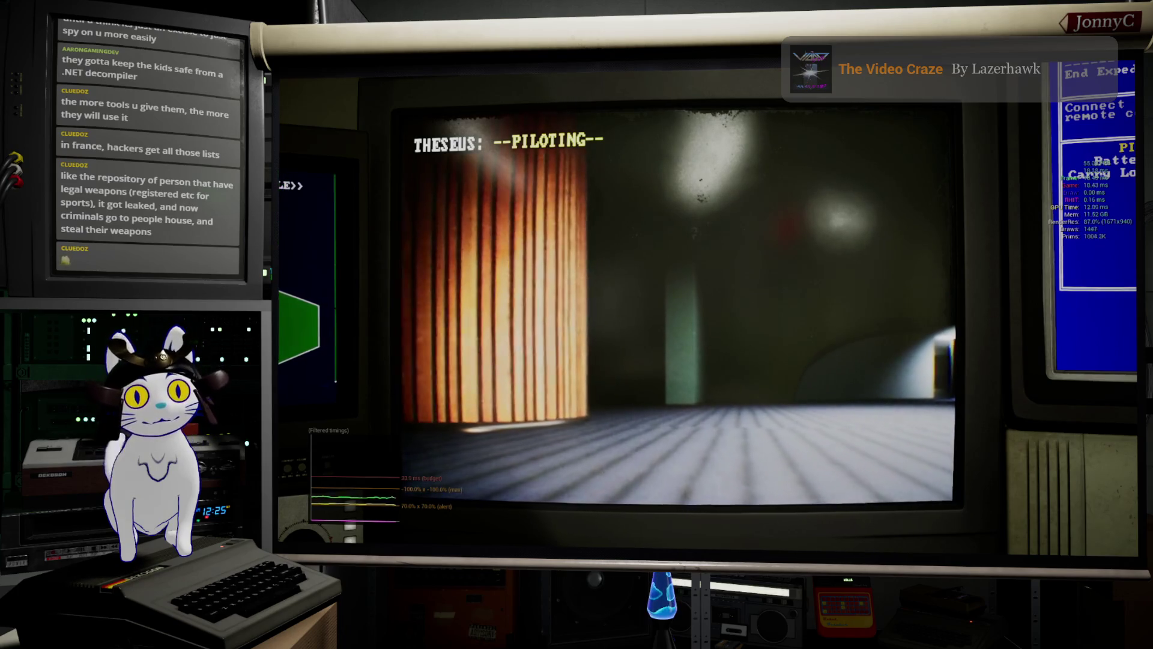
key(w)
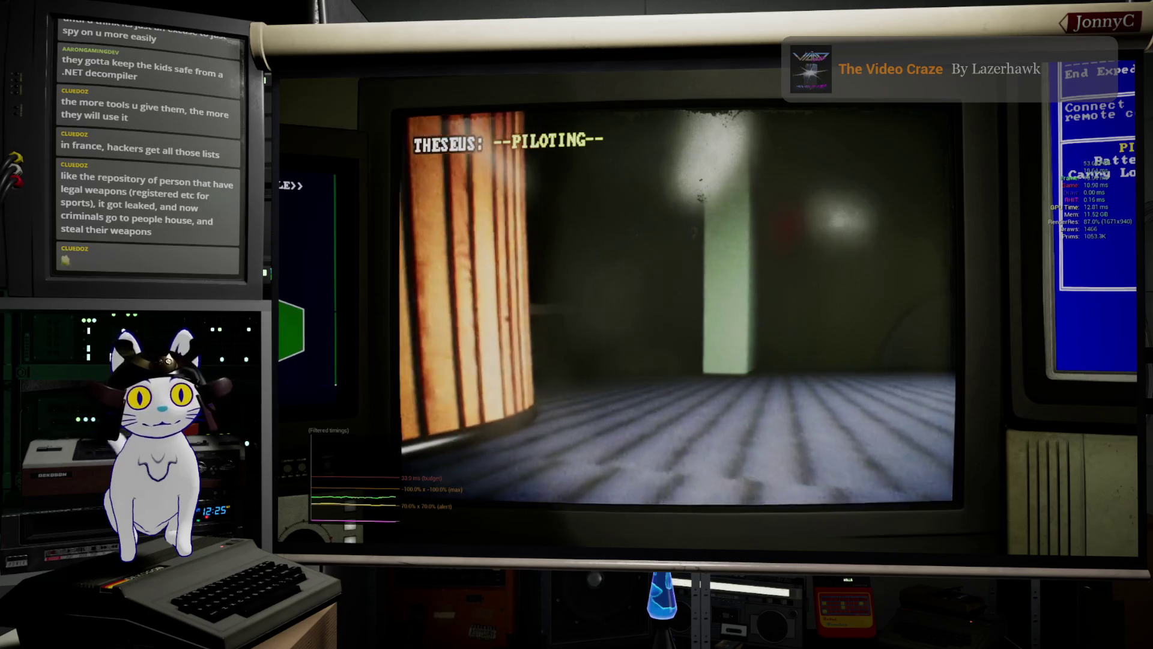
key(a)
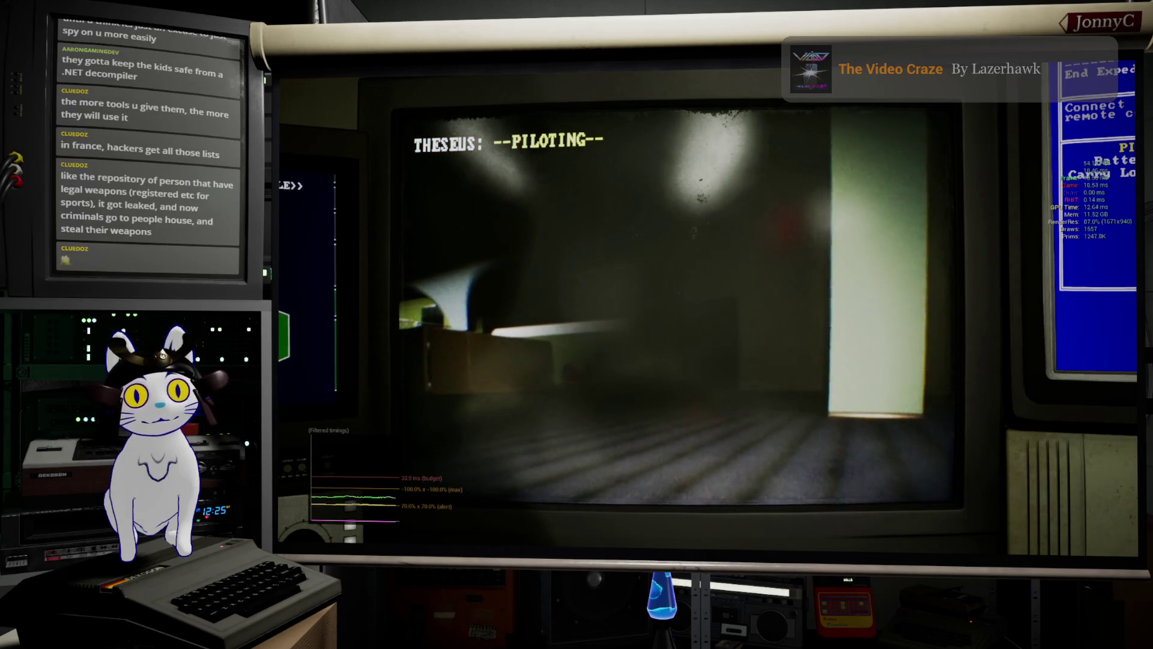
key(w)
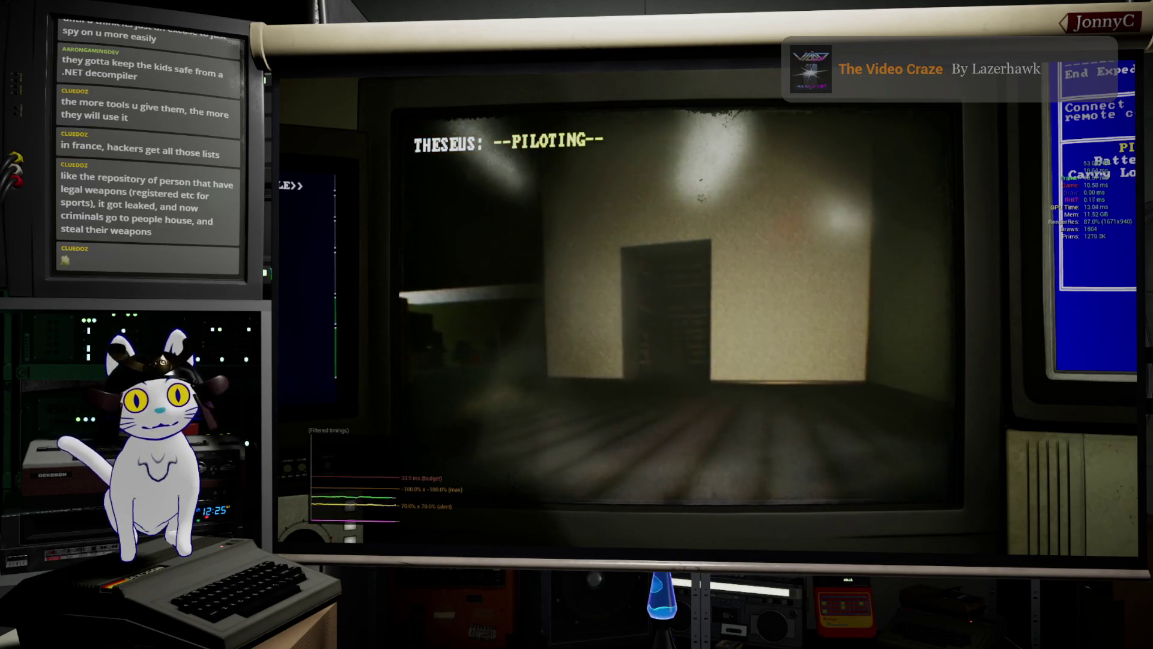
key(Escape)
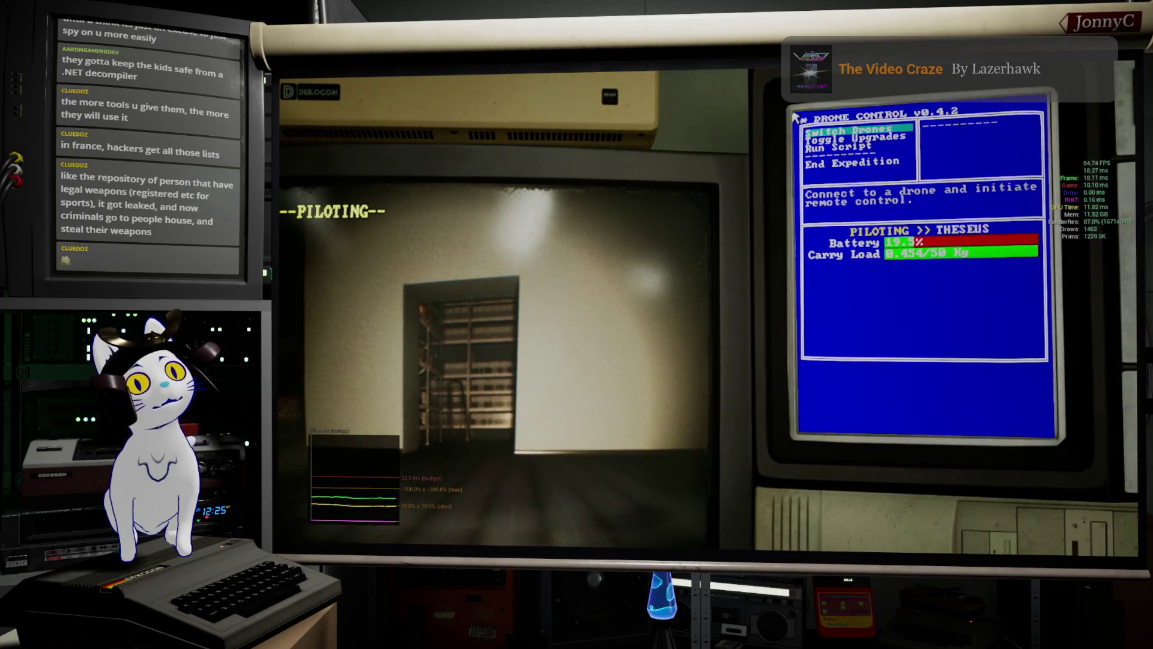
- Return to the drone feed, fly toward the orange shelf, and close the stray Blueprint window
click(796, 117)
key(w)
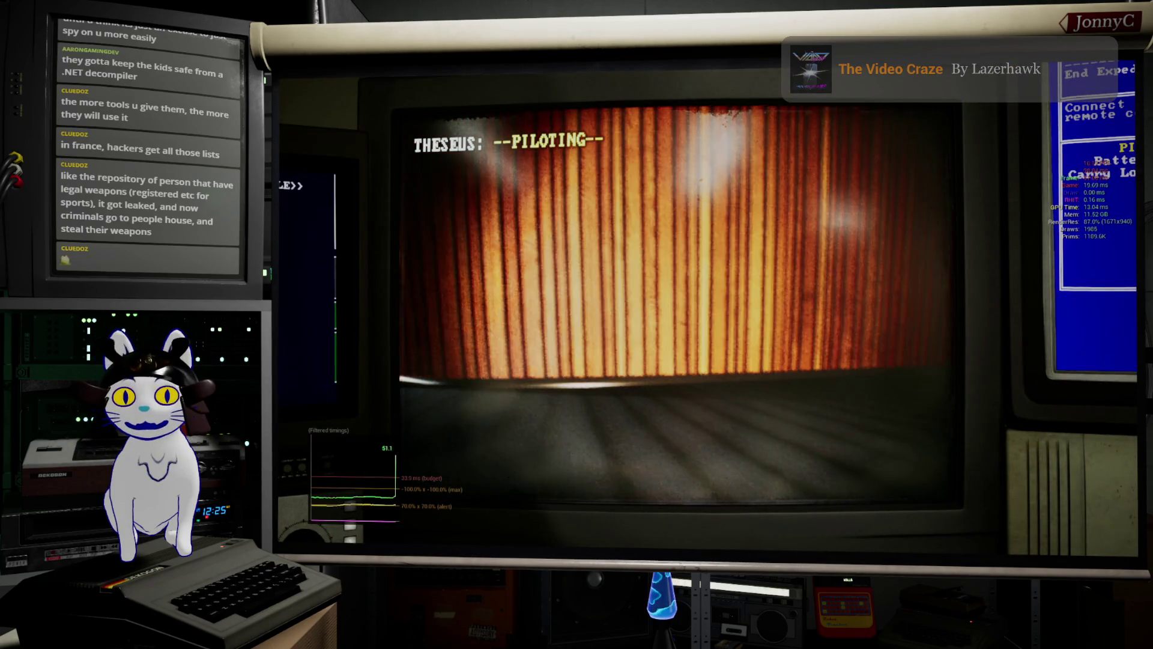
key(w)
drag(792, 418, 931, 99)
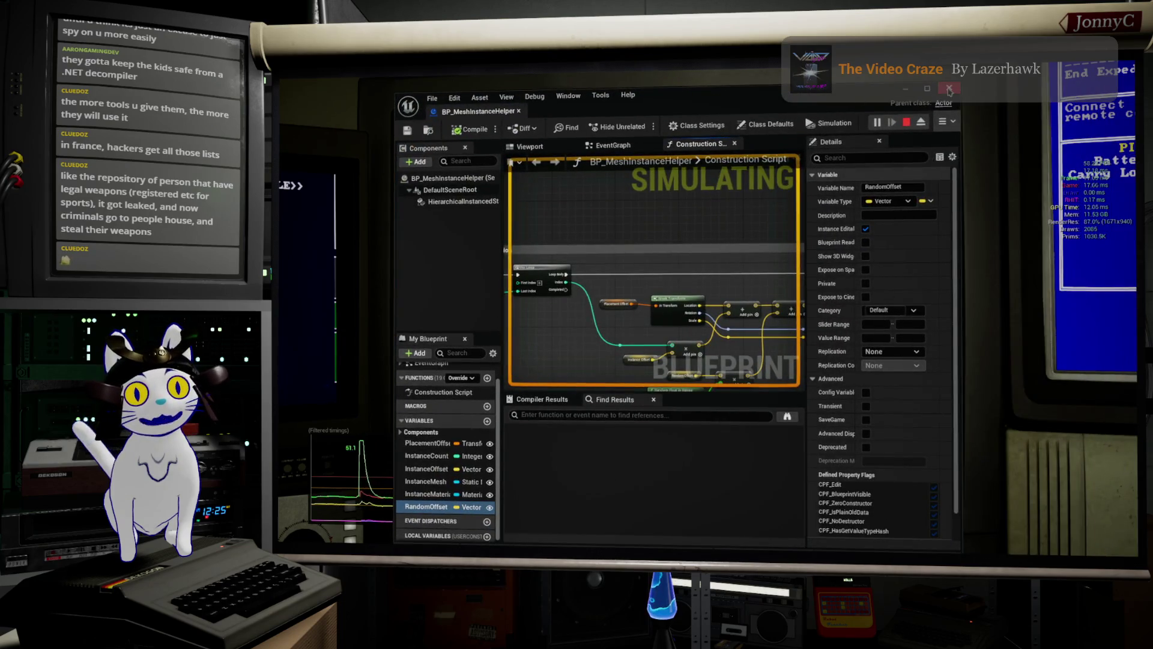
click(949, 88)
- Resume piloting the THESEUS drone and fly it deep into the shelving room
key(Escape)
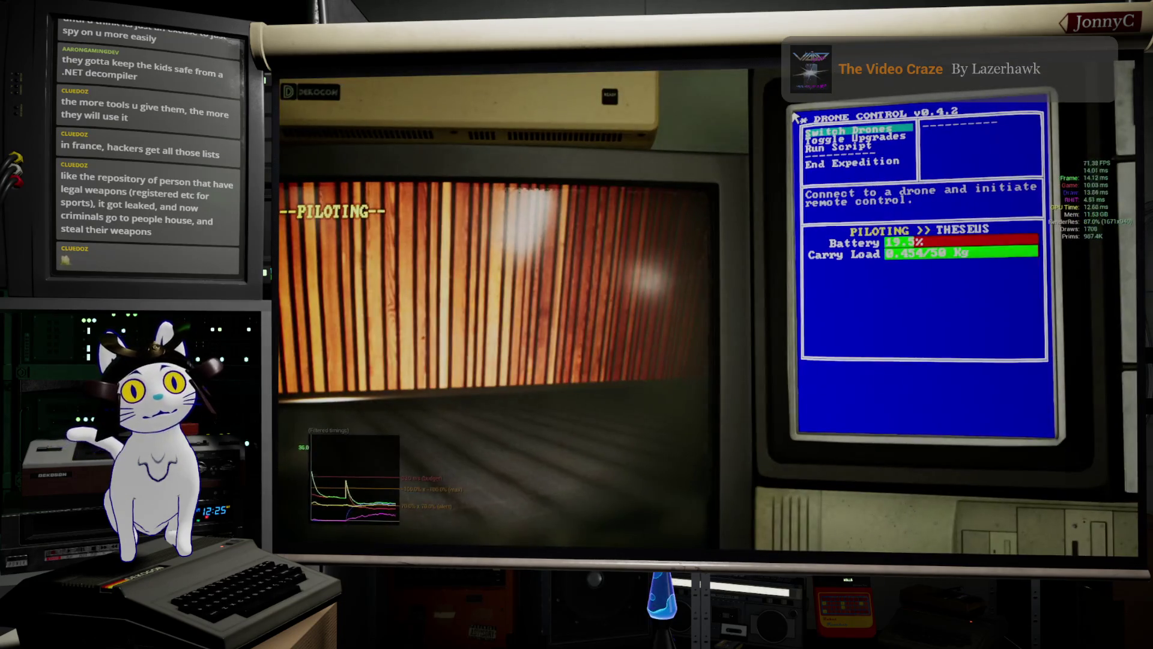
key(w)
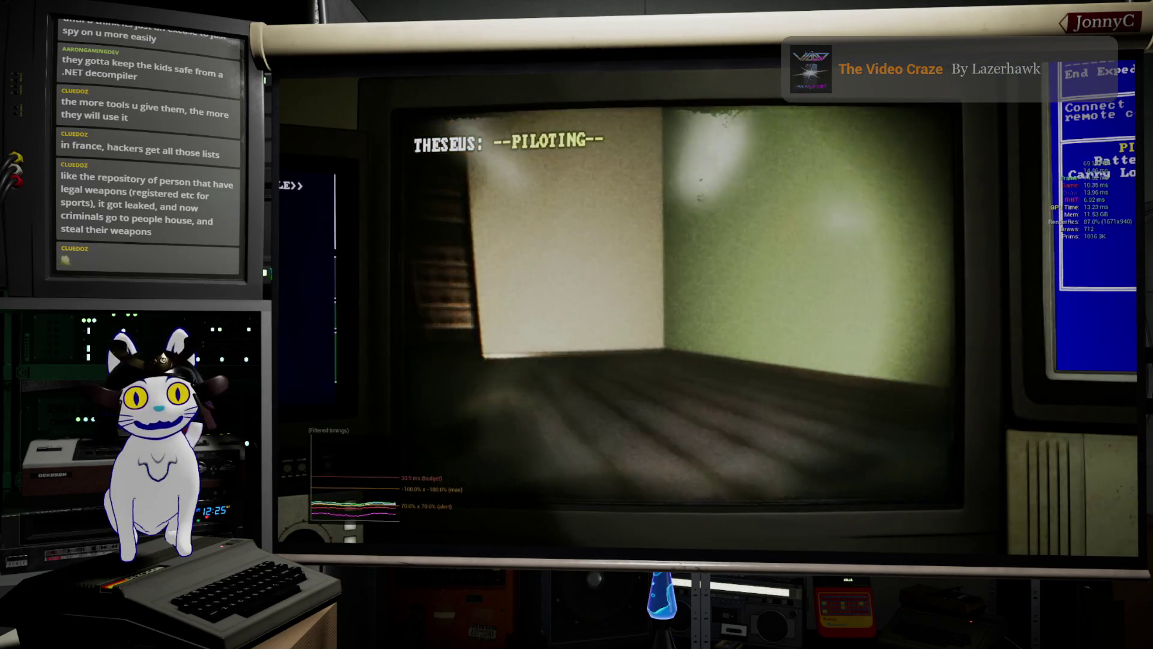
key(w)
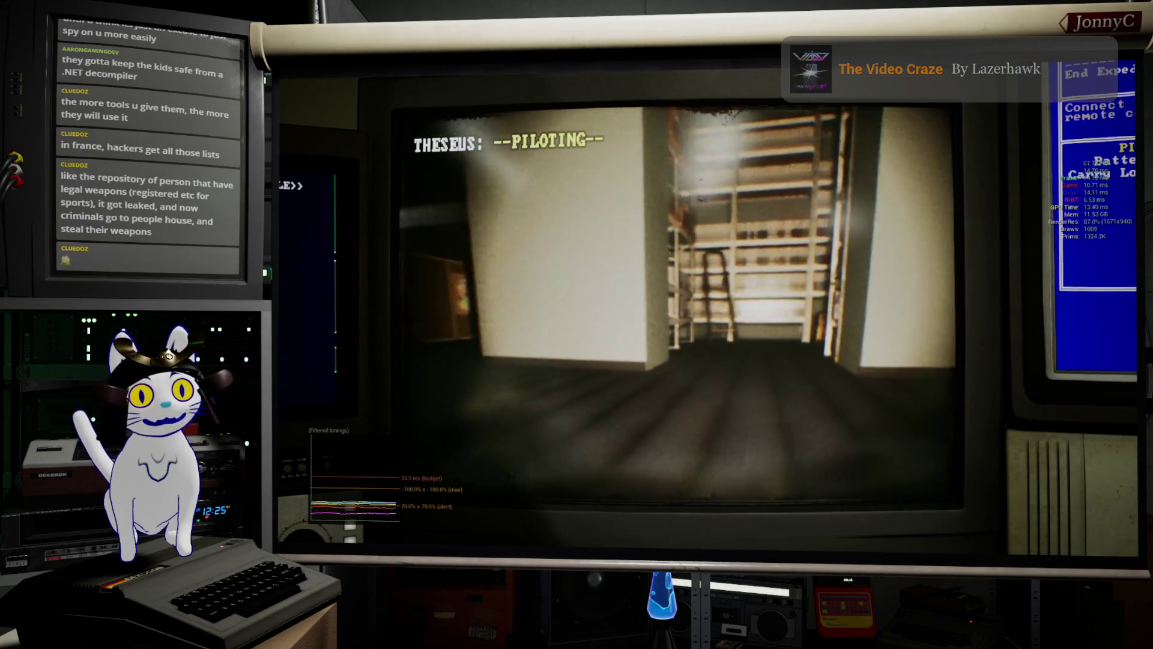
key(w)
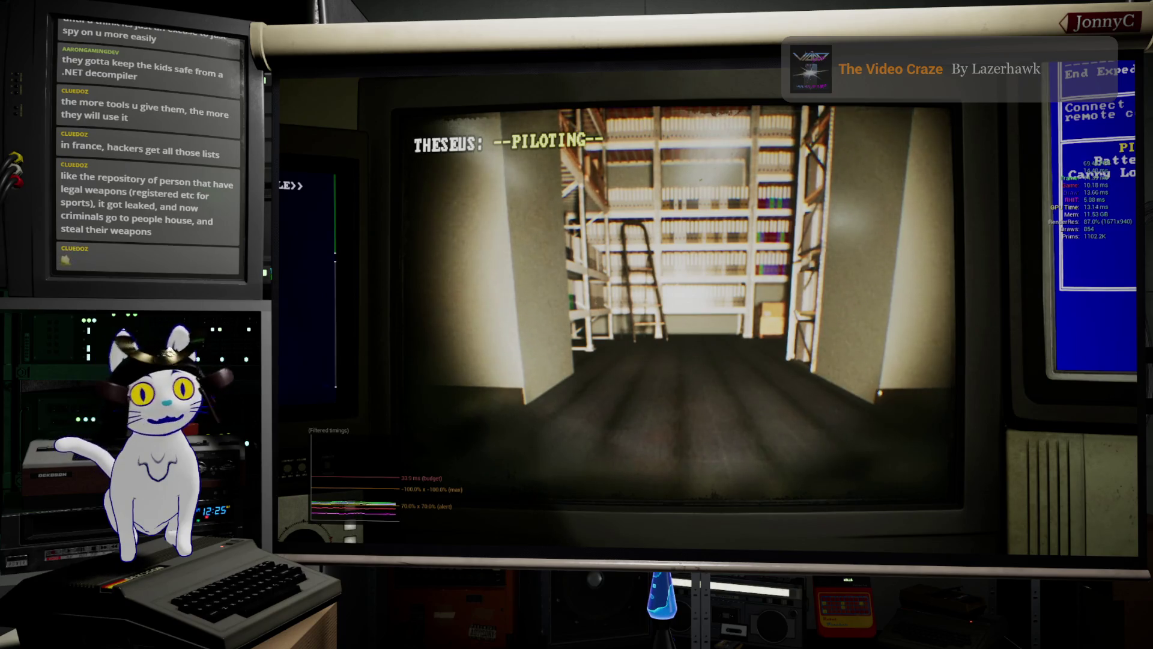
key(w)
- Turn the drone across the filing cabinets, box shelves, ladder and binder shelves, then stop the play test
key(a)
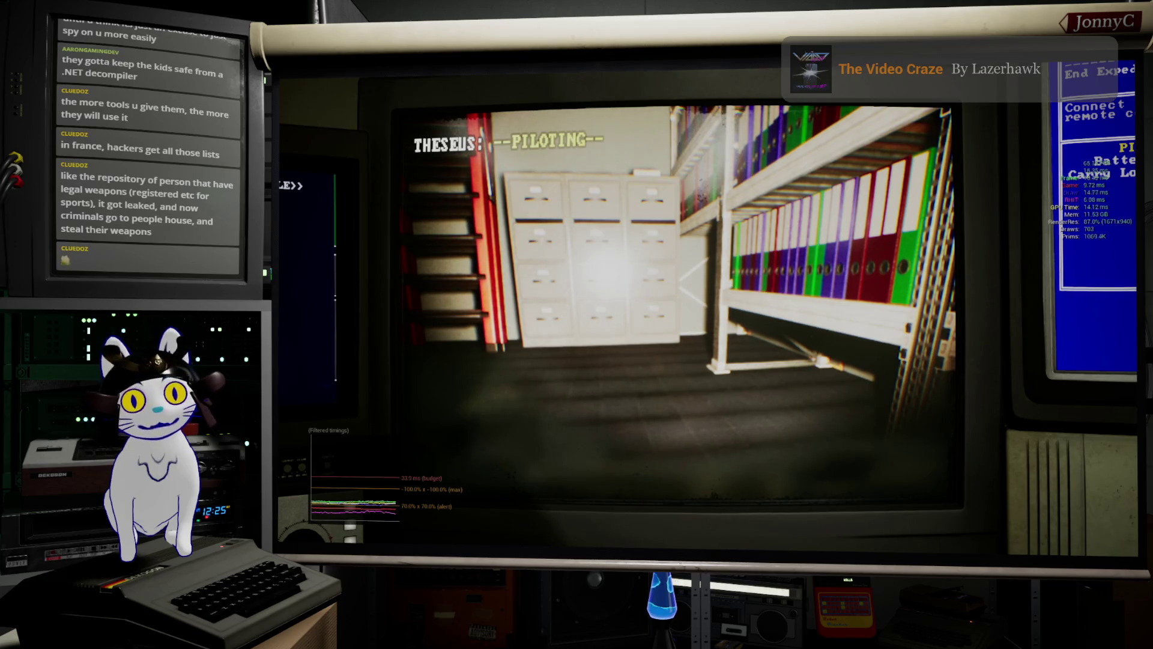
key(d)
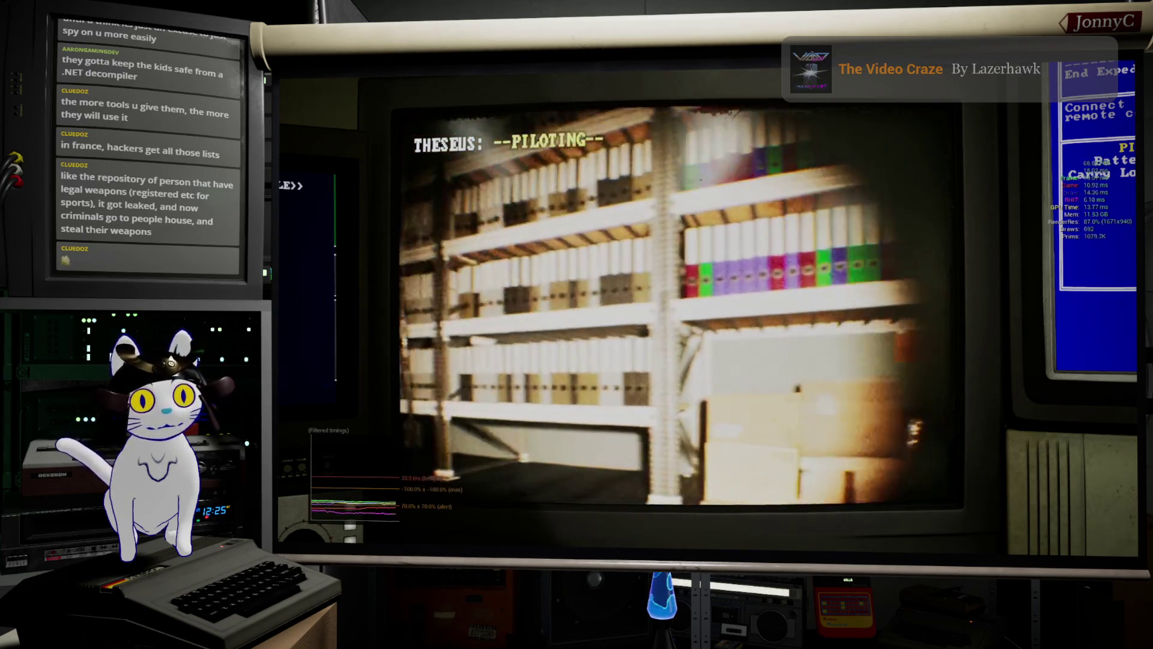
key(a)
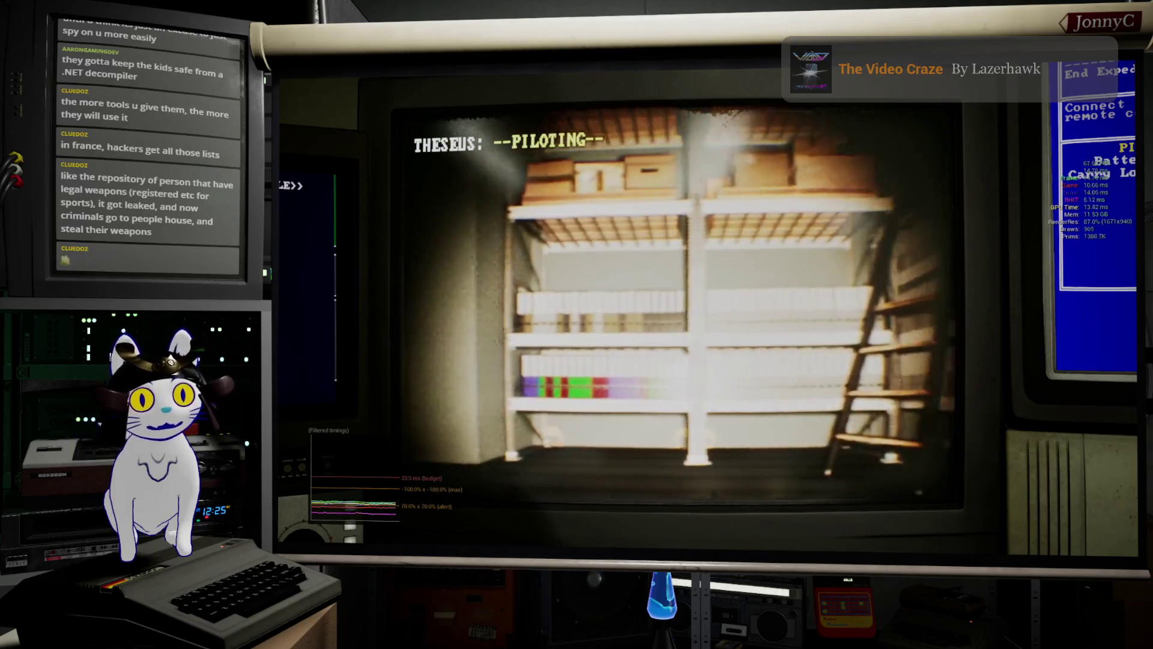
key(d)
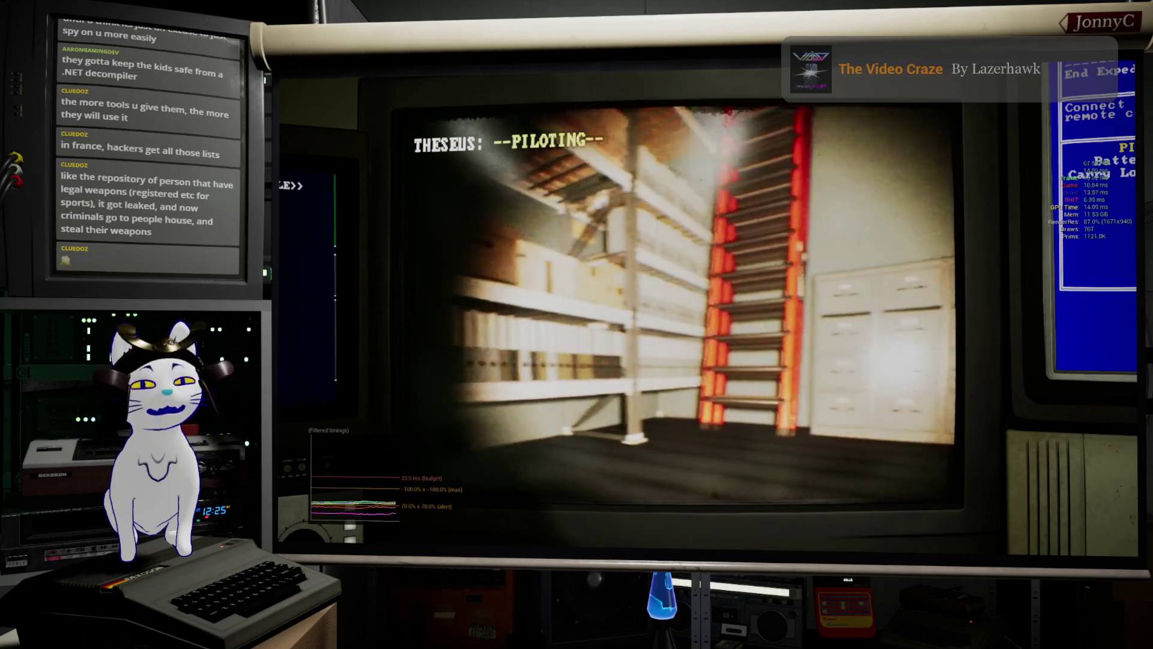
key(d)
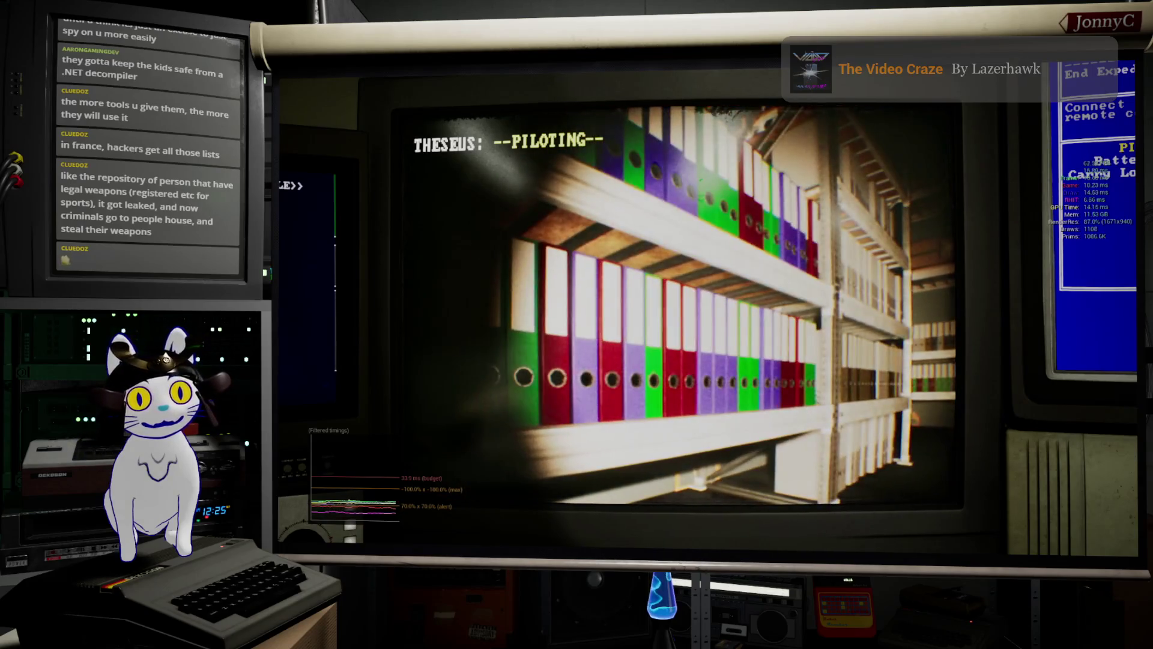
key(d)
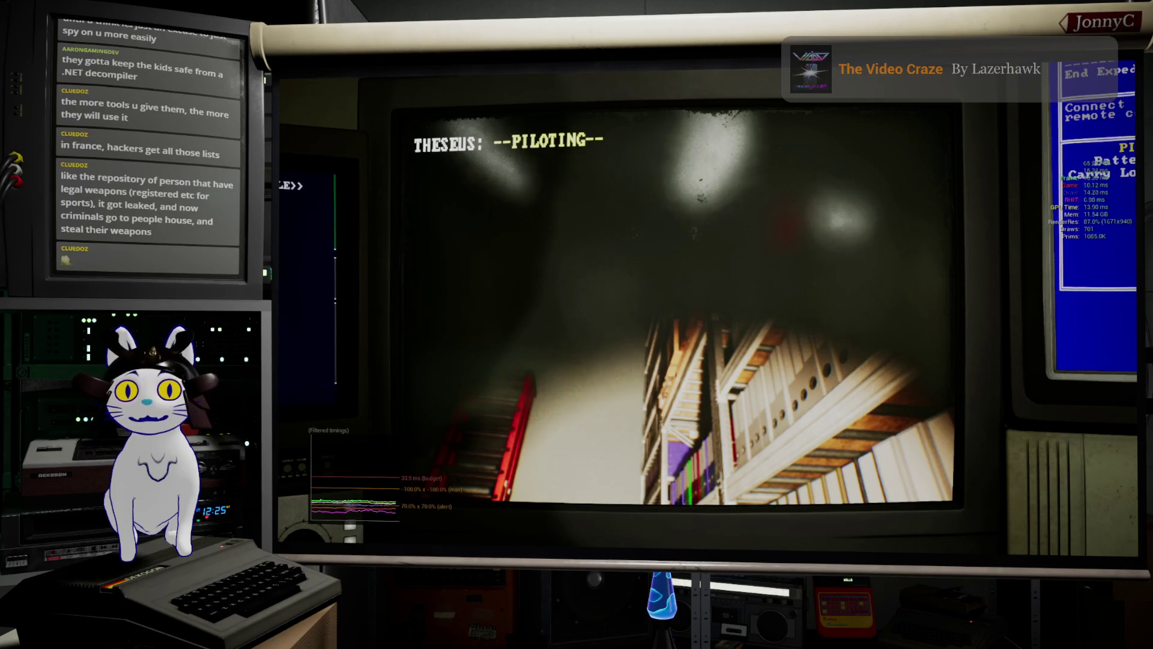
key(Escape)
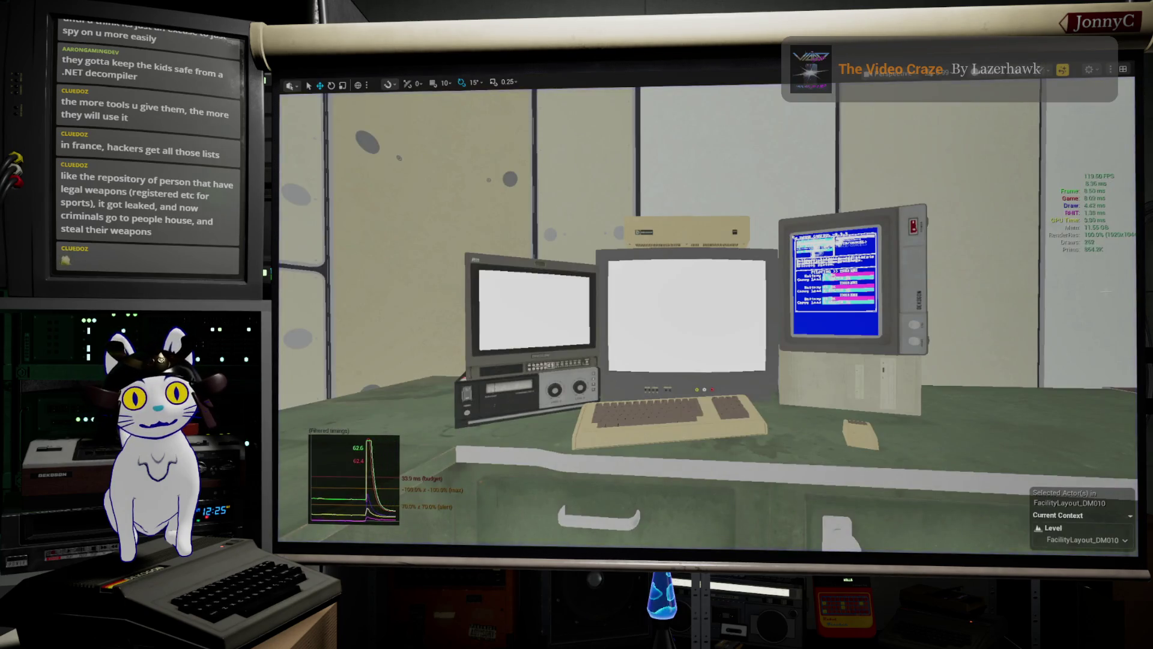
- Bring the viewport to the storage shelving and select the white binder row in the right-hand bay
key(f)
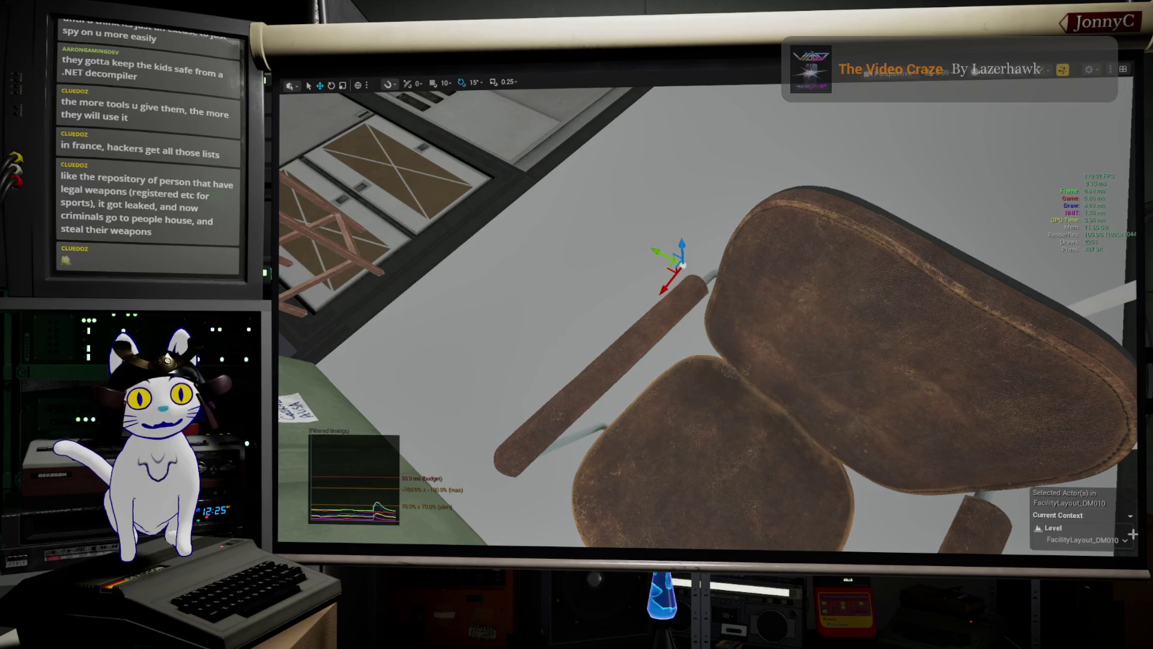
key(1)
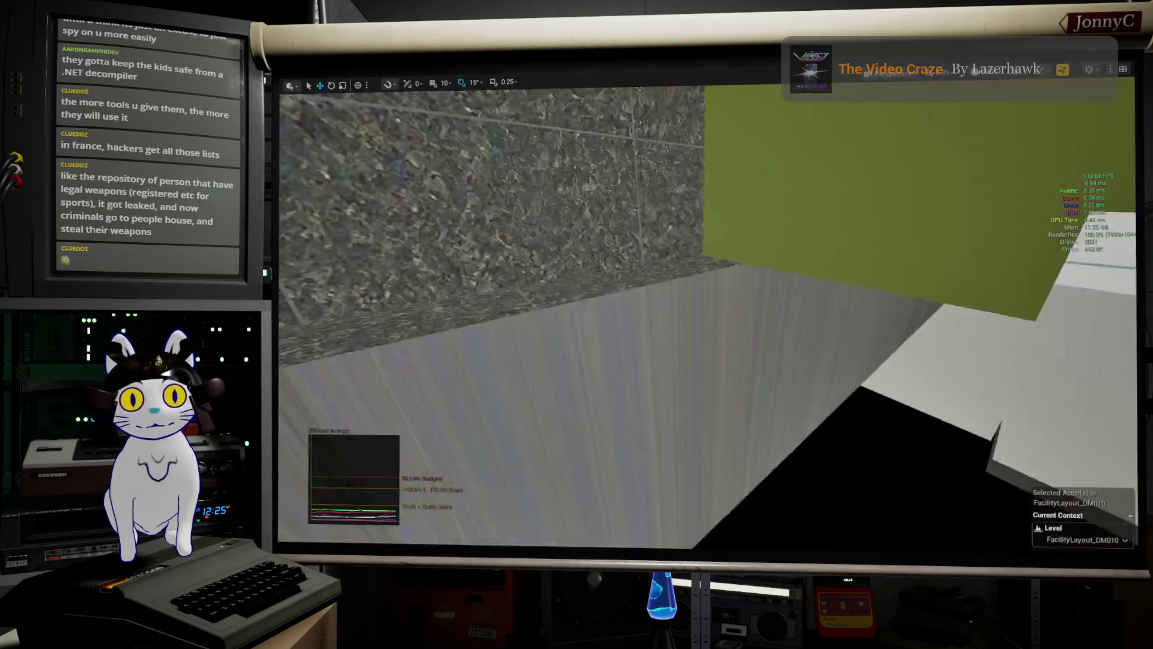
key(f)
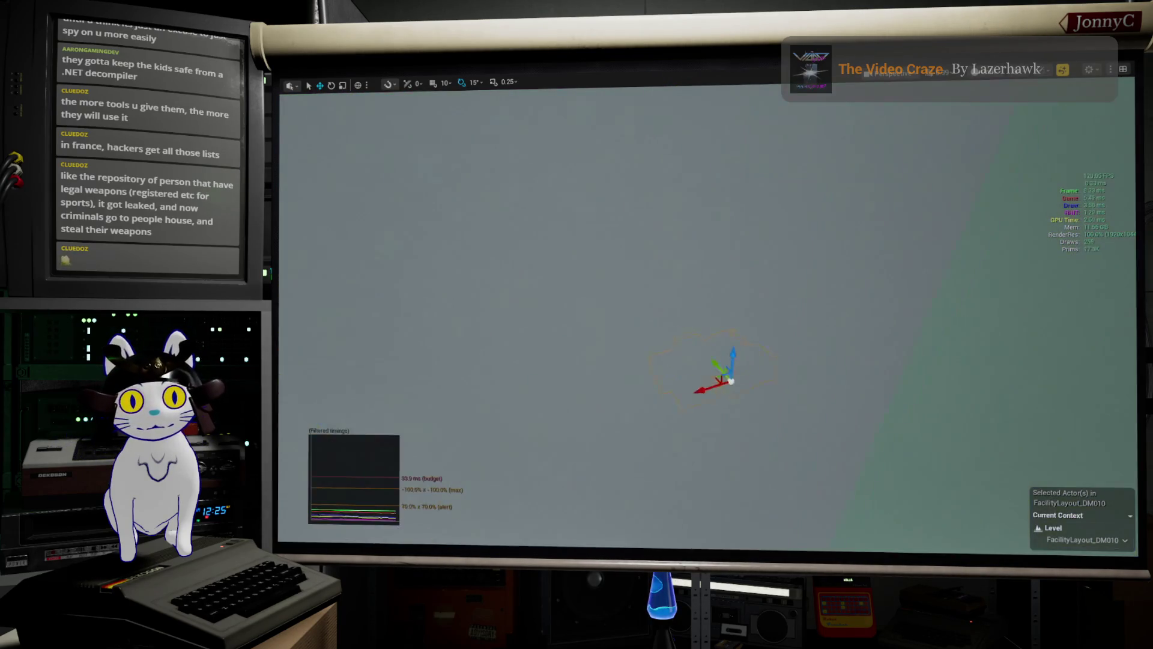
key(2)
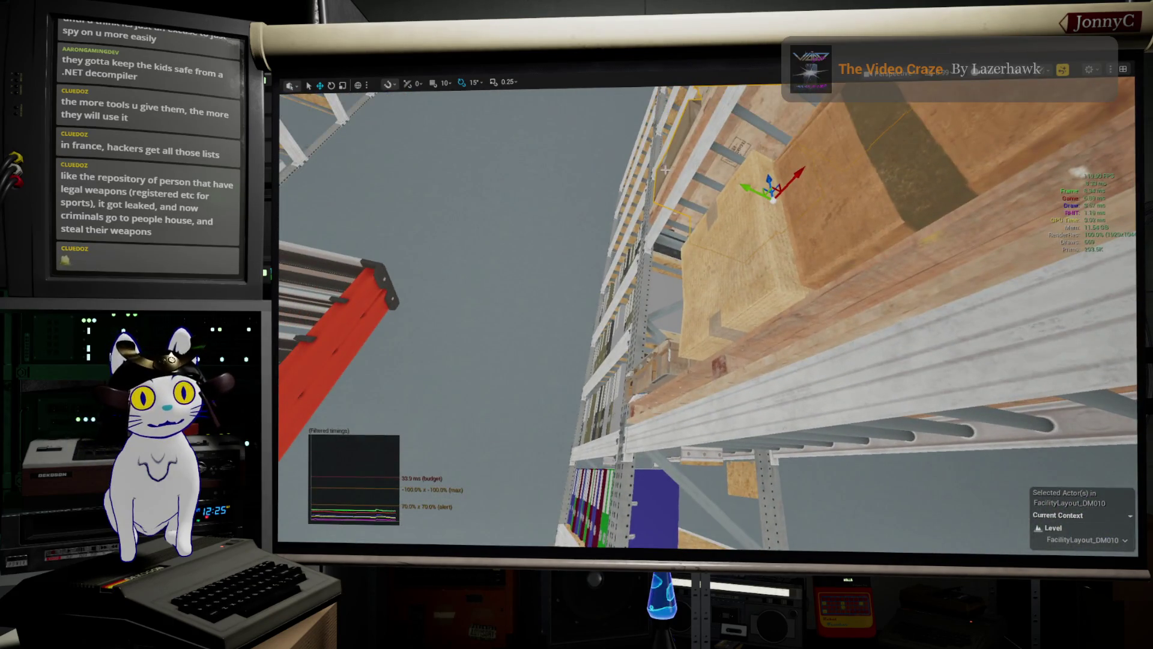
click(745, 266)
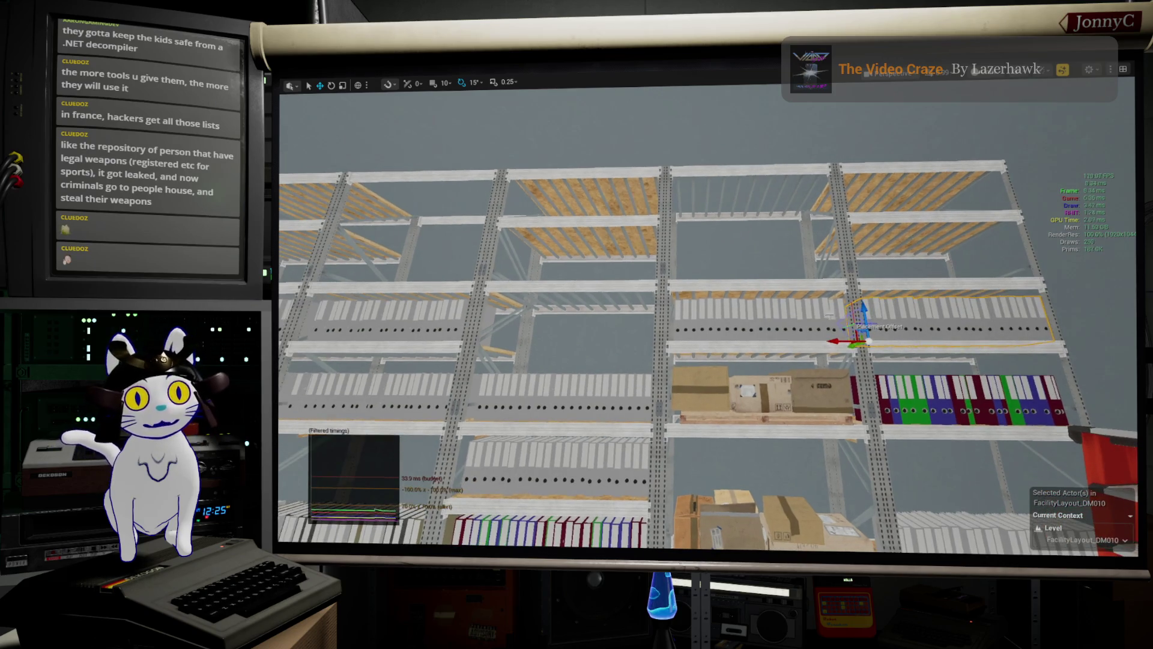
- Lift the white binder row up the rack in three Z-arrow drags, reframing it with F each time
drag(864, 310, 863, 259)
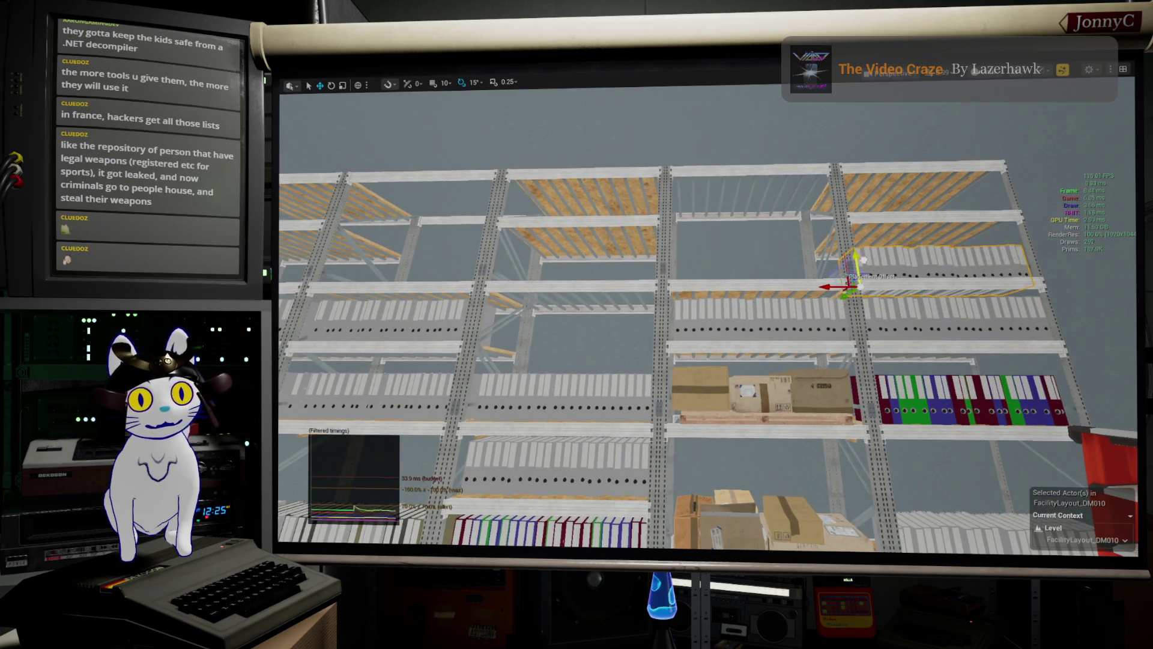
key(f)
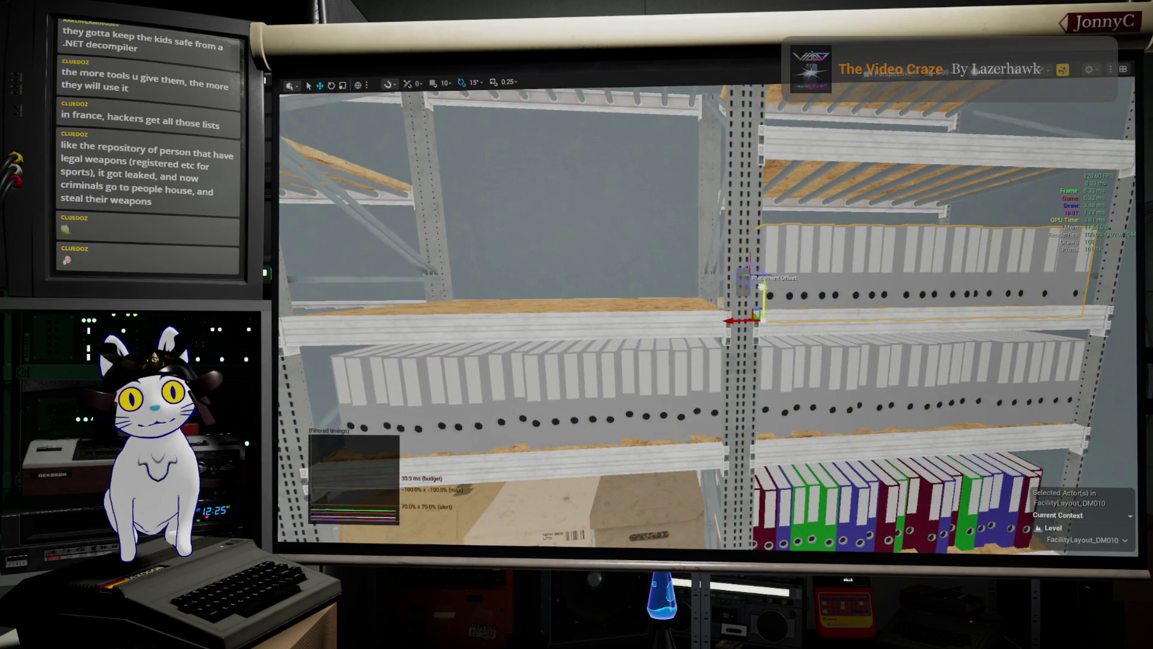
drag(762, 287, 762, 178)
key(f)
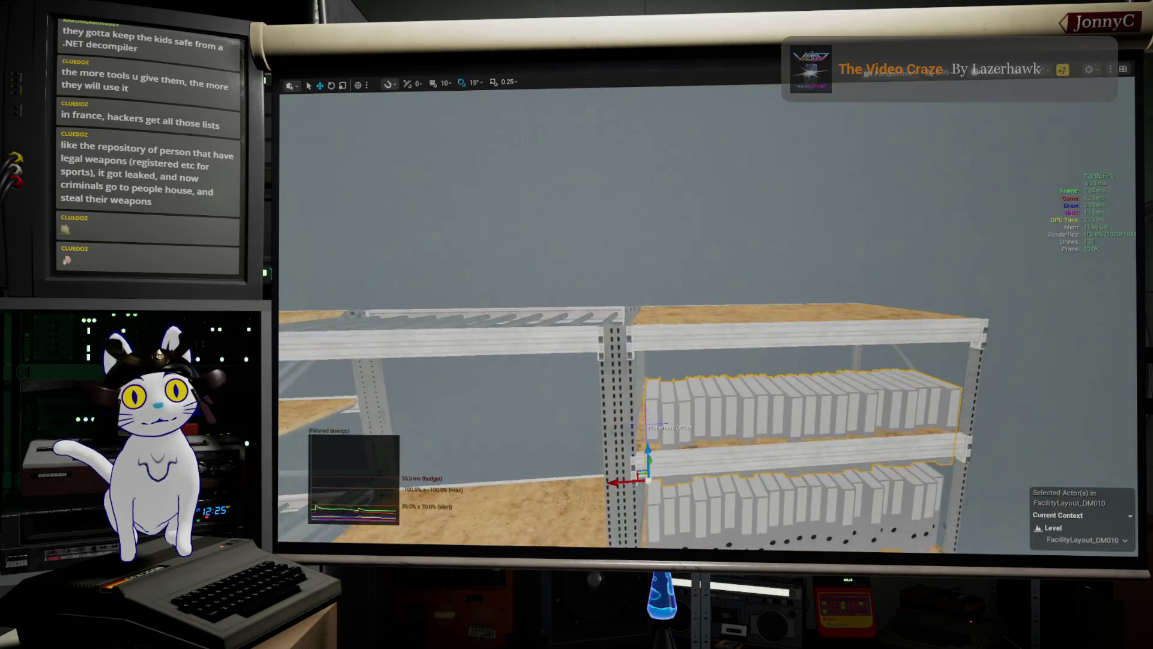
mouse_move(672, 413)
mouse_down()
mouse_move(673, 380)
mouse_move(841, 426)
mouse_up()
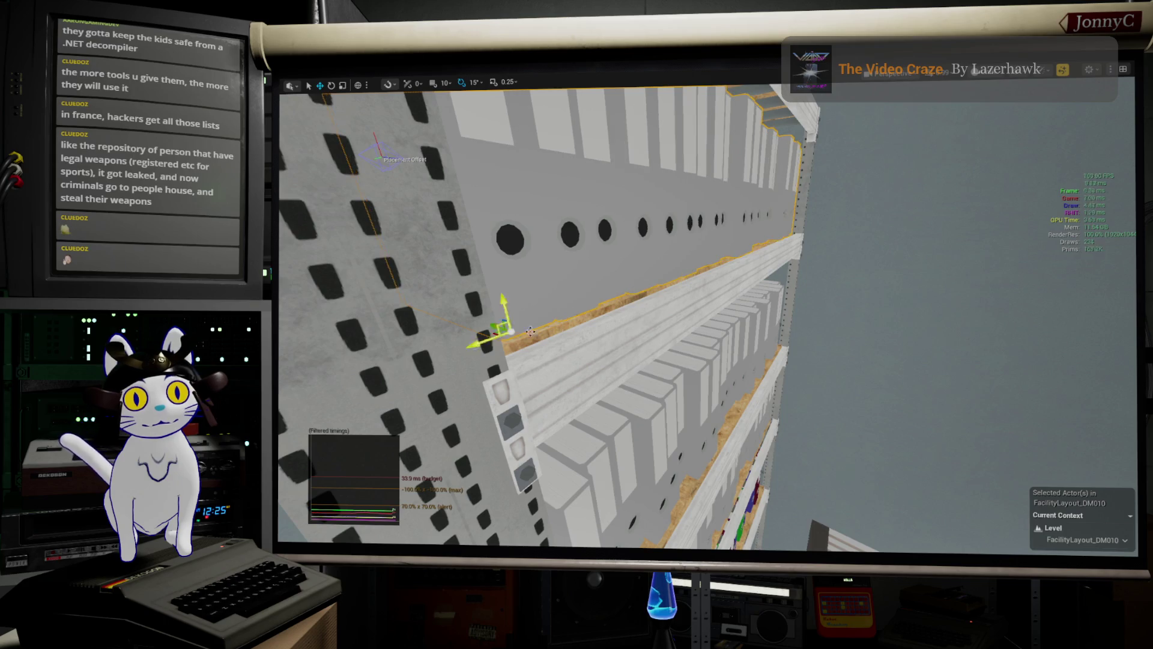
key(f)
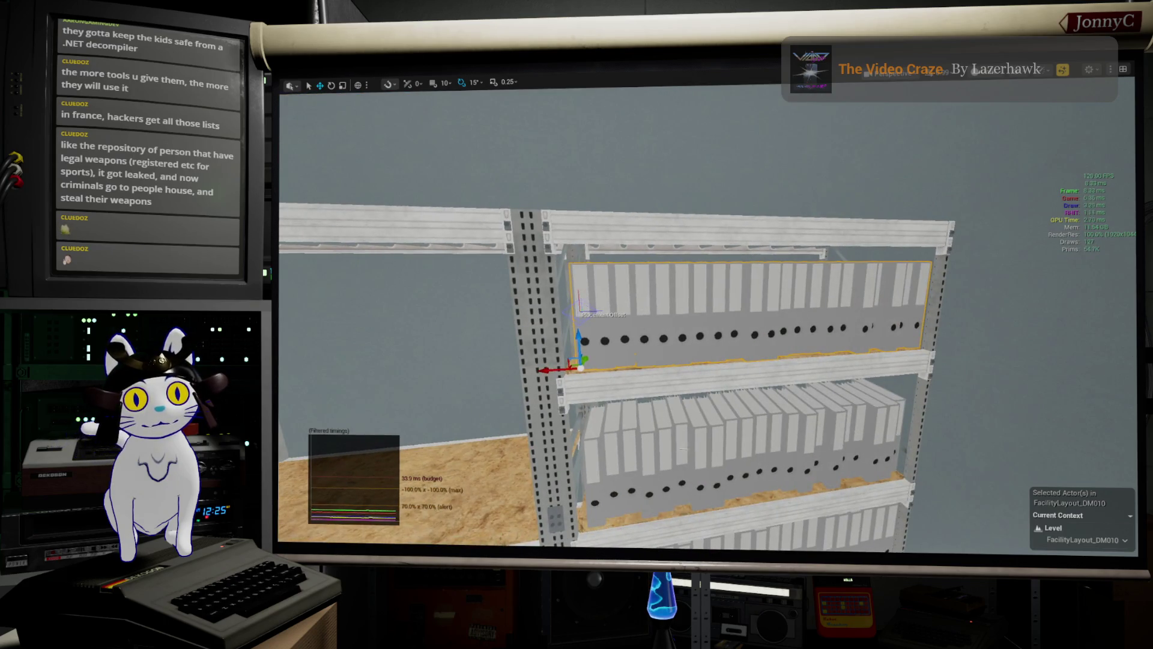
- Check the rack column from several angles and raise the row above the top rail onto the highest shelf
drag(706, 318, 655, 336)
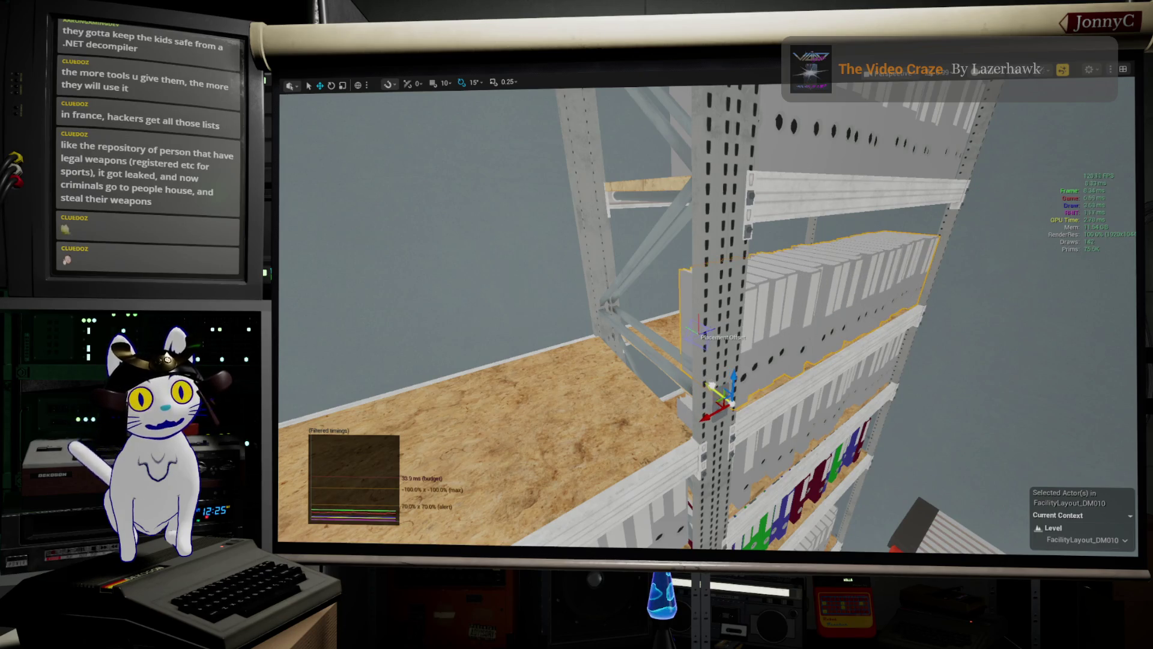
drag(708, 324, 661, 334)
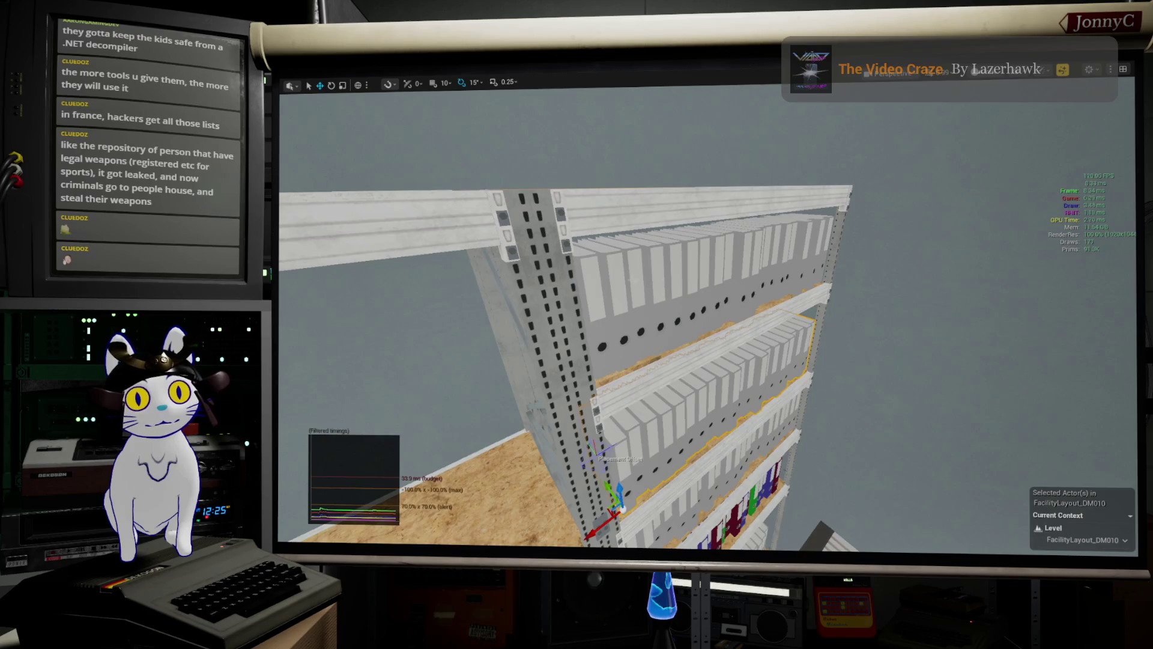
drag(810, 372, 733, 398)
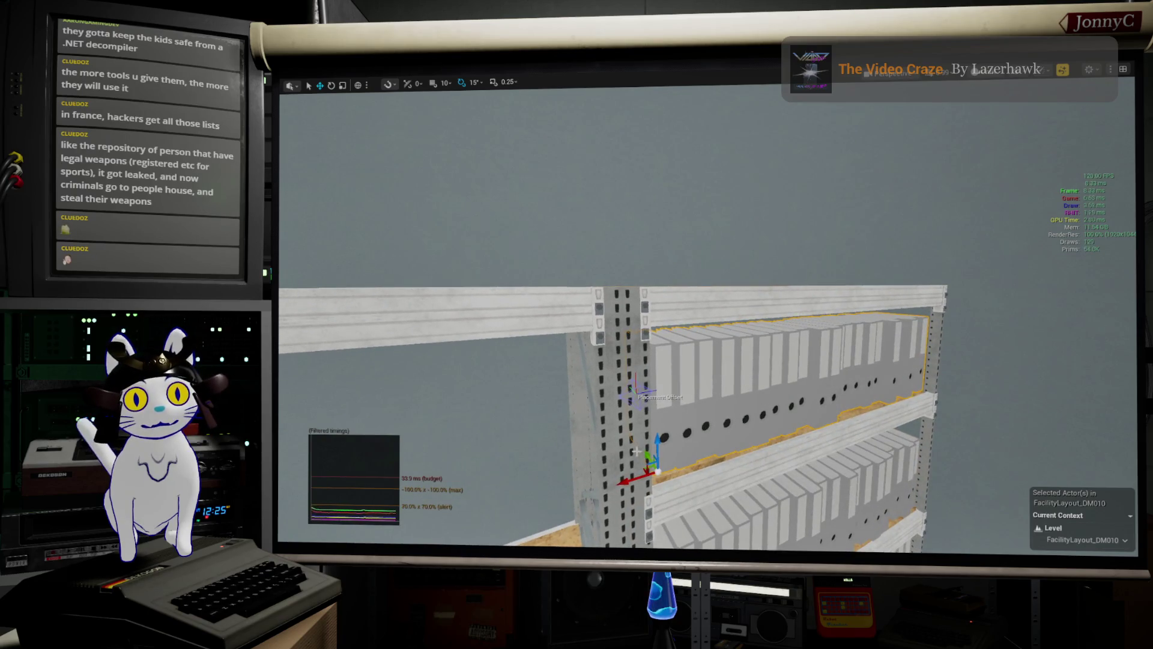
mouse_move(657, 441)
mouse_down()
mouse_move(665, 255)
mouse_move(600, 265)
mouse_move(631, 282)
mouse_up()
mouse_move(715, 198)
mouse_down()
mouse_move(634, 297)
mouse_move(622, 273)
mouse_move(524, 531)
mouse_up()
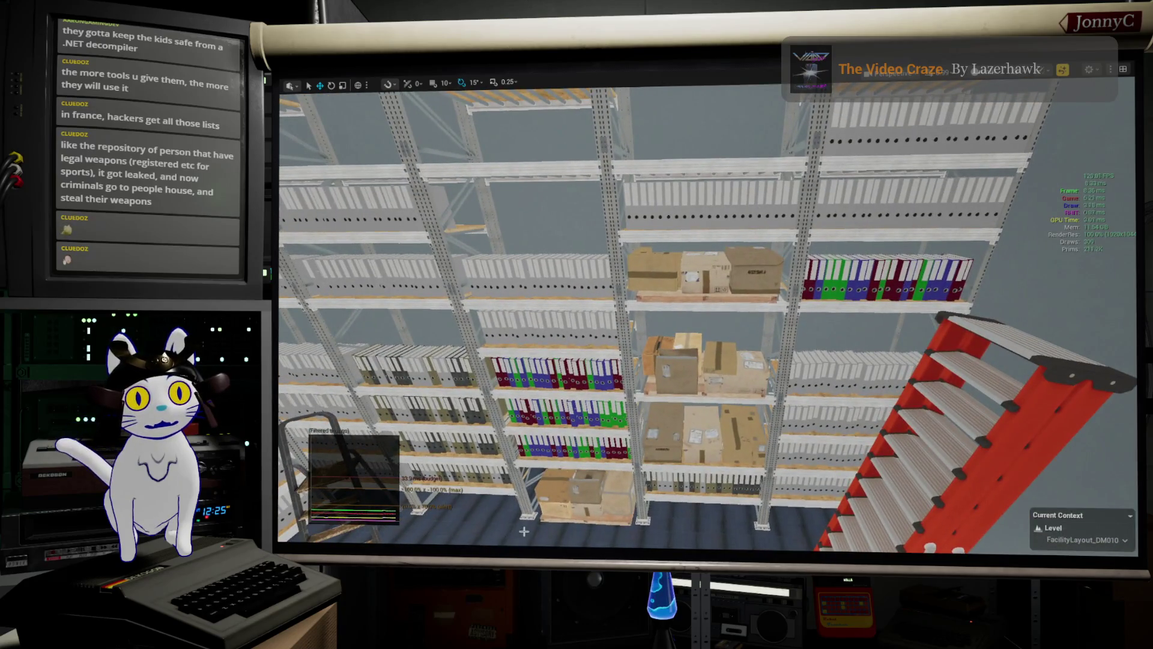
- Select the cardboard box group on the middle shelf and Alt-drag a copy two shelves up
click(723, 365)
drag(723, 366, 720, 385)
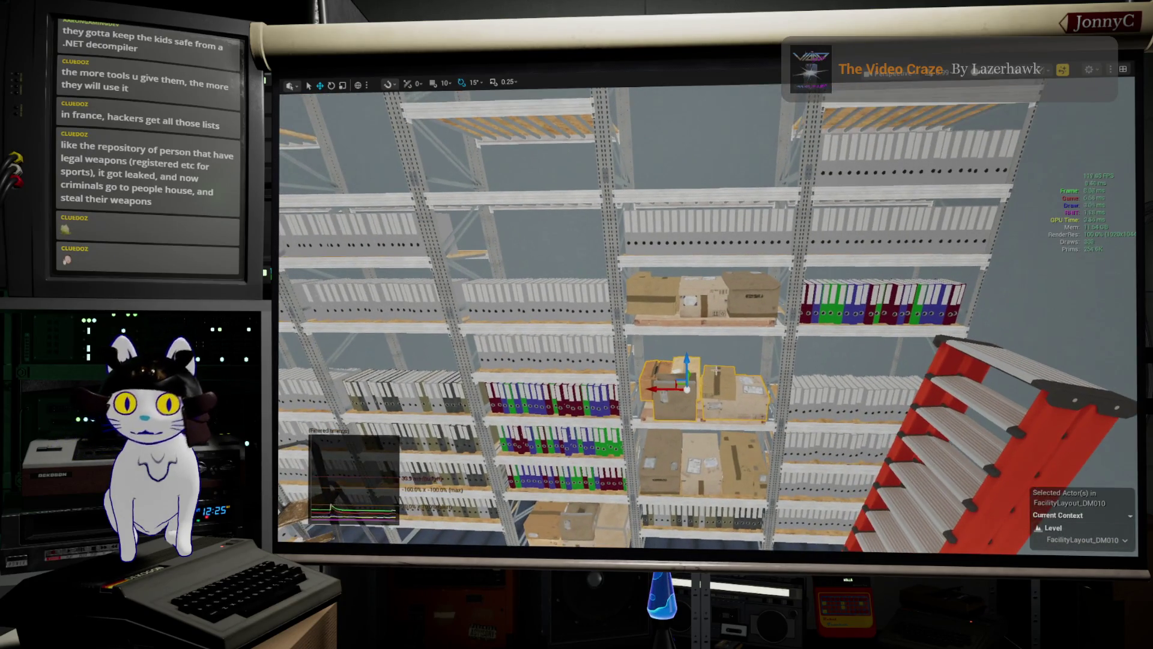
mouse_move(709, 313)
mouse_down()
mouse_move(697, 301)
mouse_move(720, 348)
mouse_up()
key(f)
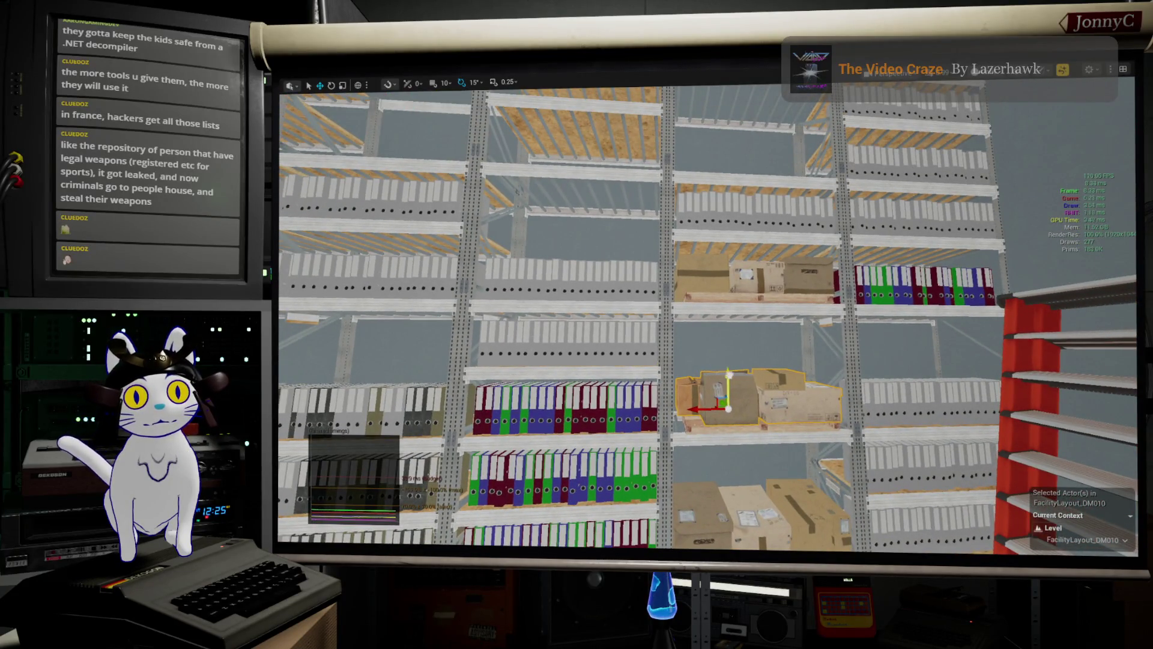
drag(728, 390, 728, 192)
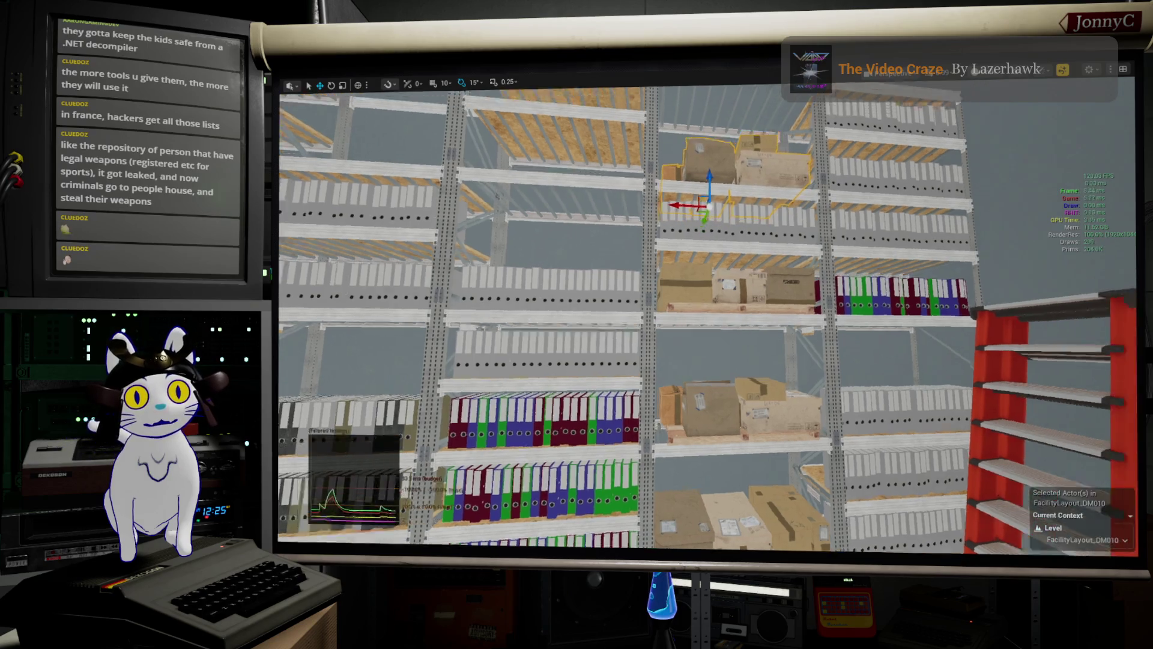
- Slide the copied box group right along its upper shelf and check it from a levelled view
key(f)
key(e)
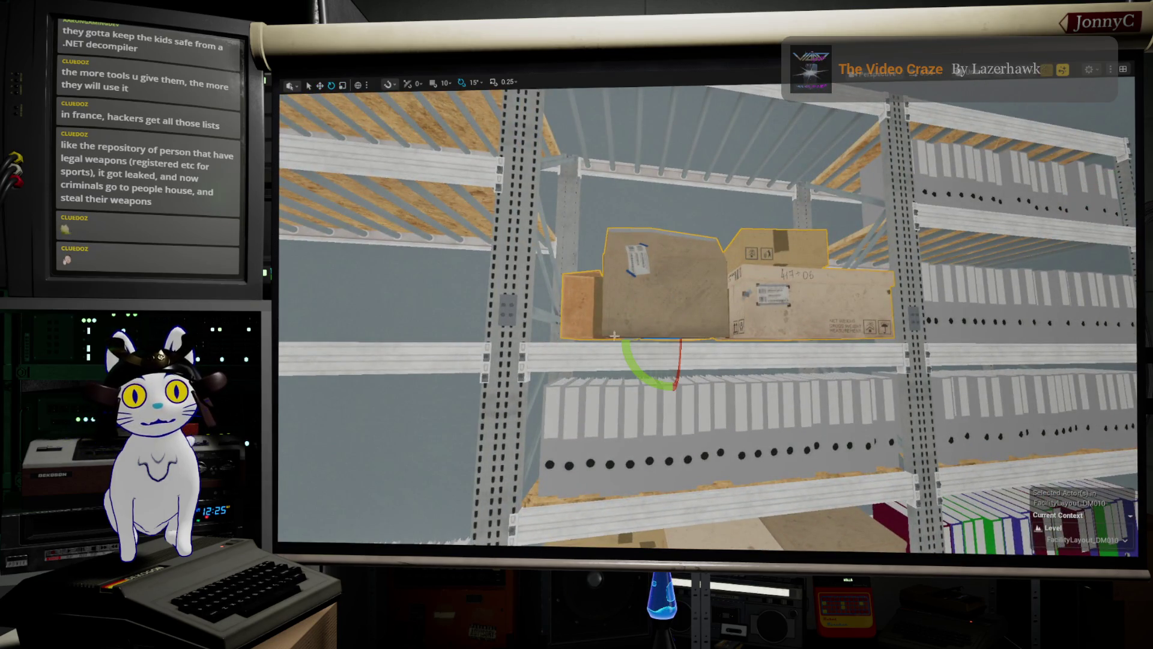
drag(614, 335, 727, 321)
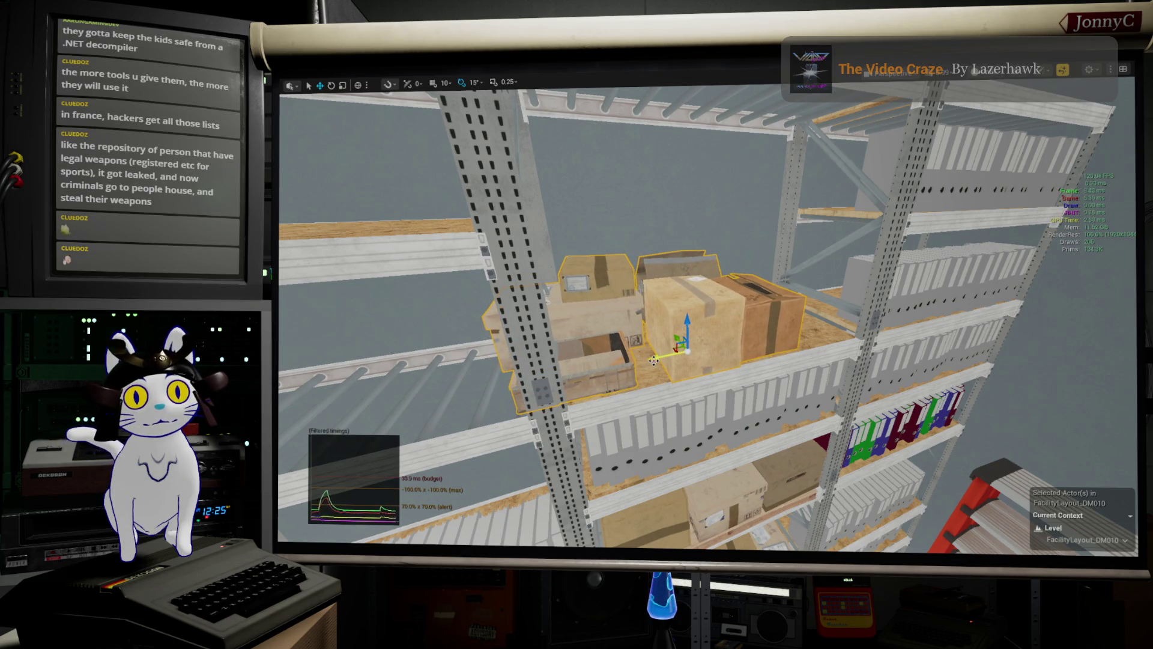
mouse_move(685, 345)
mouse_down()
mouse_move(691, 329)
mouse_move(718, 322)
mouse_move(729, 368)
mouse_move(705, 358)
mouse_up()
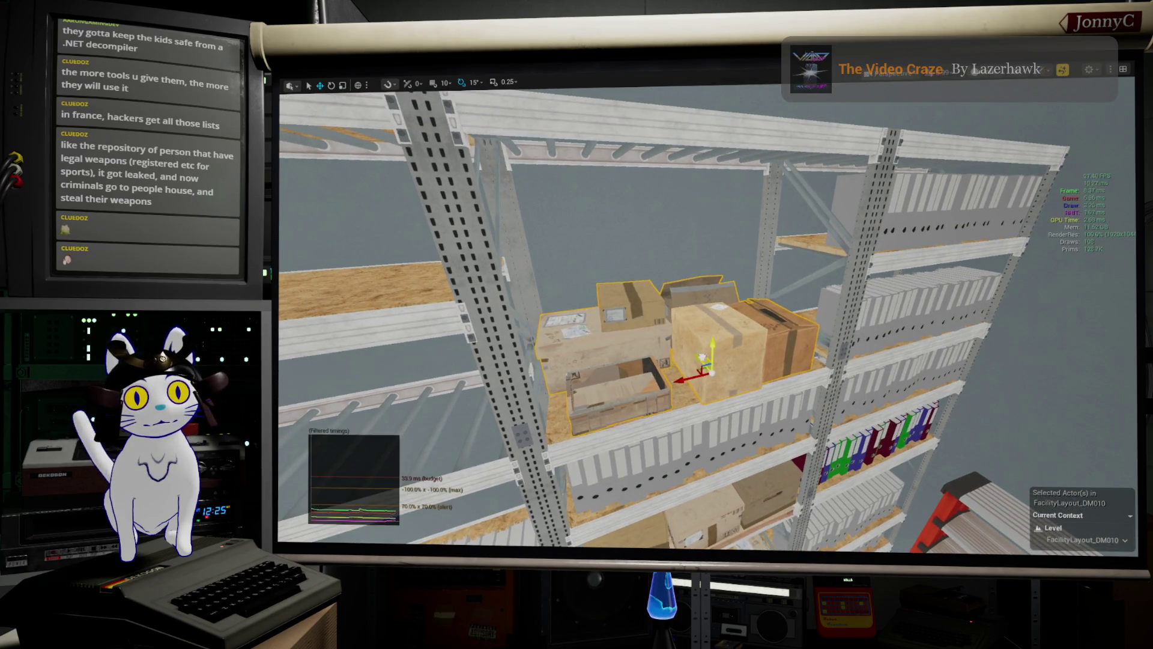
scroll(703, 358, down, 6)
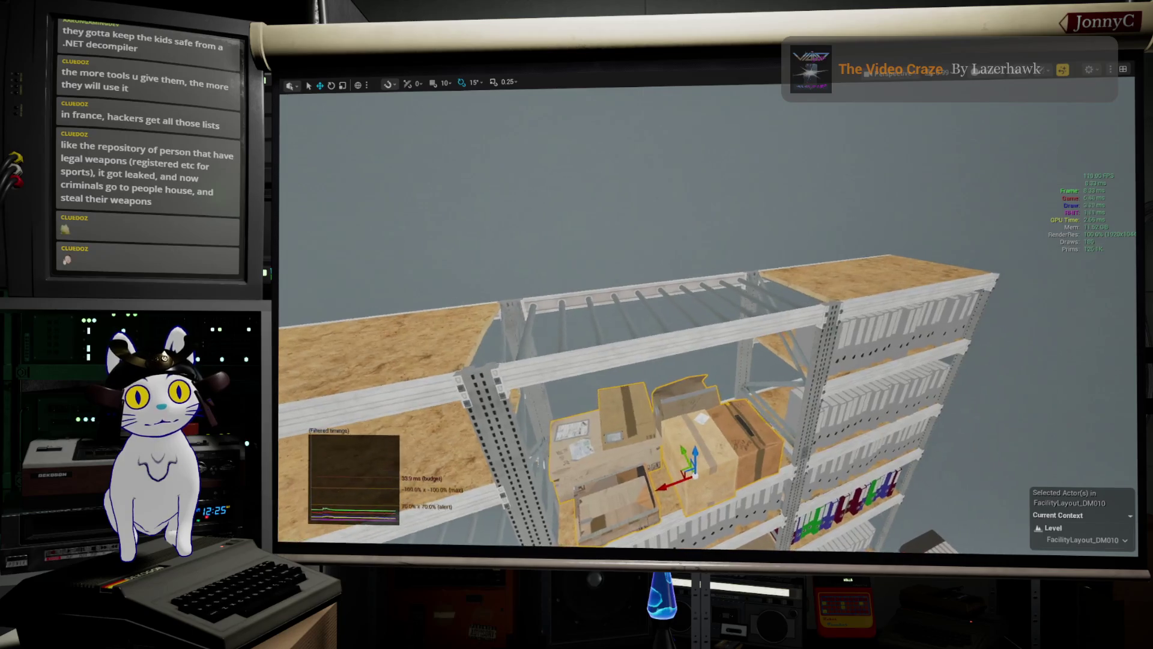
drag(703, 358, 721, 335)
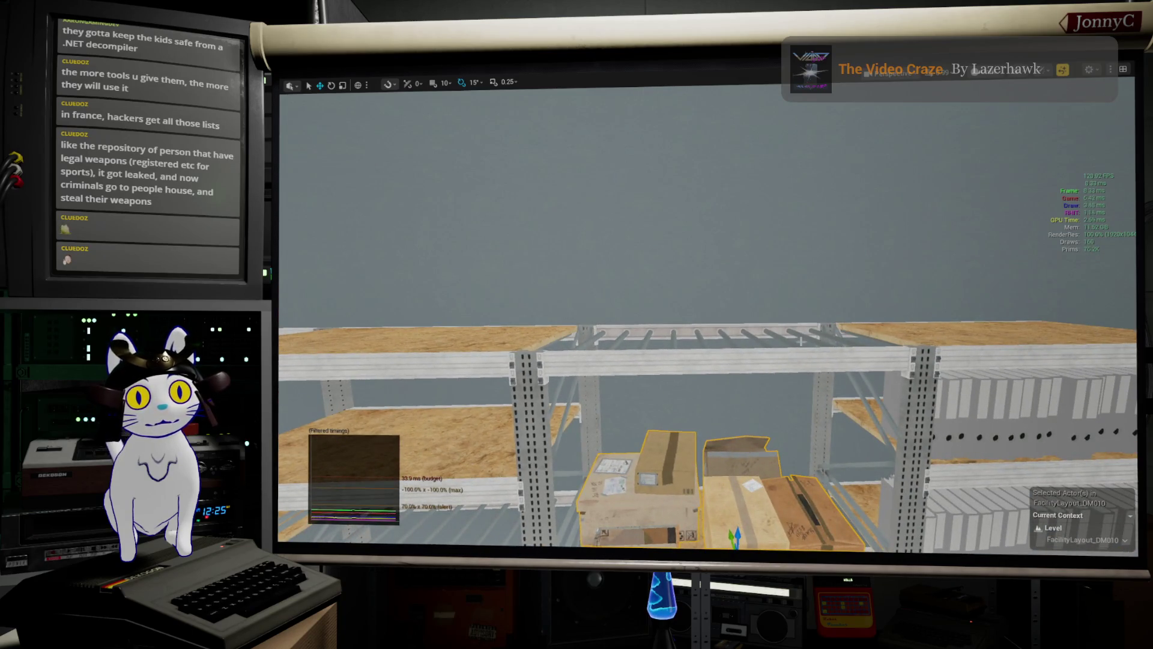
mouse_move(801, 341)
mouse_down()
mouse_move(911, 380)
mouse_move(841, 361)
mouse_move(829, 384)
mouse_move(865, 360)
mouse_up()
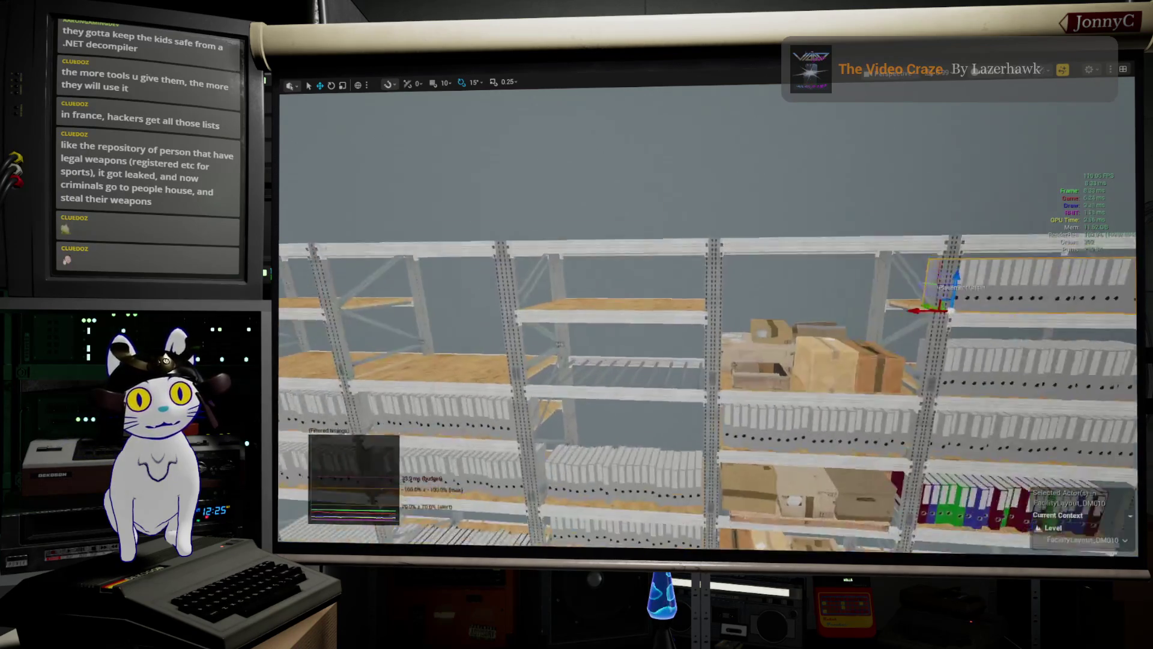
- Fly along the shelves to locate the empty bay and move the binder rows into the empty left bay
drag(709, 360, 685, 348)
drag(975, 444, 971, 426)
drag(709, 361, 703, 355)
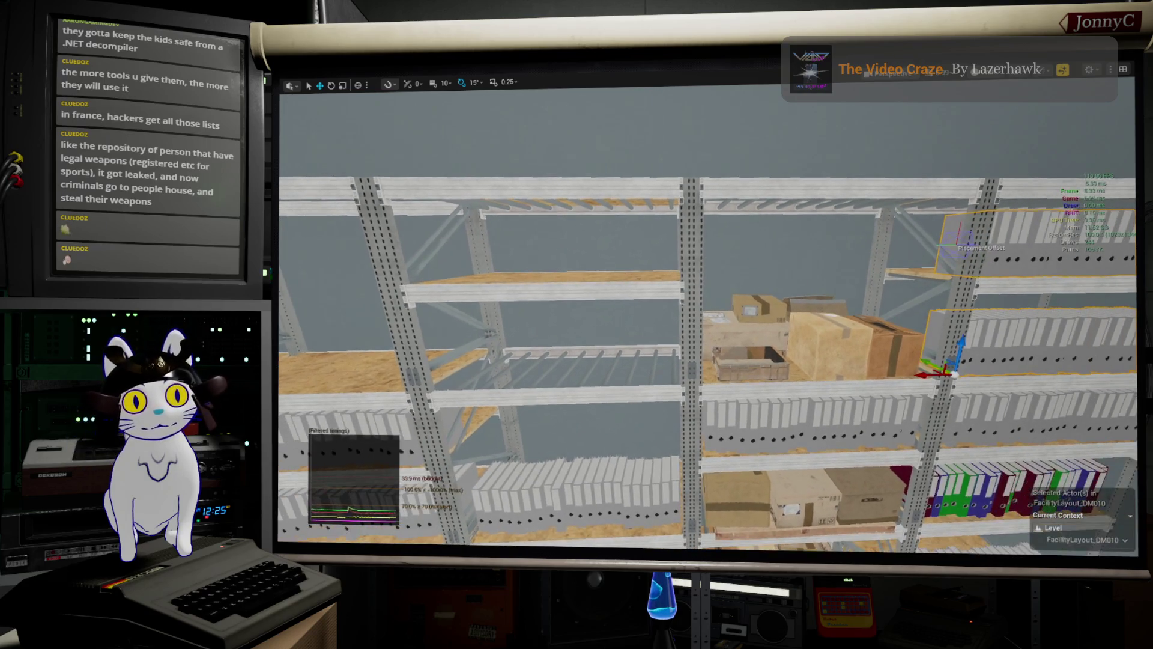
key(Right)
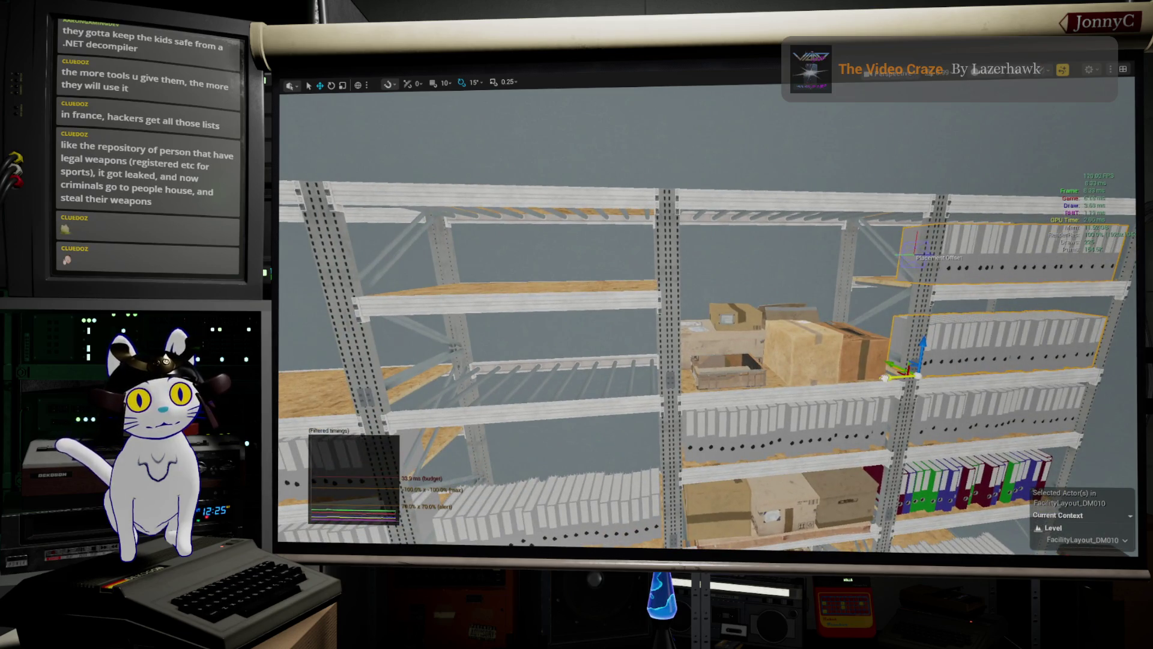
key(Right)
key(Up)
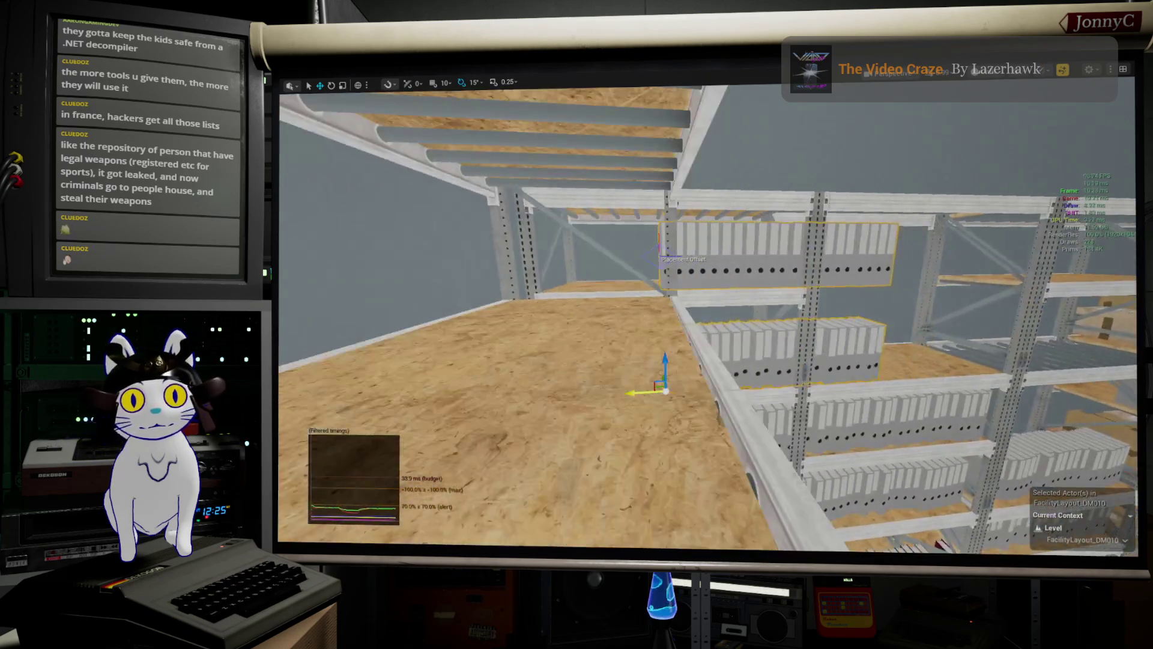
drag(367, 401, 282, 401)
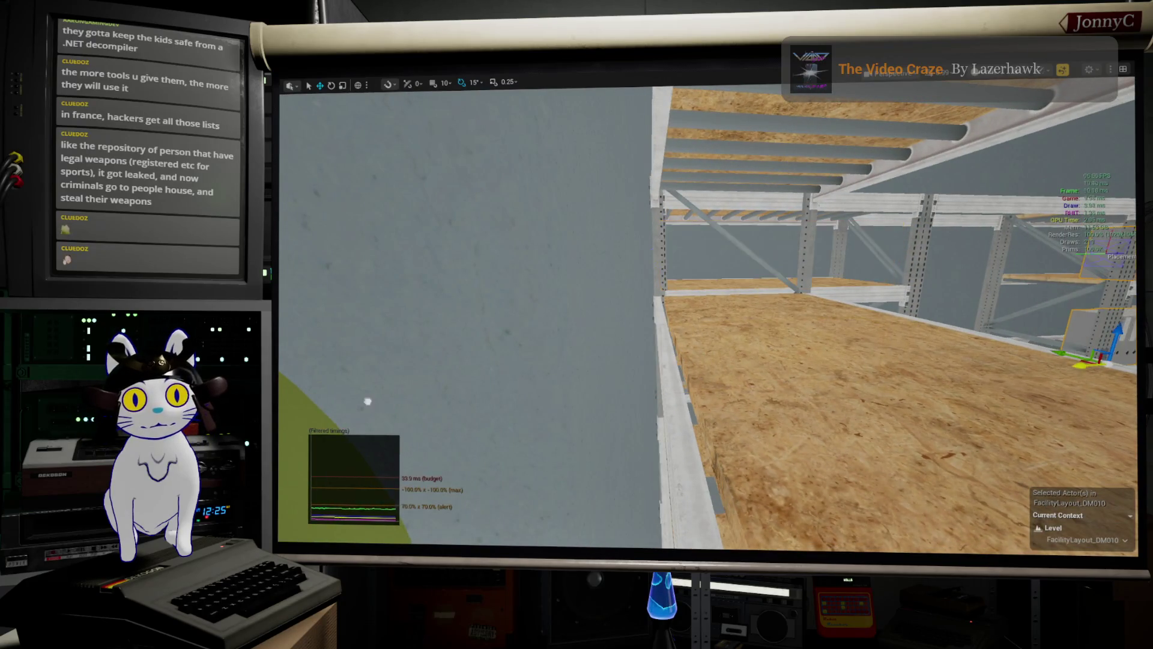
drag(368, 402, 504, 396)
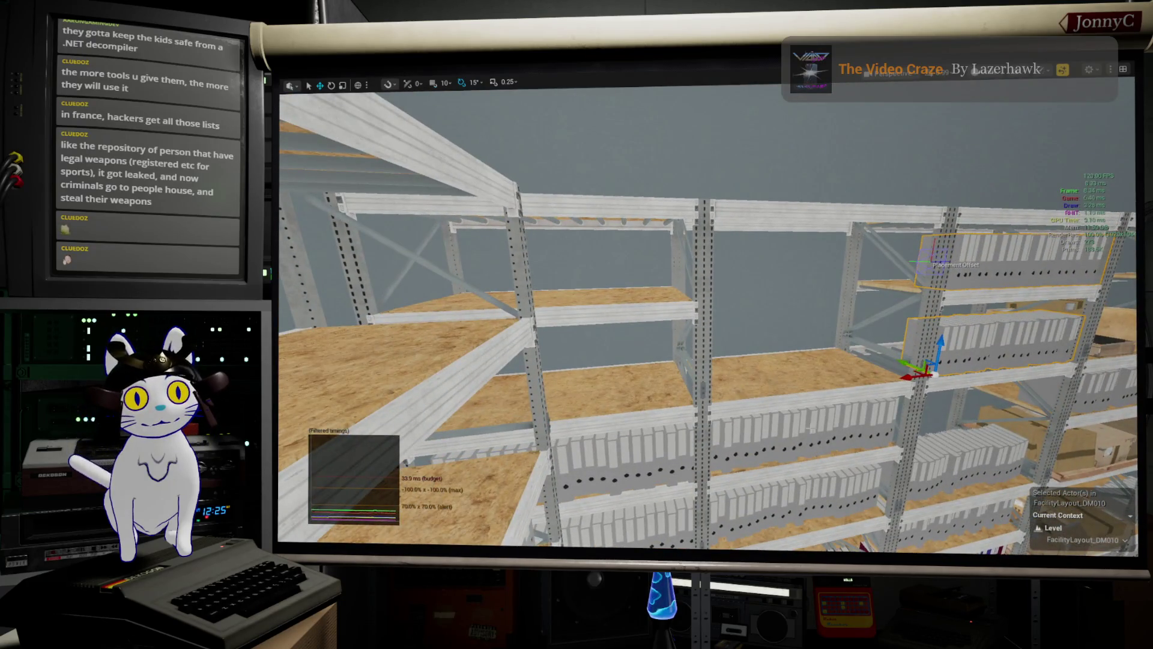
drag(918, 367, 399, 415)
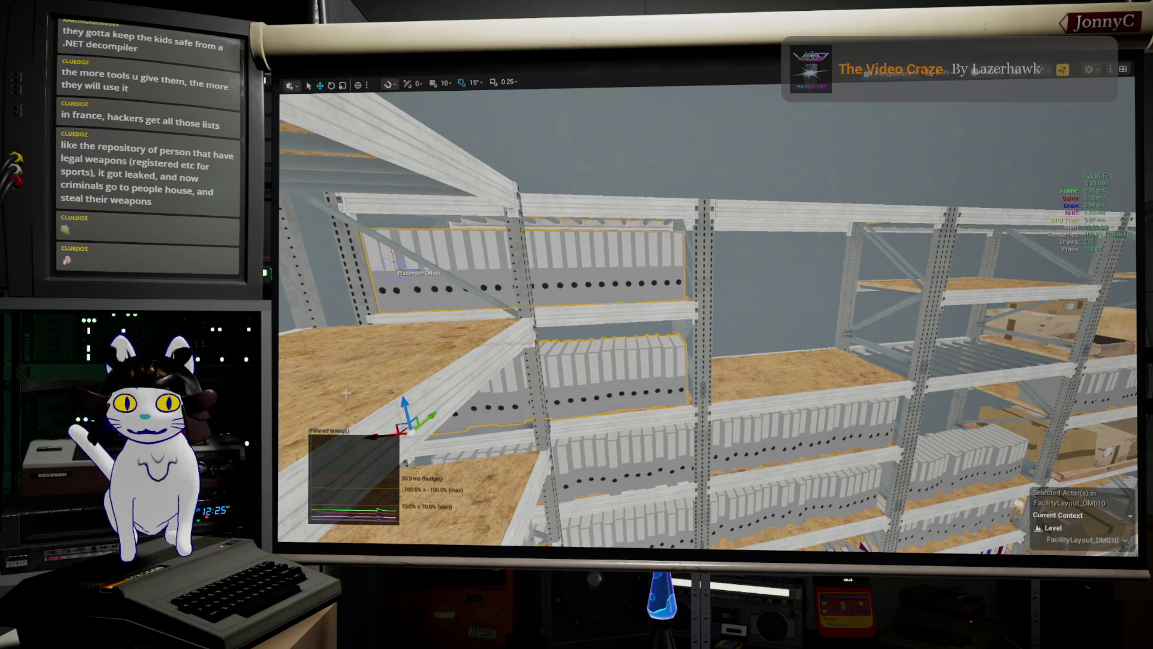
- Move the left-bay binder row over to the right rack and orbit around to confirm its placement
click(500, 302)
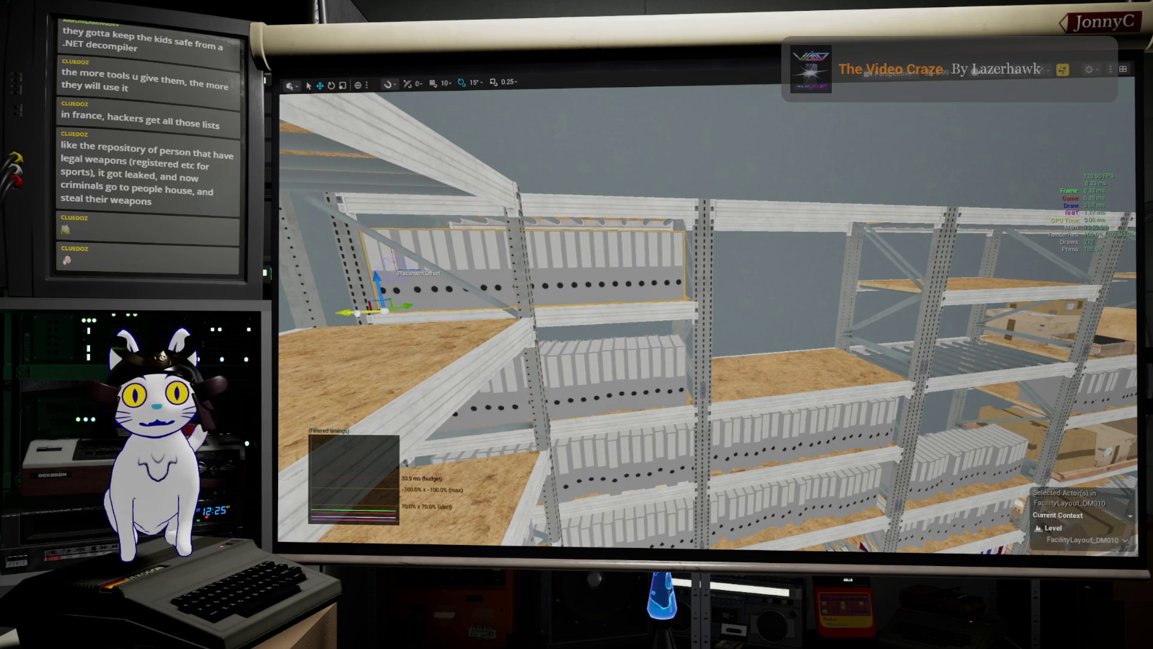
drag(357, 313, 898, 317)
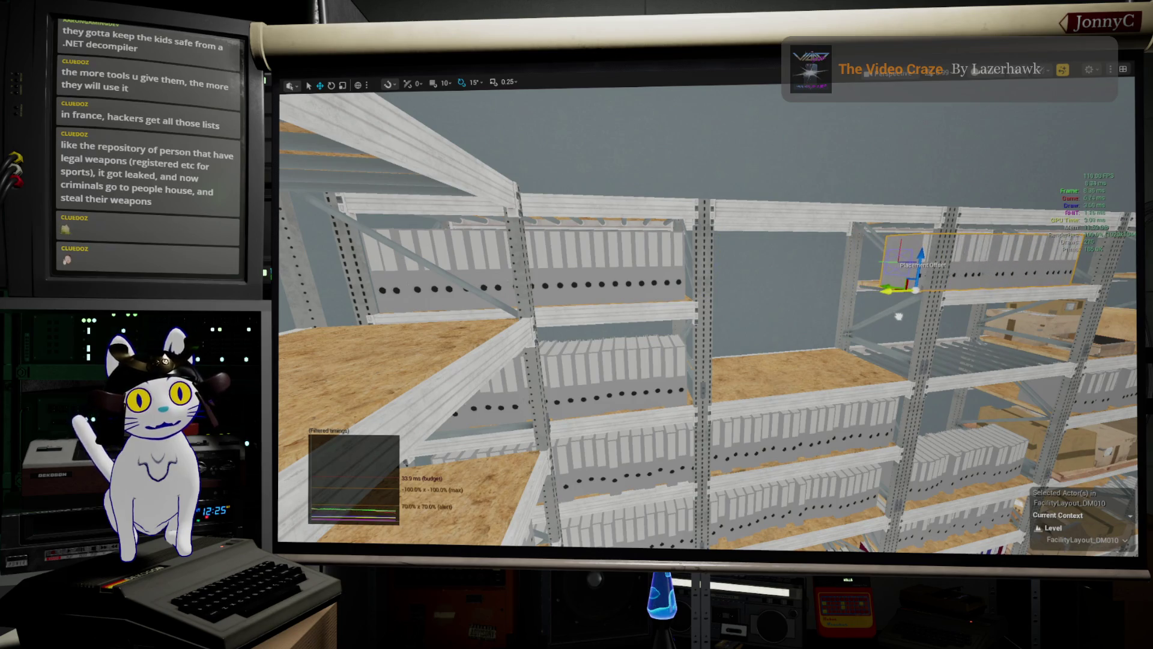
key(f)
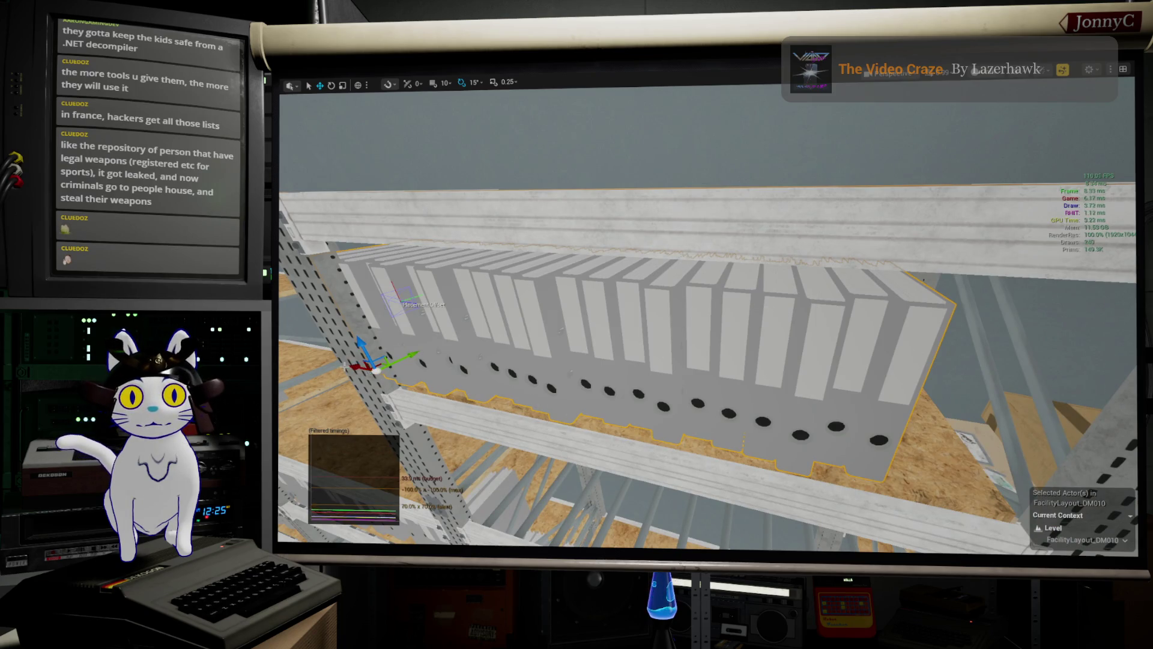
mouse_move(458, 388)
mouse_down()
mouse_move(400, 388)
mouse_move(342, 333)
mouse_move(357, 382)
mouse_move(336, 372)
mouse_up()
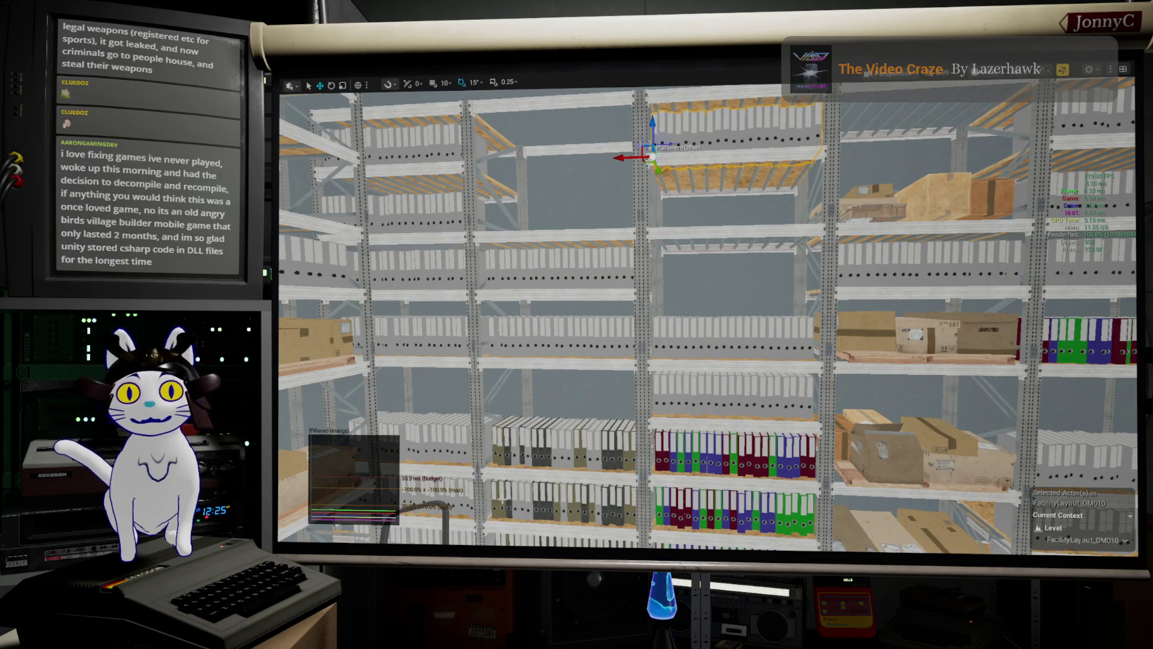
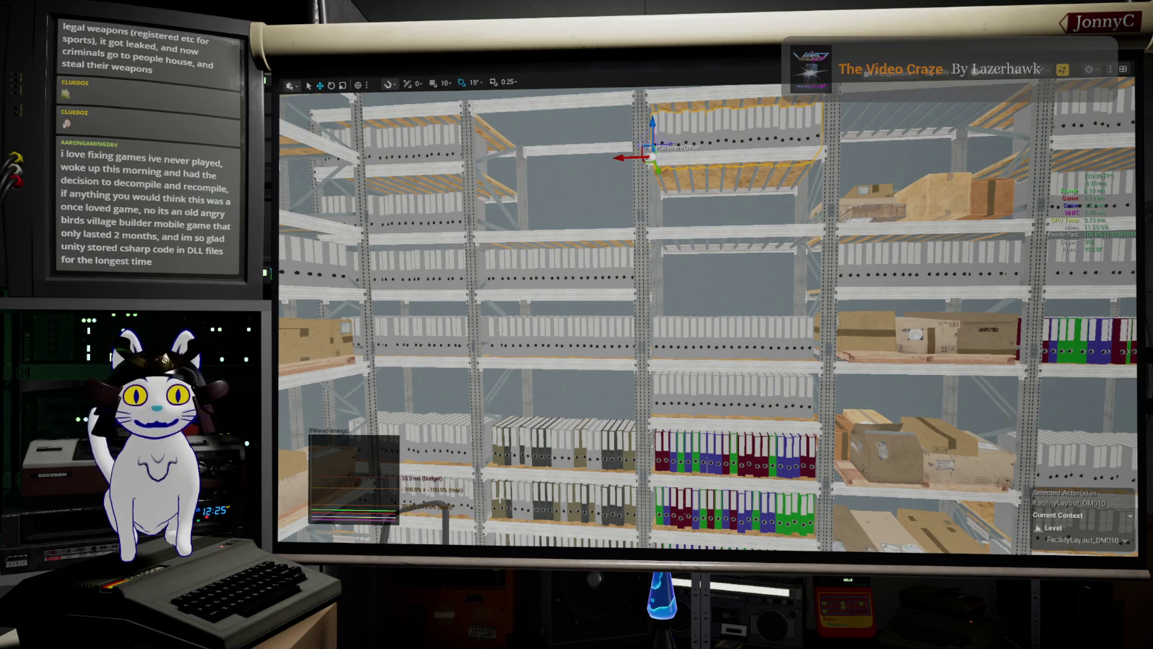
- Fly forward through the shelving, lounge and workshop areas up to the red shelf of boxes
key(w)
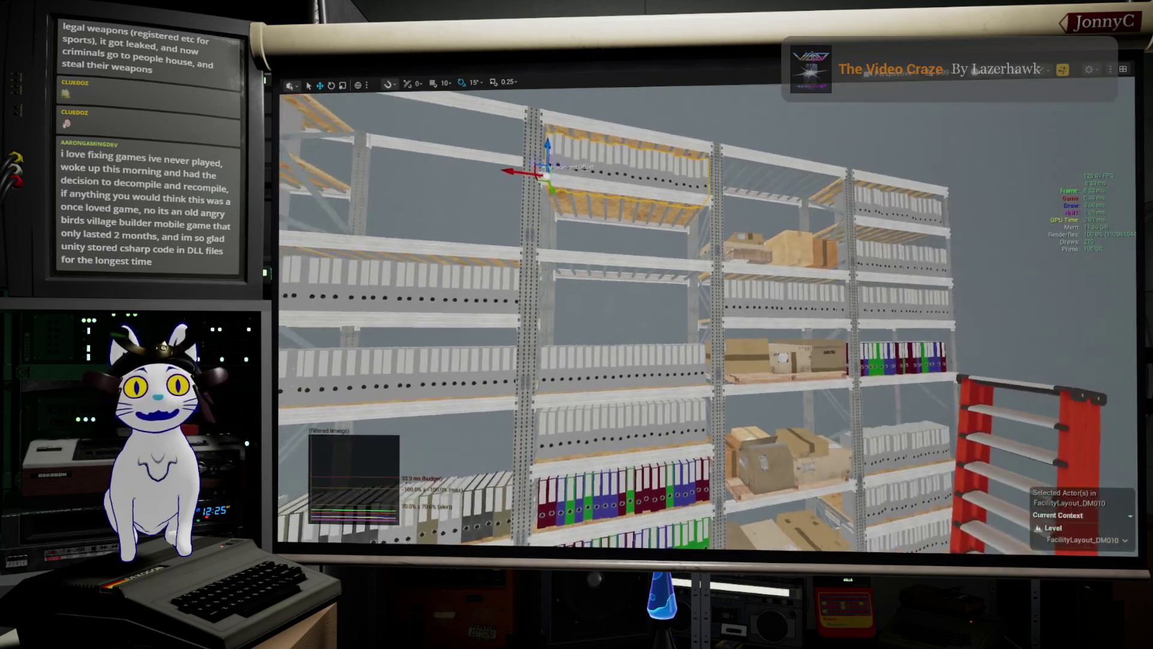
key(w)
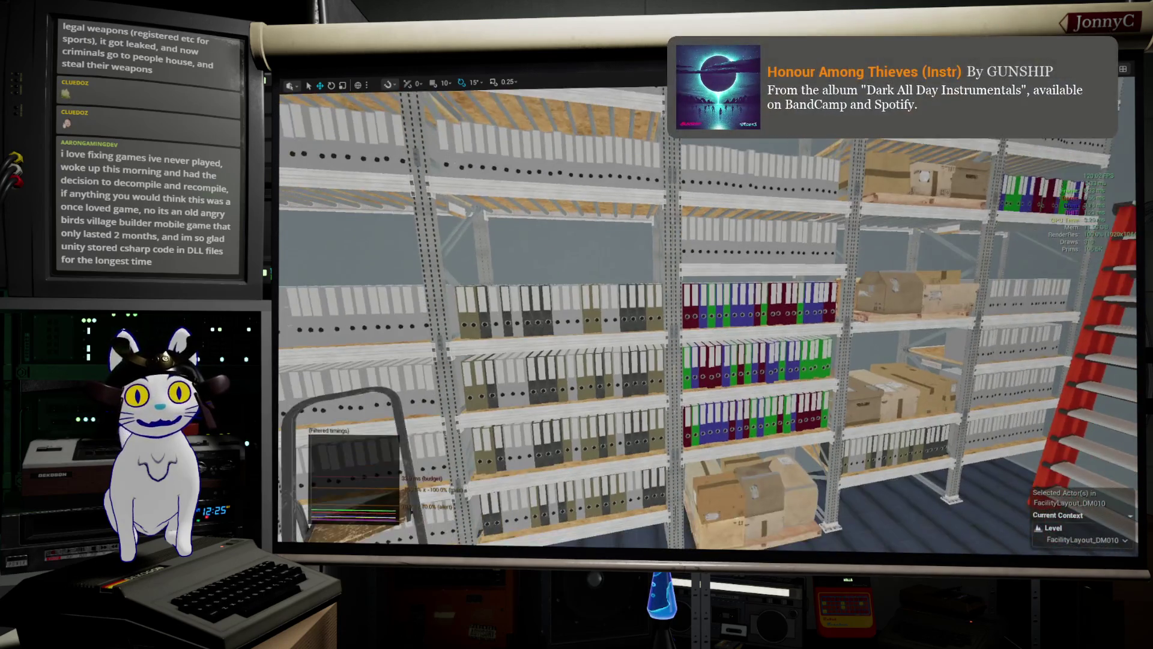
key(w)
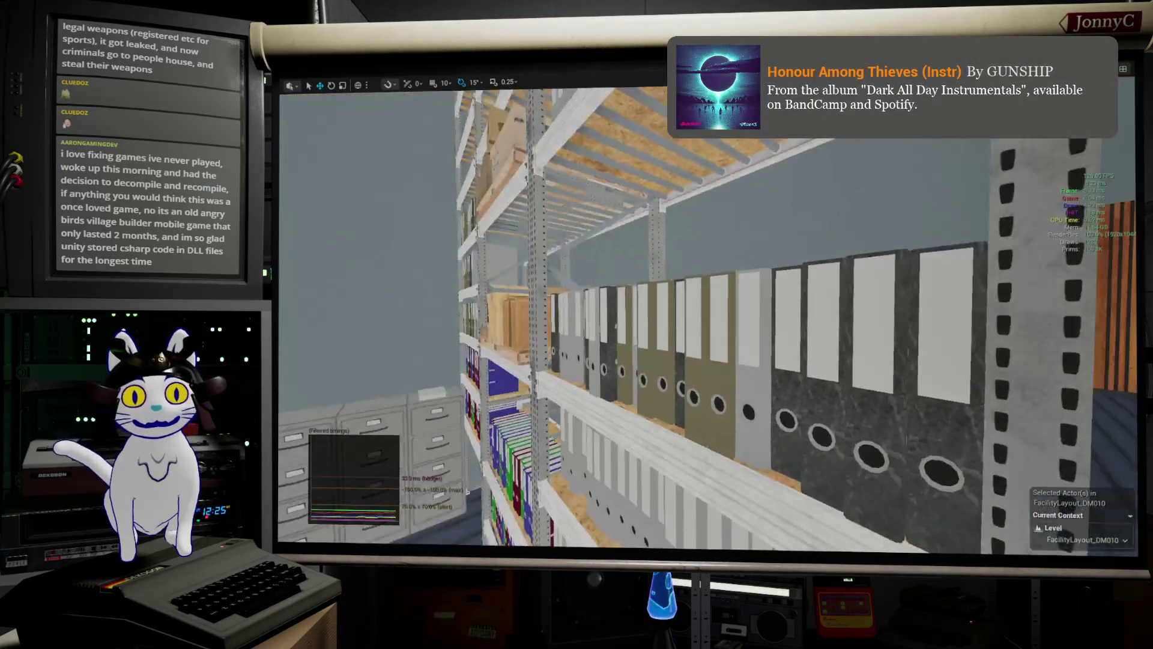
key(w)
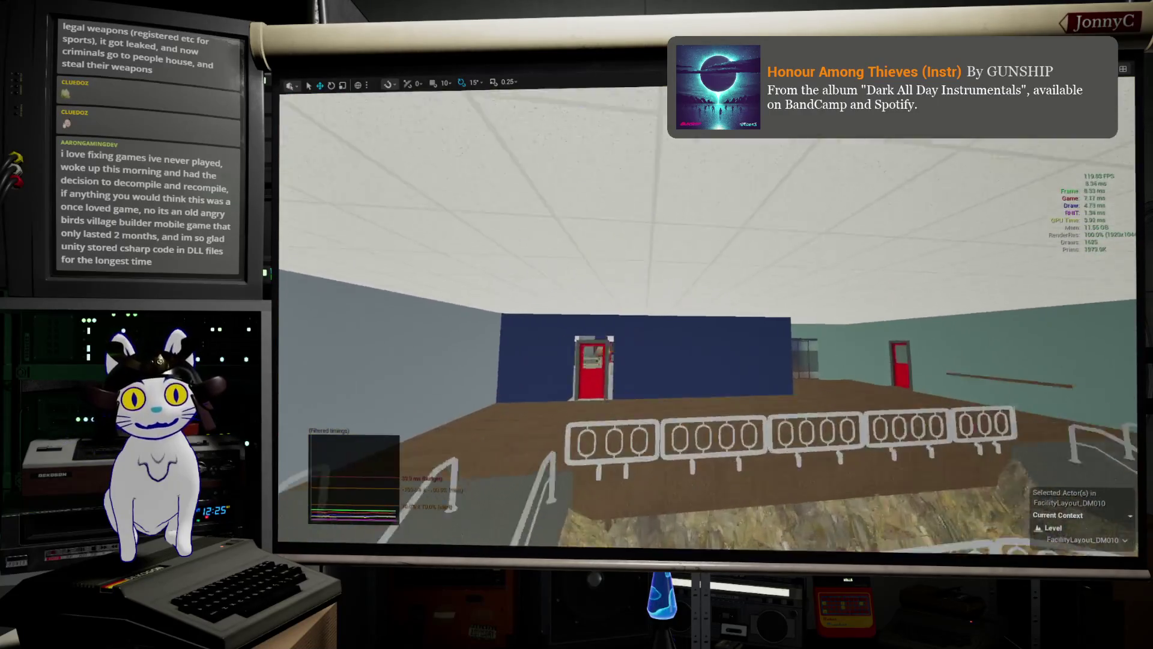
key(w)
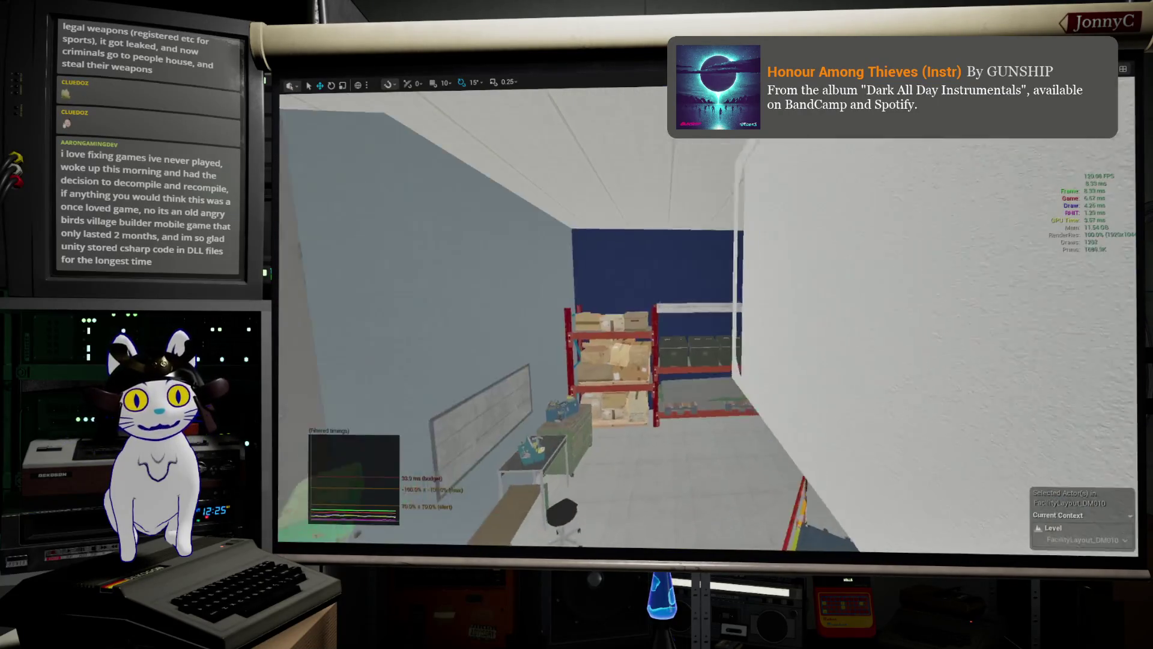
- Back away from the red shelf and fly down the aisle to the grey pallet shelves holding coloured bins
key(s)
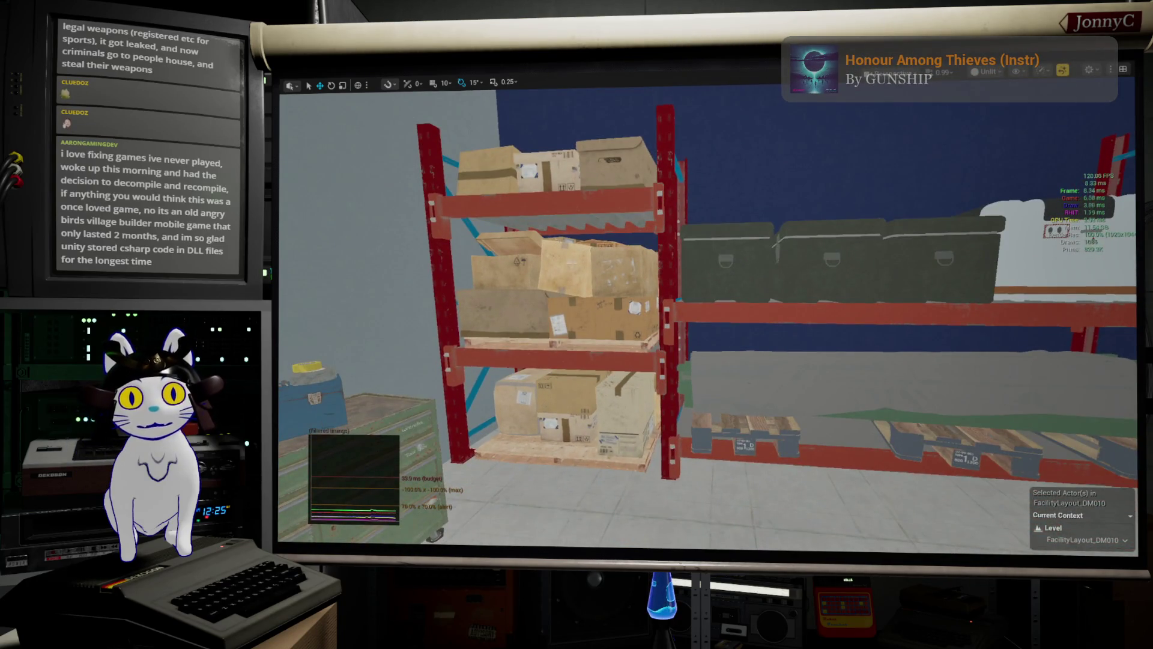
key(a)
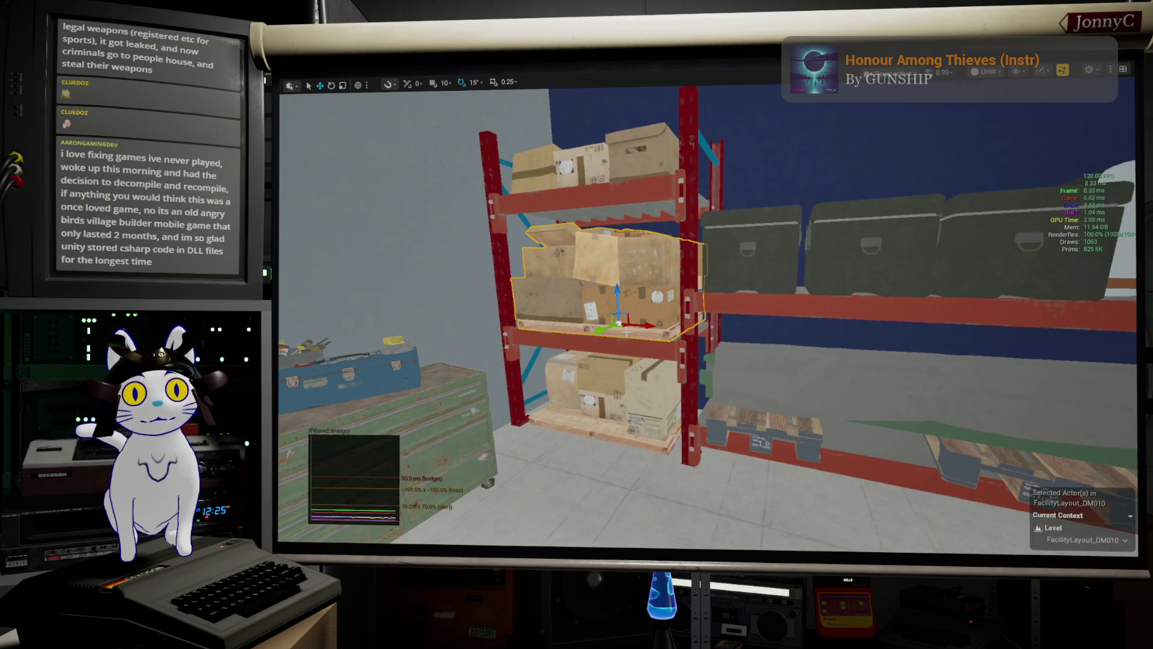
key(w)
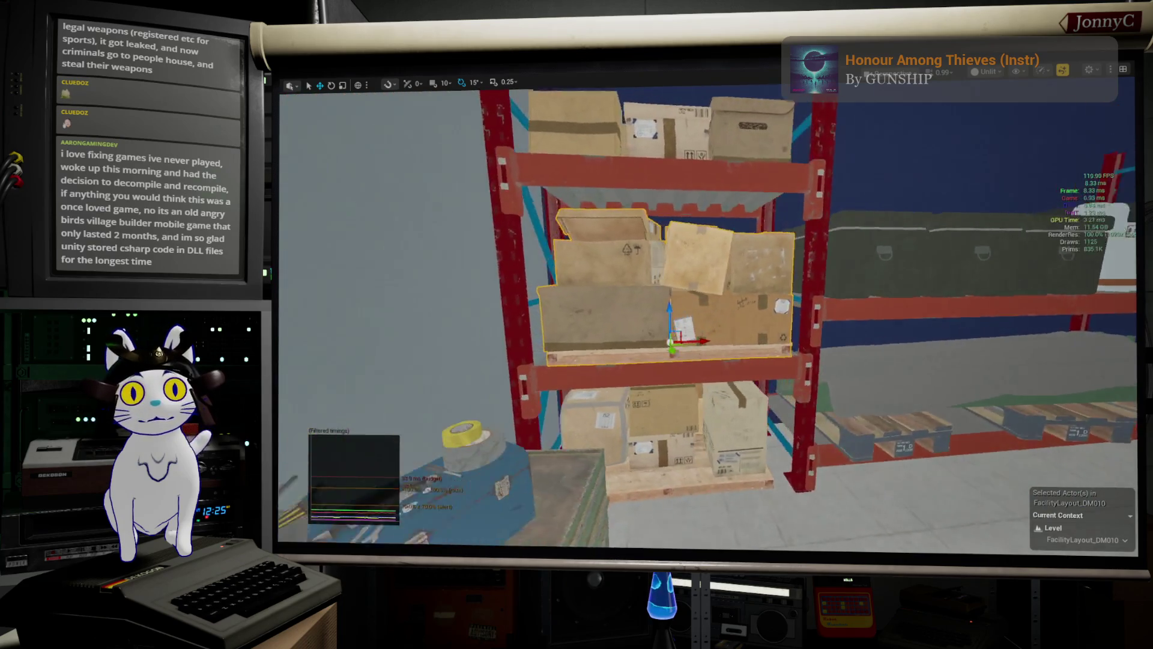
key(d)
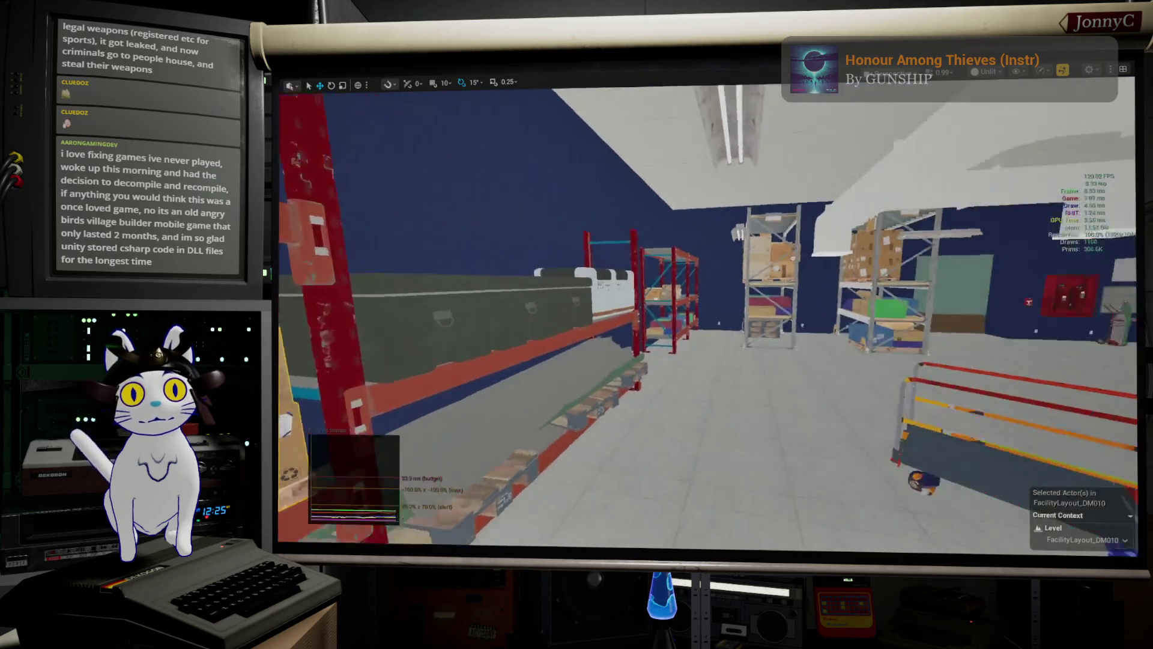
key(w)
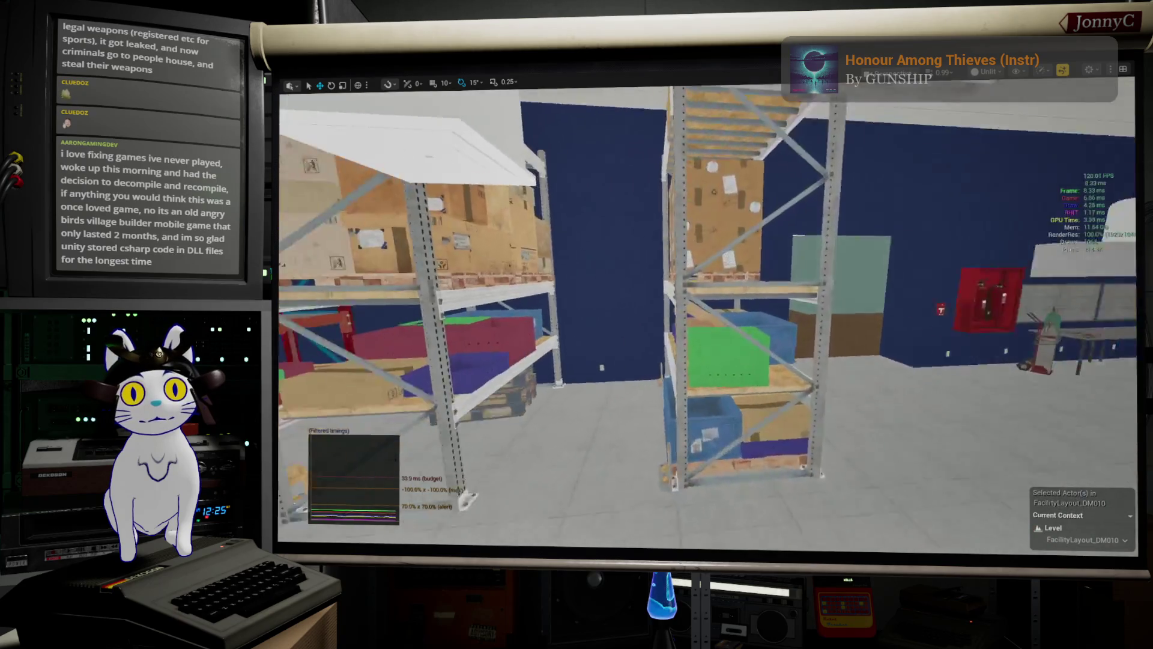
key(w)
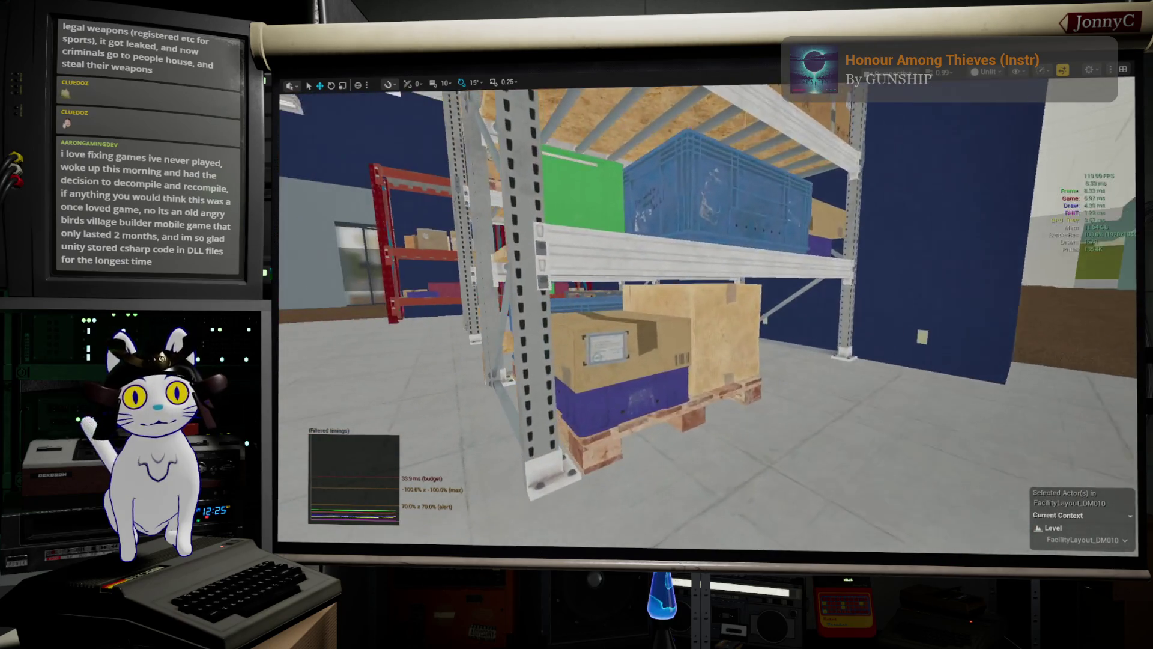
key(w)
key(w)
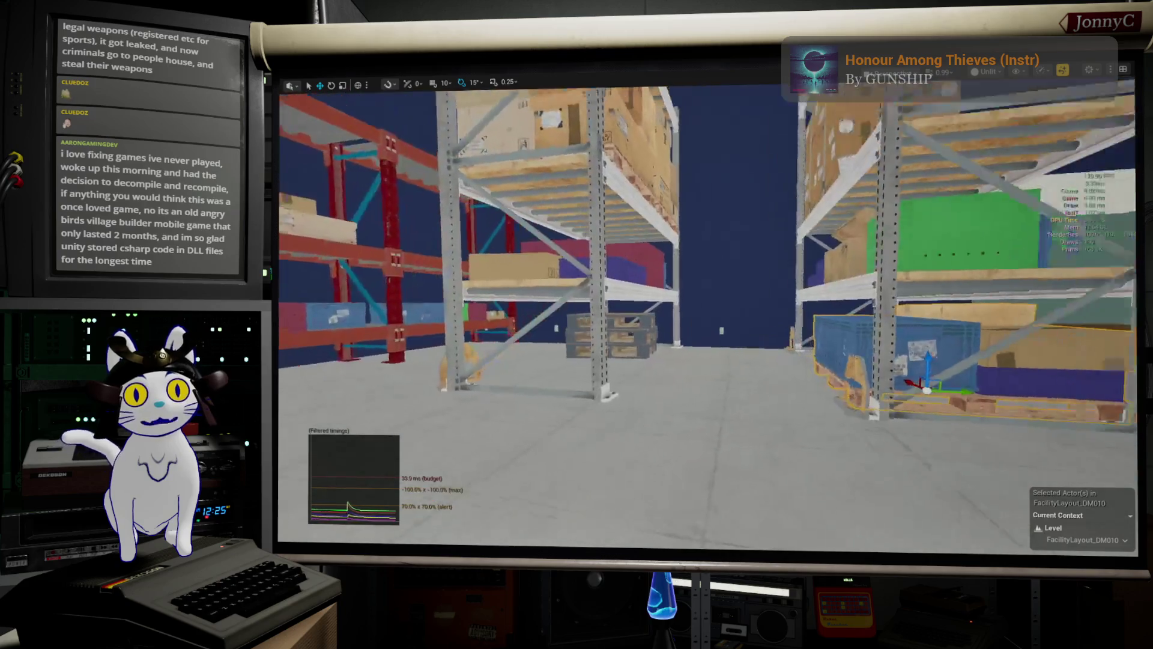
key(w)
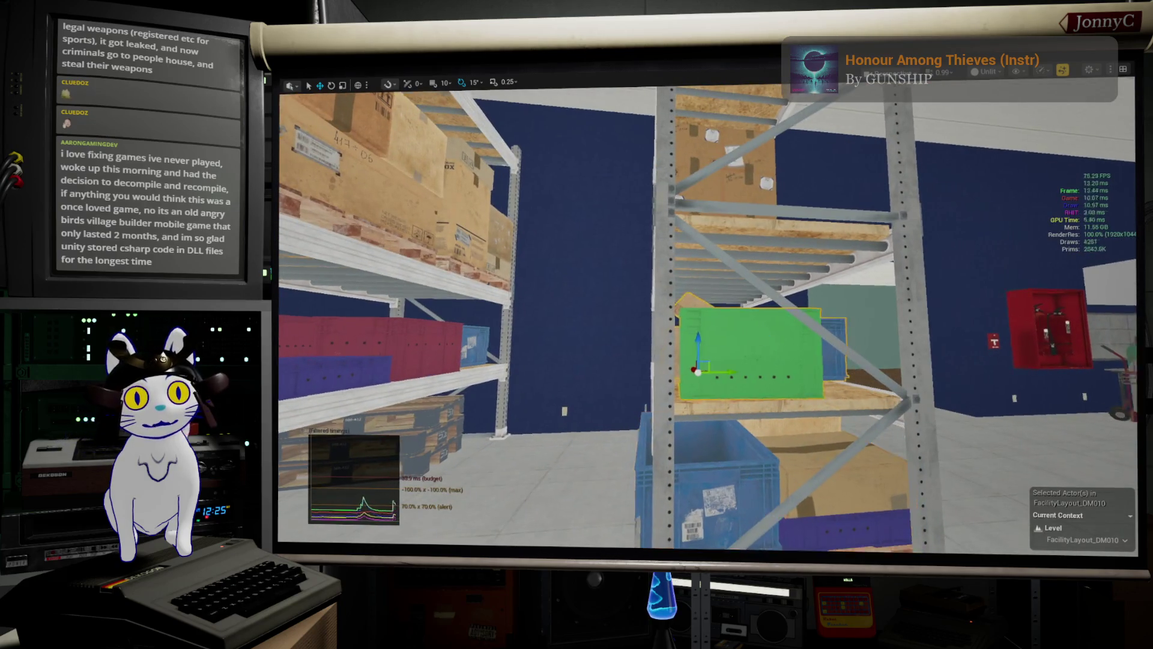
key(d)
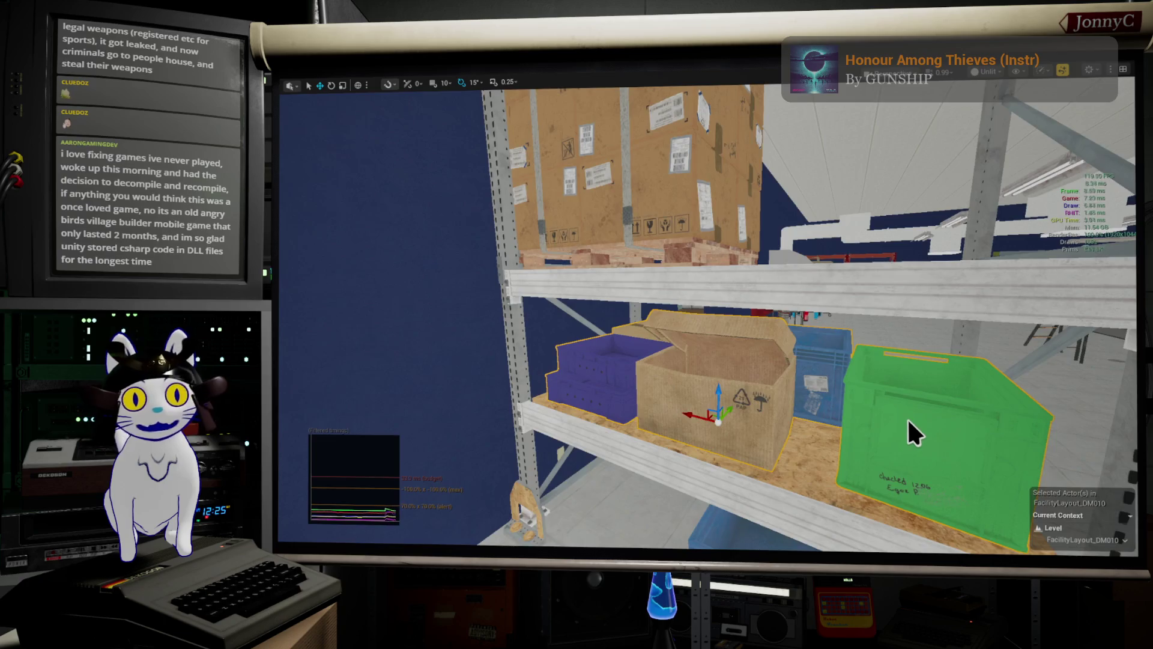
- Paste the copied bins and cardboard box onto the metal shelf top with Paste Here
mouse_move(906, 417)
mouse_down()
mouse_move(331, 402)
mouse_move(510, 384)
mouse_move(523, 360)
mouse_up()
right_click(743, 295)
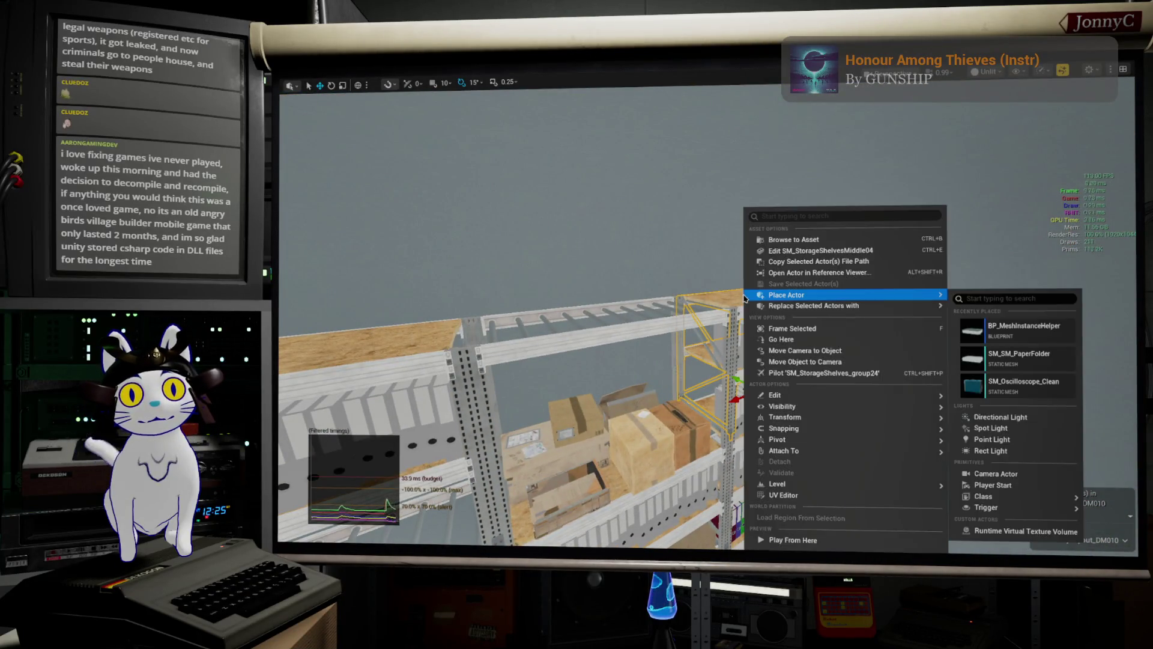
mouse_move(781, 394)
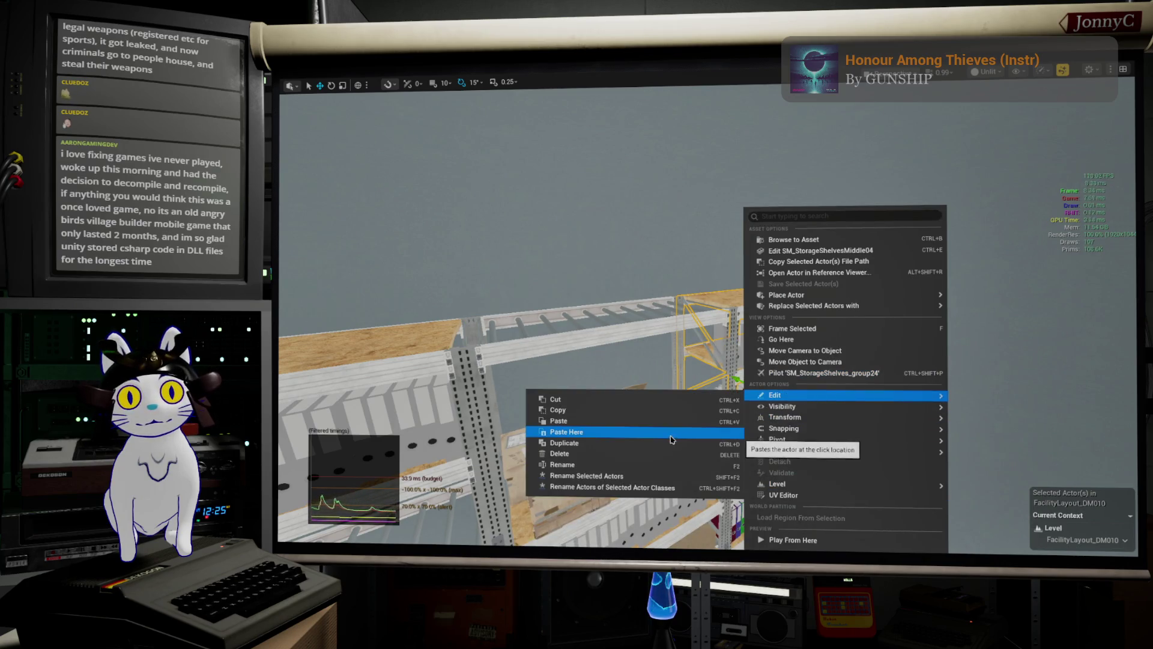
click(712, 433)
- Shrink the pasted bins-and-box group with the Scale tool
mouse_move(712, 433)
mouse_down()
mouse_move(684, 420)
mouse_move(676, 260)
mouse_up()
mouse_move(655, 268)
mouse_down()
mouse_move(635, 273)
mouse_move(669, 226)
mouse_move(700, 257)
mouse_move(721, 249)
mouse_move(705, 243)
mouse_move(720, 249)
mouse_move(708, 271)
mouse_move(661, 259)
mouse_up()
key(r)
key(w)
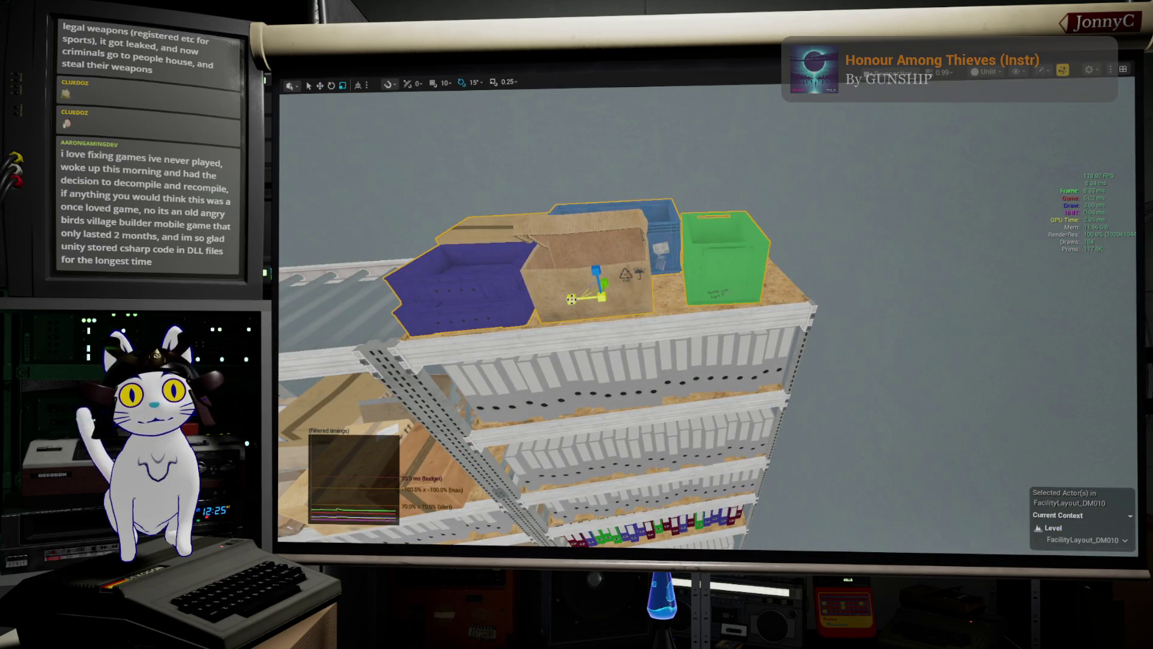
- Slide the bins-and-box group left along the top shelf and lower it onto the shelf below
drag(597, 294, 586, 296)
key(w)
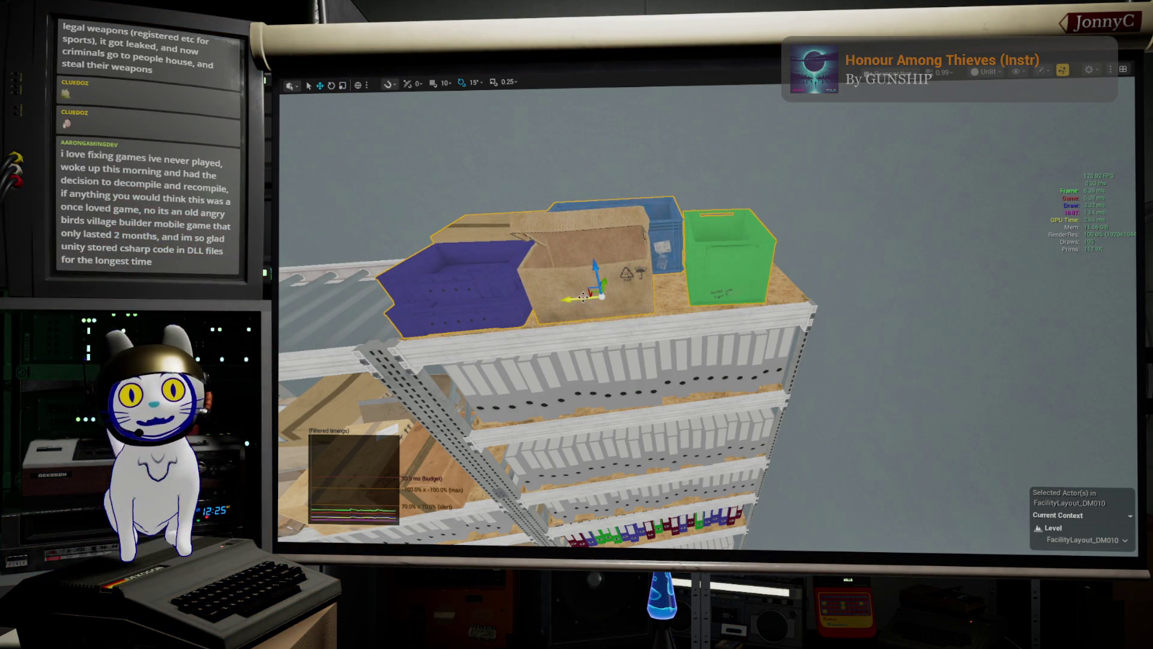
mouse_move(578, 293)
mouse_down()
mouse_move(565, 293)
mouse_move(631, 300)
mouse_move(600, 300)
mouse_move(589, 265)
mouse_move(594, 300)
mouse_move(586, 282)
mouse_up()
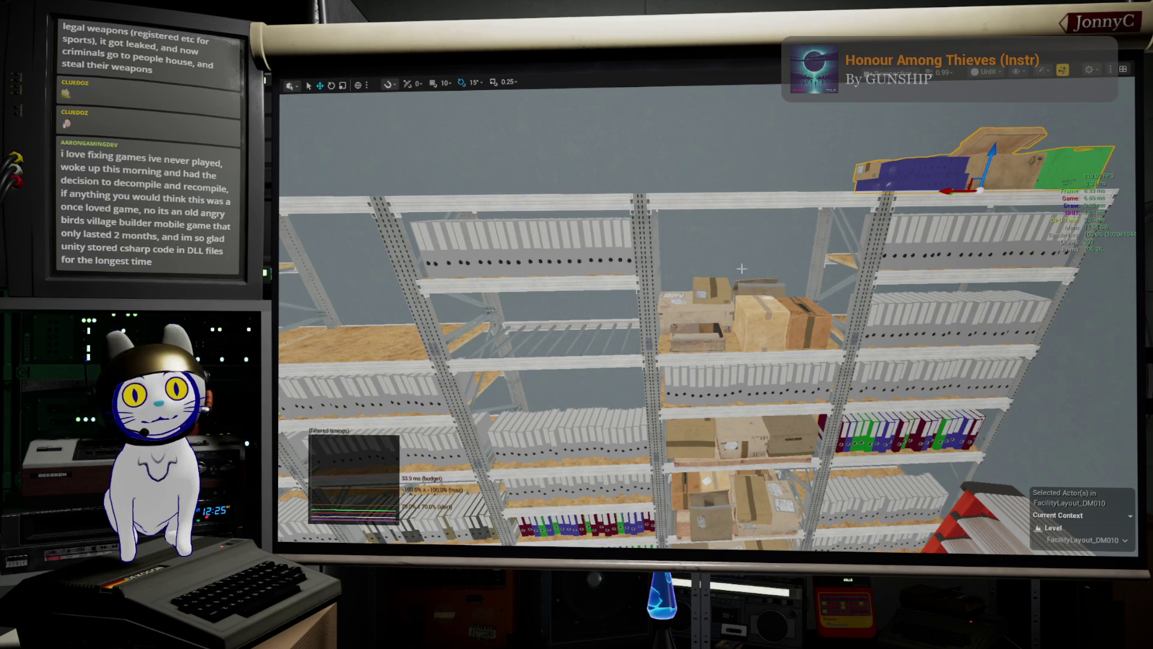
drag(947, 191, 393, 195)
drag(601, 198, 634, 189)
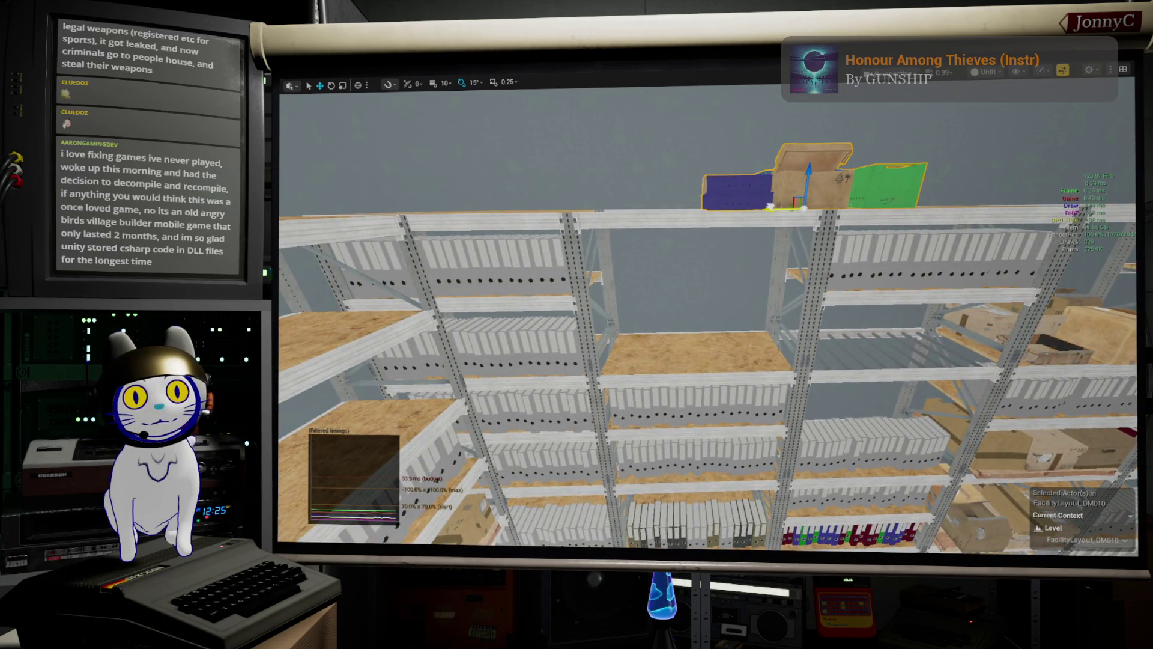
drag(770, 207, 658, 218)
drag(682, 171, 696, 333)
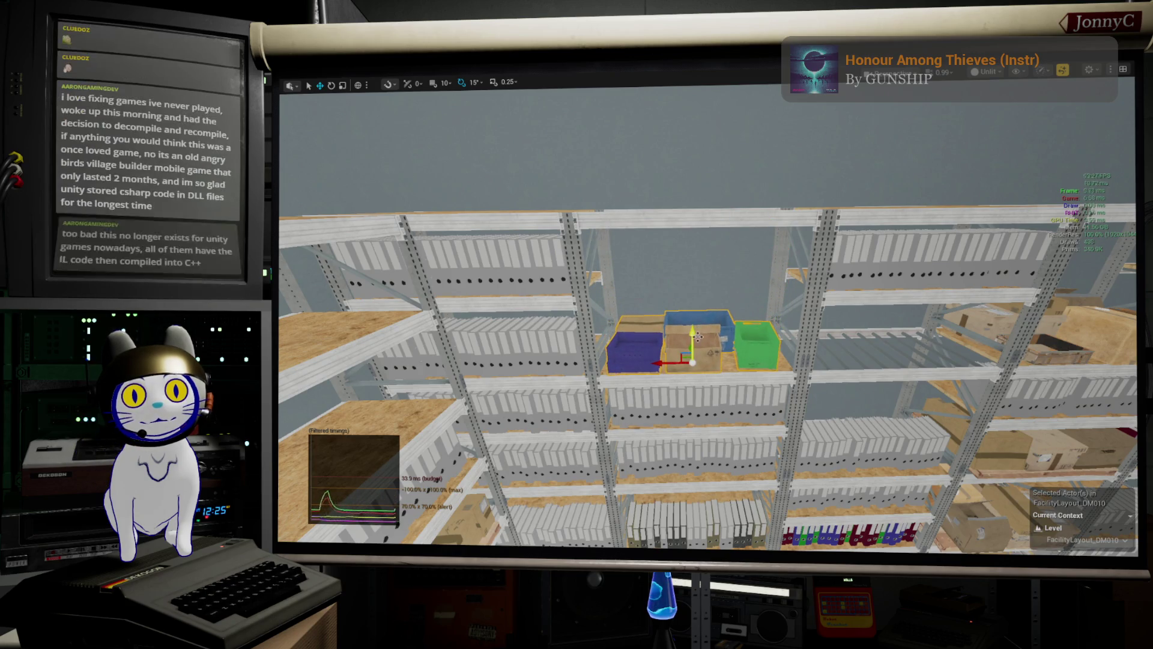
- Rotate the group -135 degrees about Z and fly in close to check it
key(e)
mouse_move(663, 386)
mouse_down()
mouse_move(739, 384)
mouse_move(754, 360)
mouse_up()
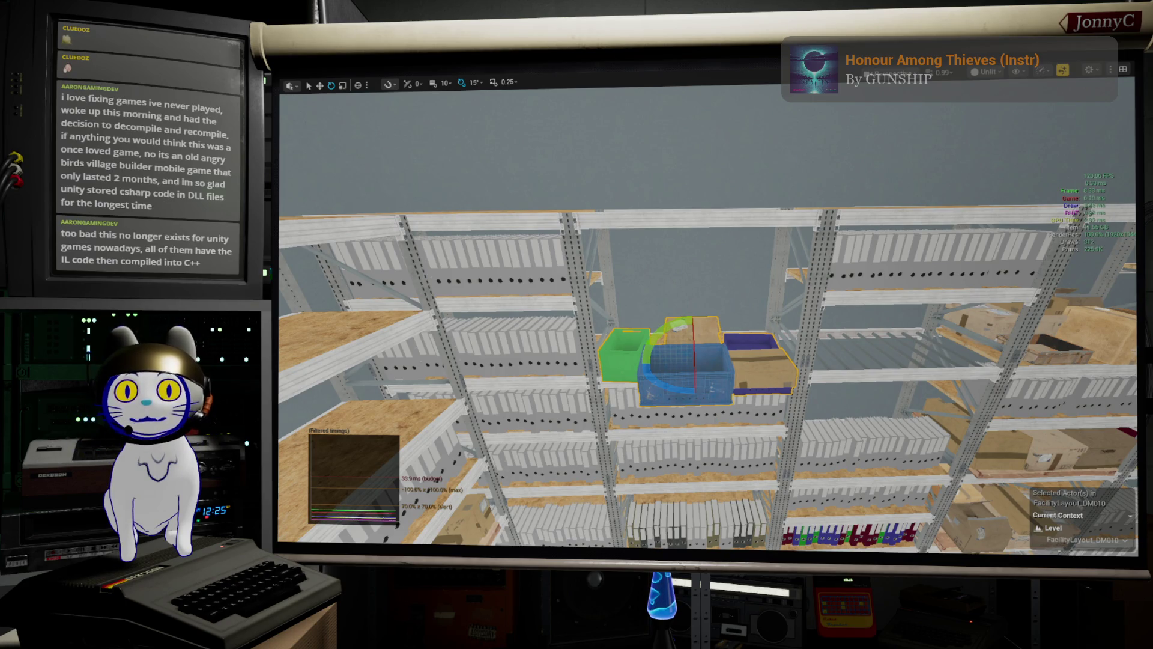
drag(706, 312, 600, 336)
drag(1009, 391, 1014, 395)
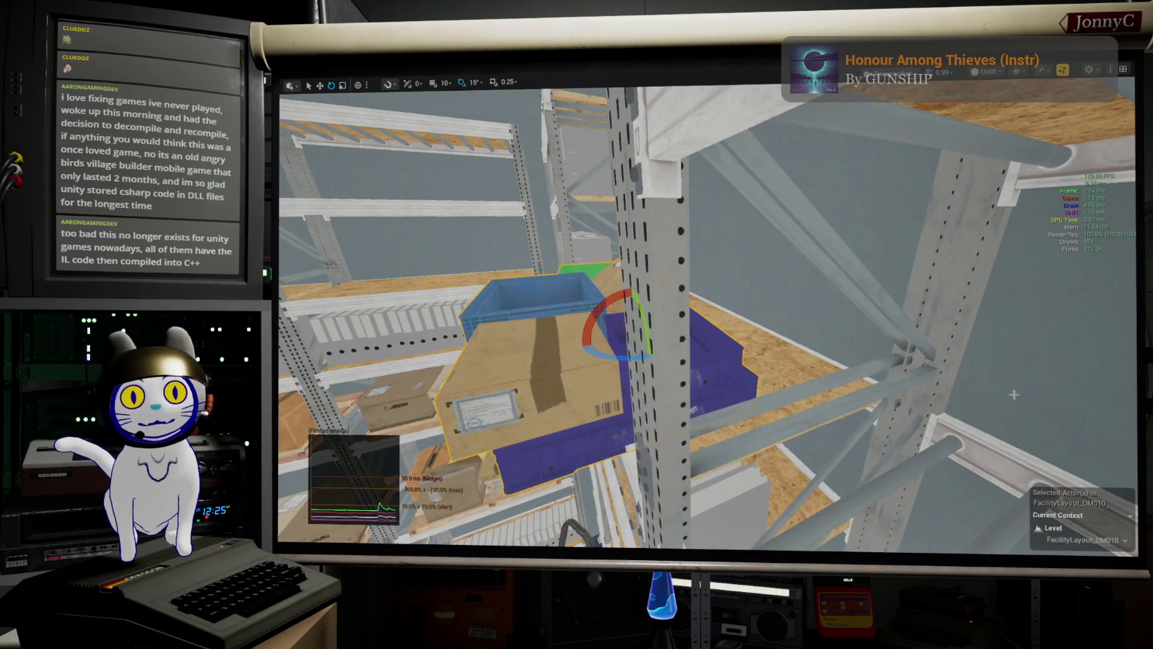
mouse_move(696, 340)
mouse_down()
mouse_move(635, 338)
mouse_move(735, 314)
mouse_up()
key(w)
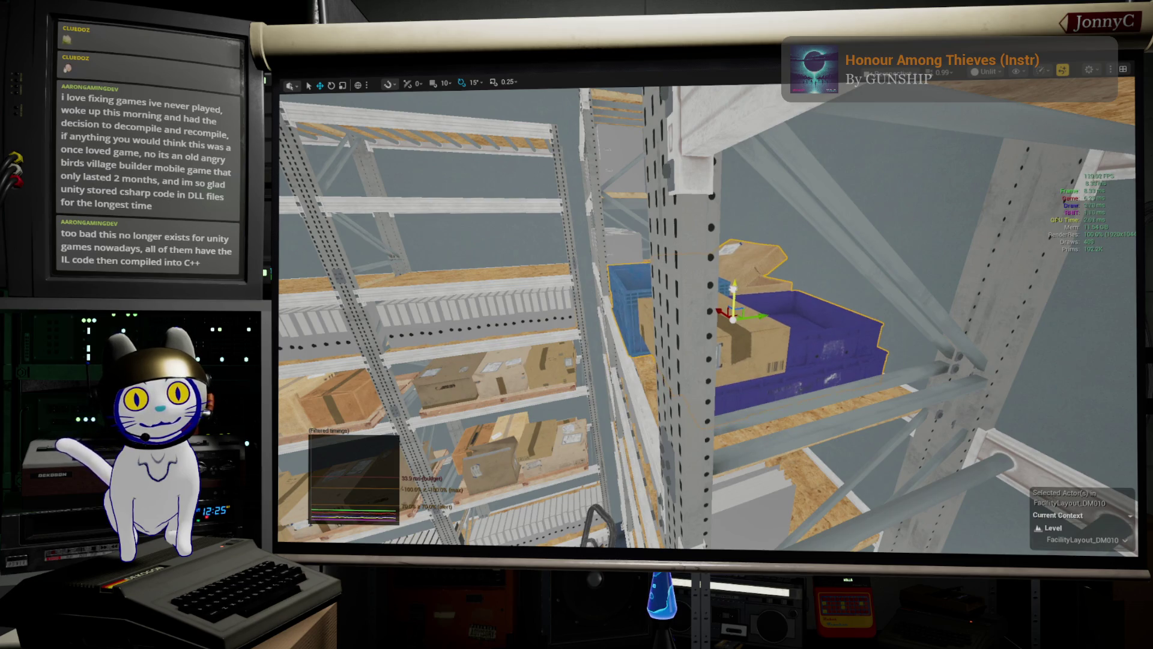
drag(820, 358, 809, 337)
scroll(708, 319, down, 10)
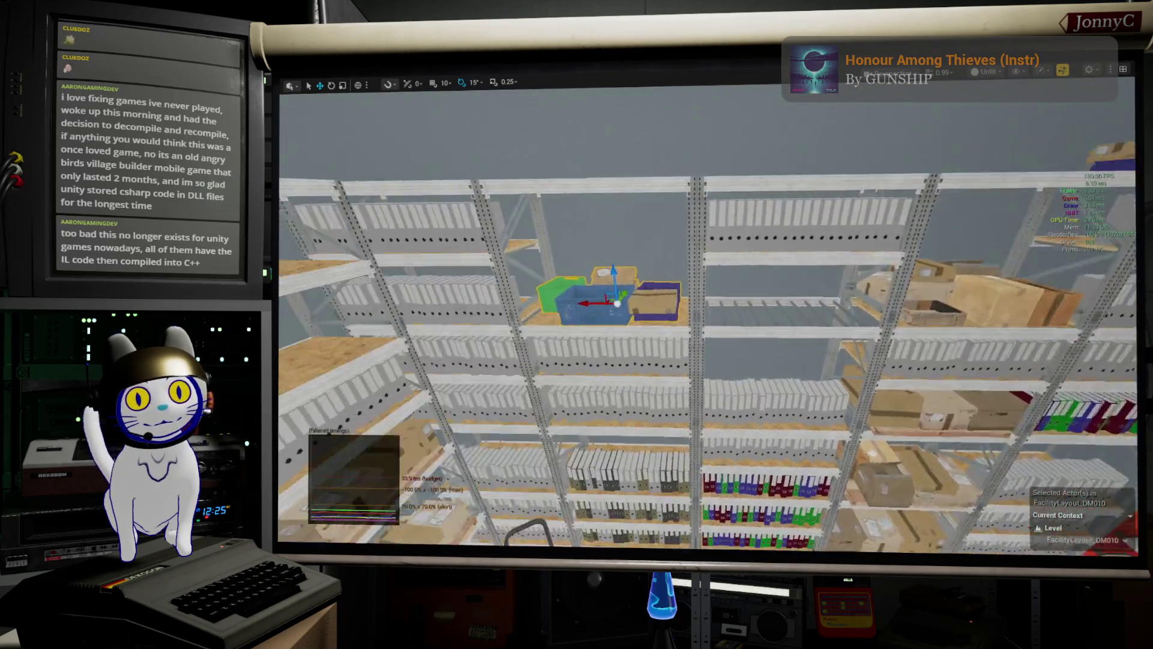
- Slide the crate group further left along the shelf
mouse_move(708, 319)
mouse_down()
mouse_move(592, 310)
mouse_move(718, 319)
mouse_up()
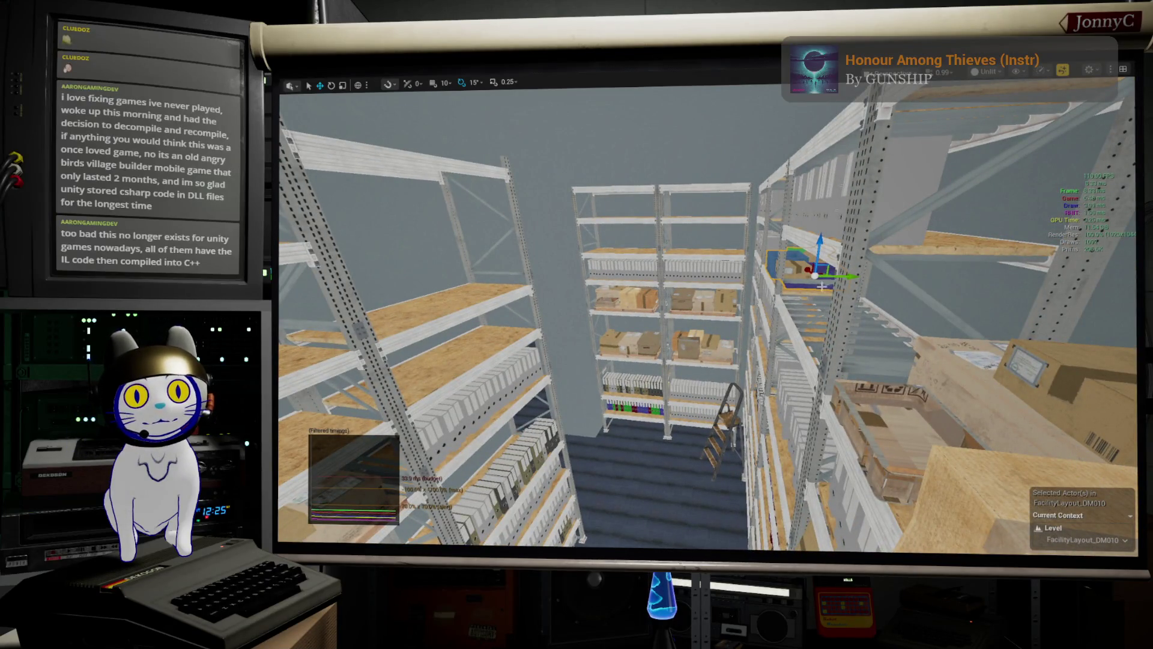
mouse_move(857, 276)
mouse_down()
mouse_move(570, 258)
mouse_move(582, 258)
mouse_up()
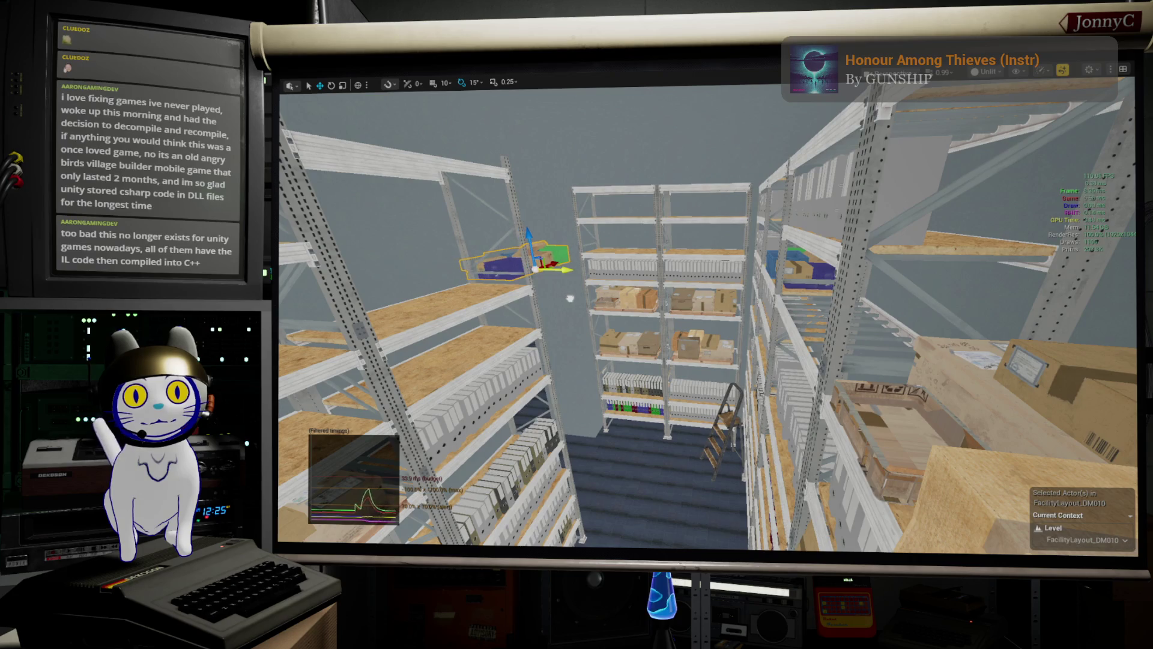
drag(853, 234, 818, 230)
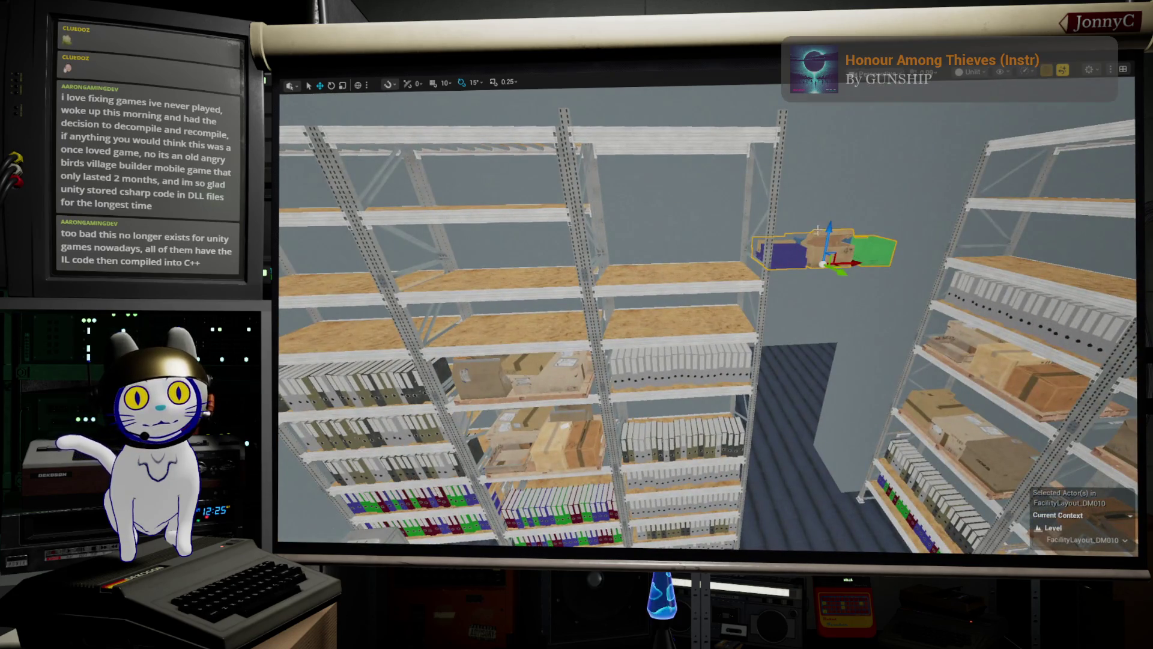
drag(864, 268, 675, 282)
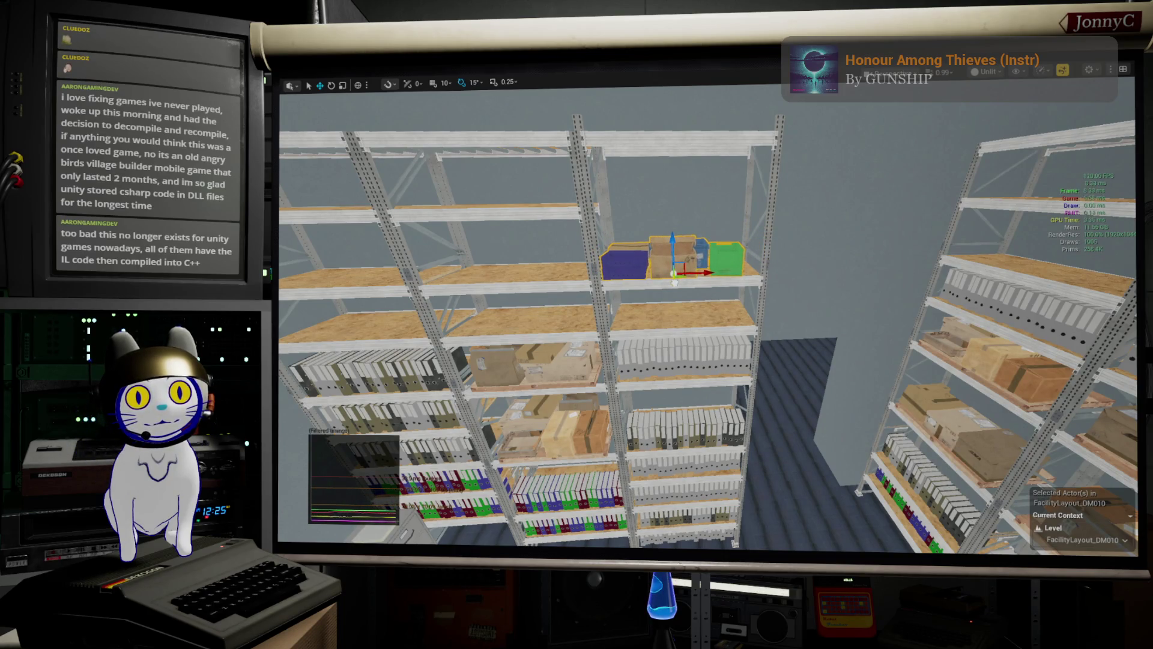
- Lift the middle-shelf binder row and drop it back onto its shelf with End
click(647, 370)
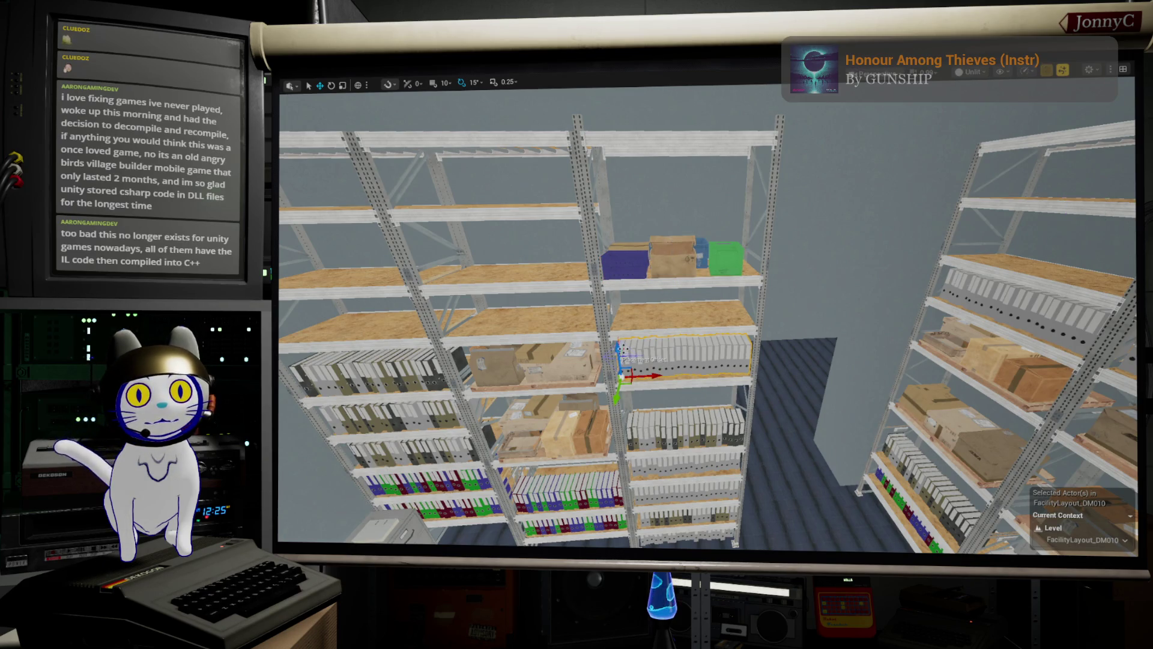
drag(622, 349, 632, 322)
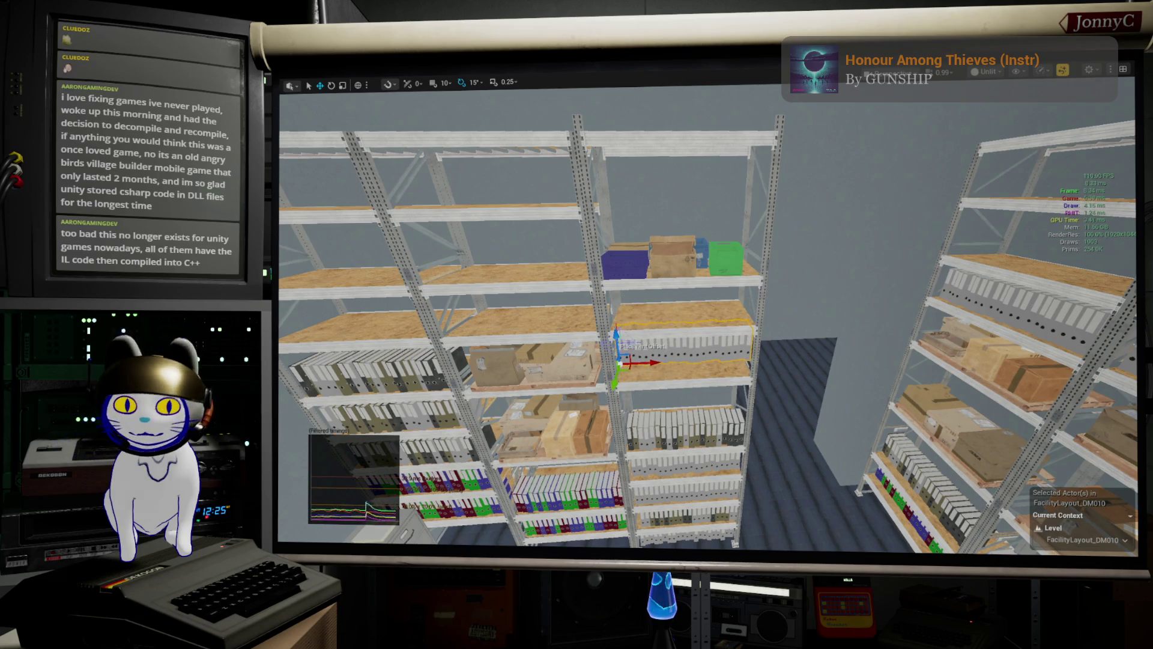
key(End)
- Duplicate both binder rows upward with Alt-drag and lift the copies onto the top shelf
key(f)
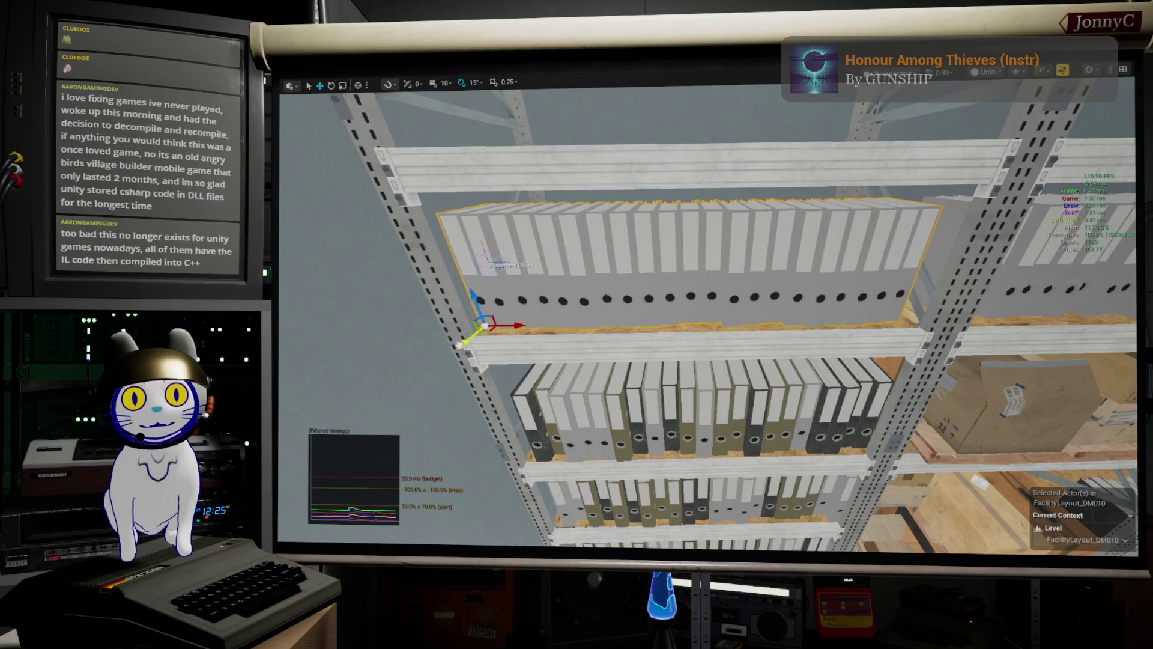
drag(650, 334, 847, 275)
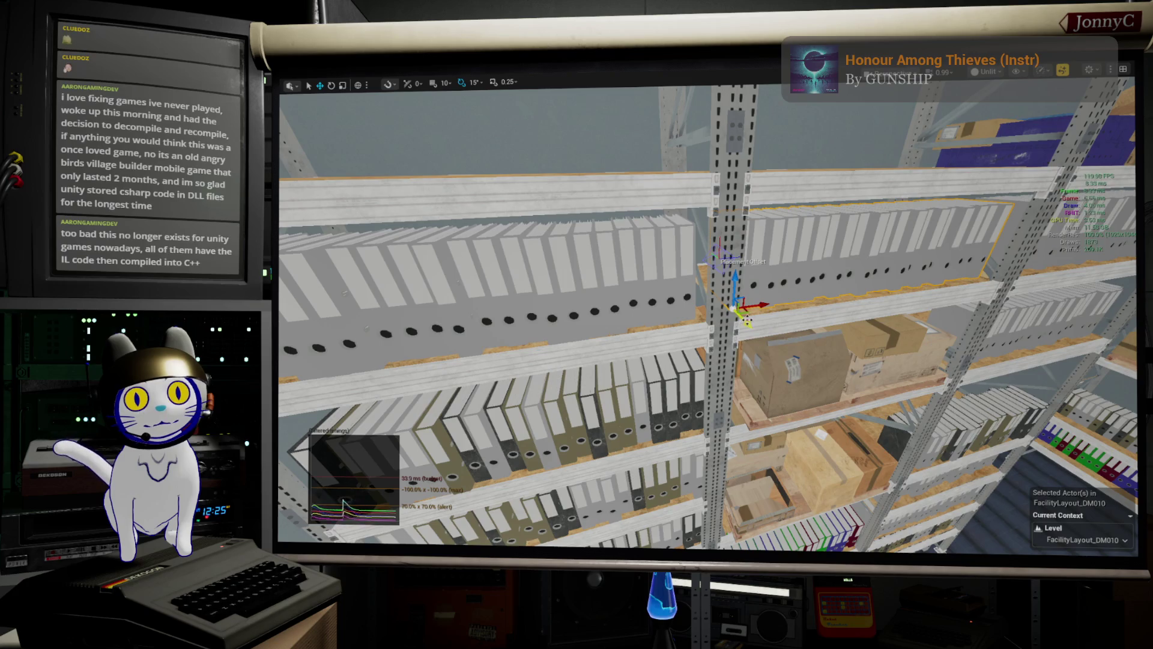
mouse_move(715, 312)
mouse_down()
mouse_move(670, 351)
mouse_move(831, 295)
mouse_up()
ctrl+click(603, 358)
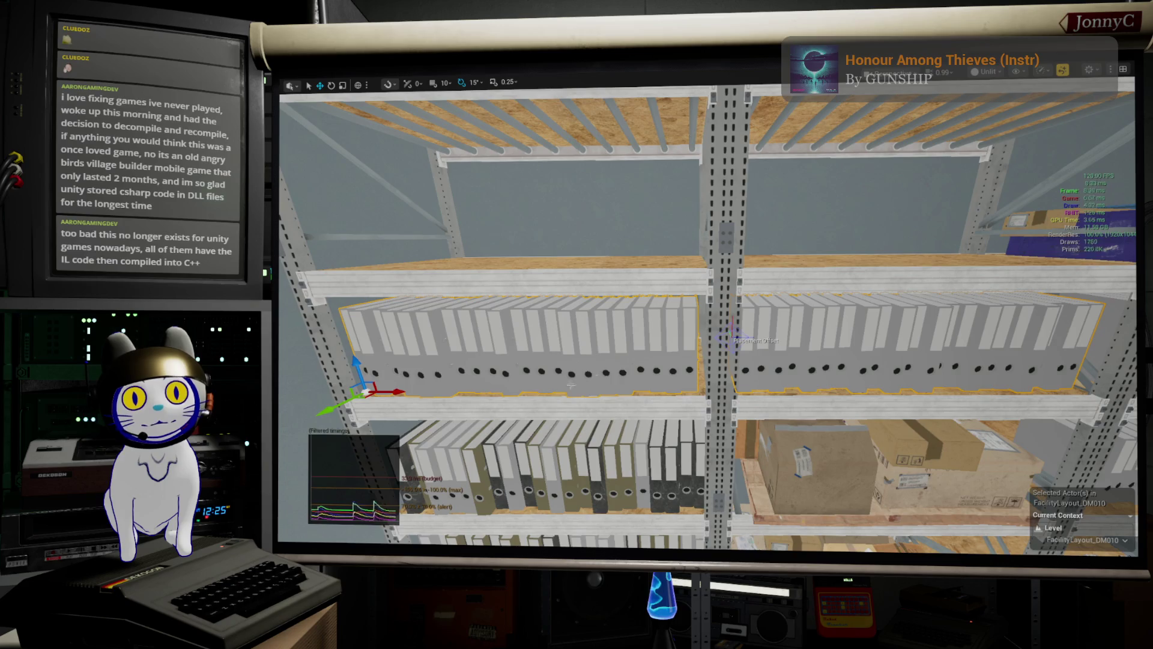
drag(357, 365, 357, 233)
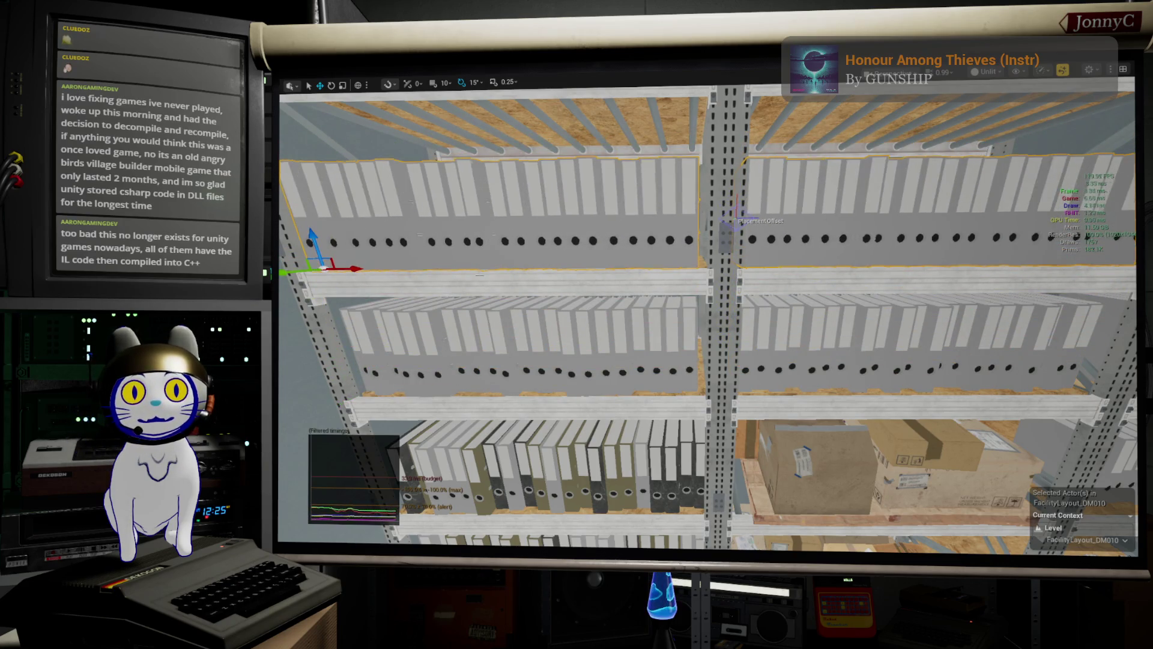
scroll(358, 233, down, 5)
scroll(523, 311, down, 3)
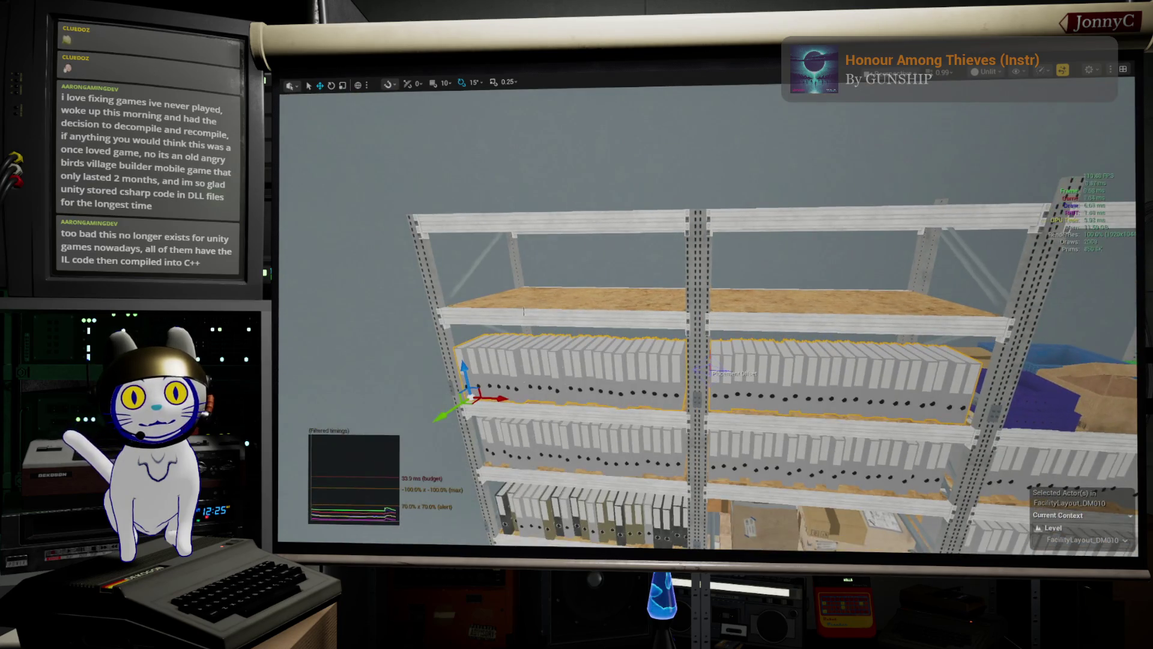
drag(484, 372, 484, 150)
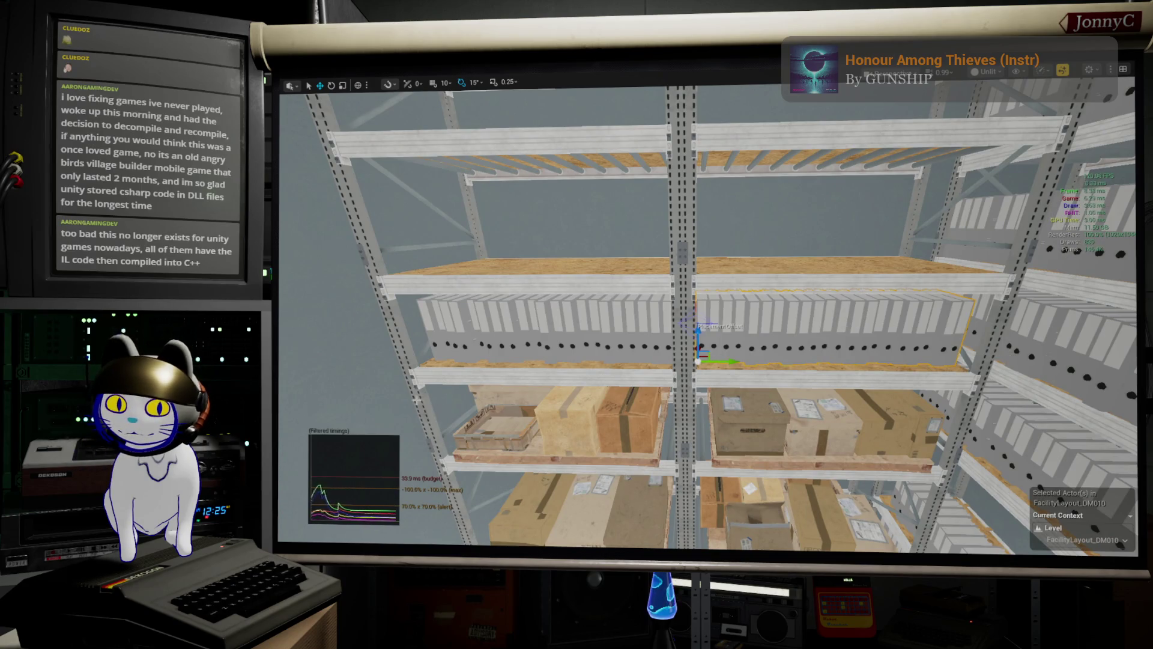
- Raise the left binder row to the shelf above, nudge it up and shift it slightly left
click(544, 345)
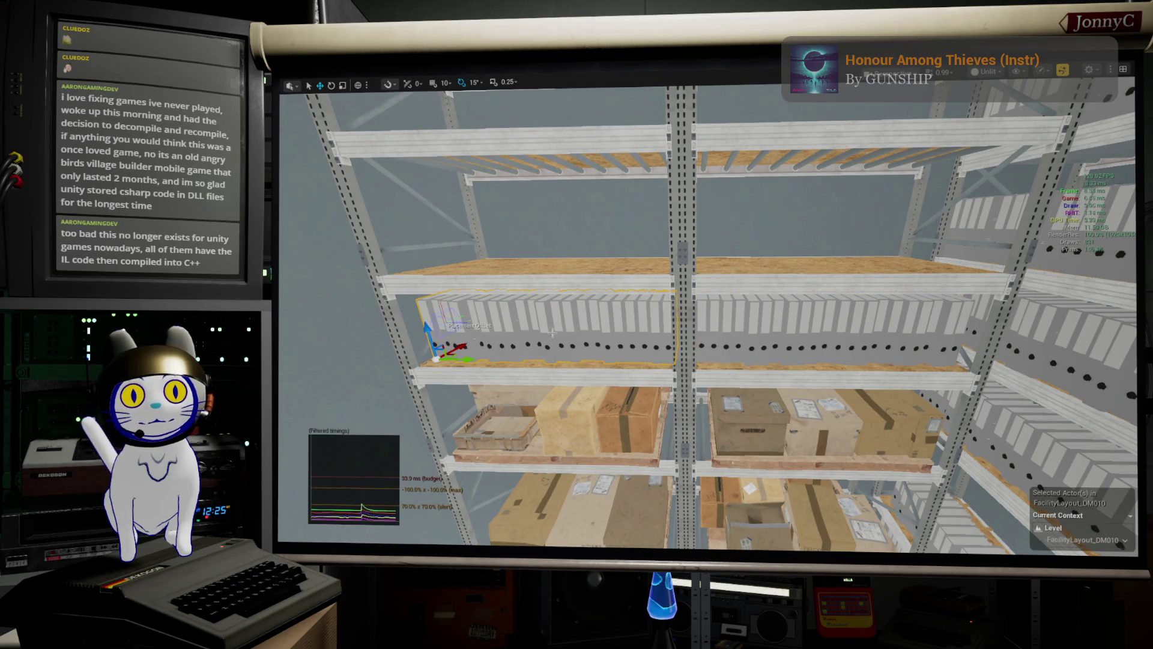
drag(698, 331, 719, 216)
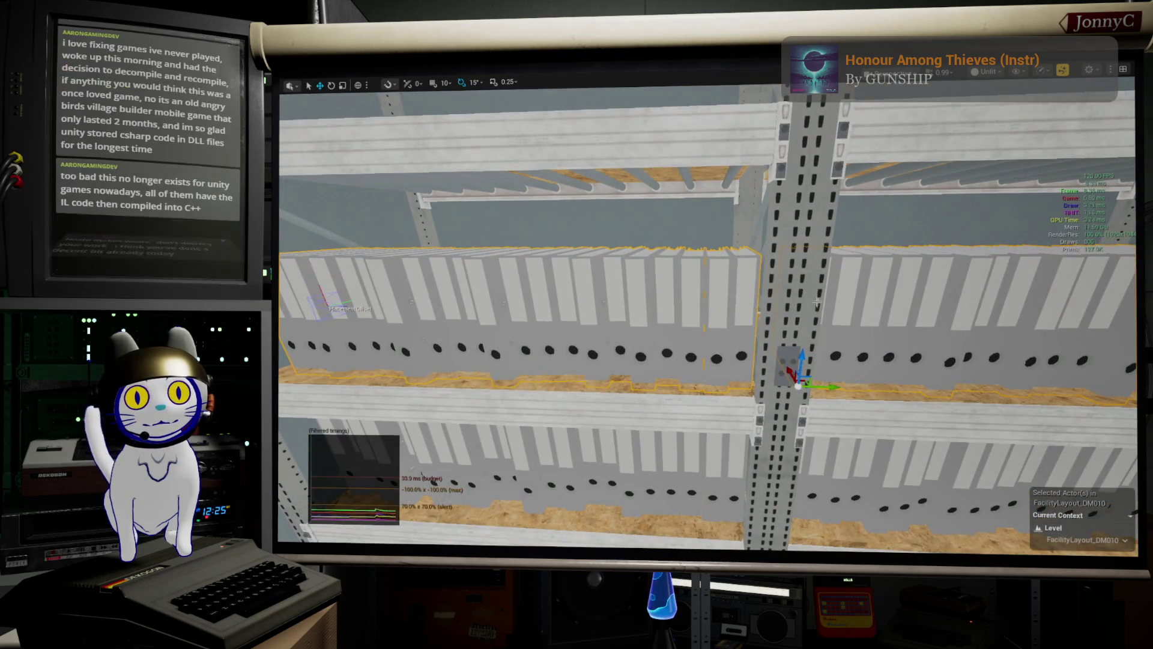
mouse_move(802, 360)
mouse_down()
mouse_move(796, 378)
mouse_move(783, 365)
mouse_up()
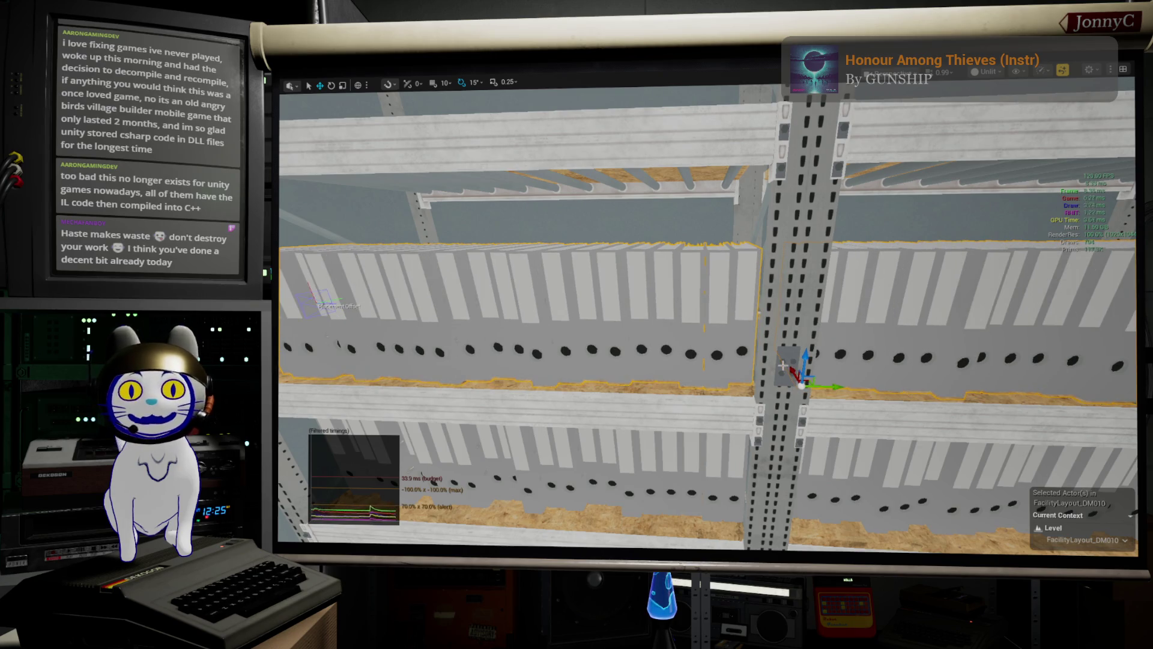
mouse_move(532, 329)
mouse_down()
mouse_move(533, 288)
mouse_move(547, 371)
mouse_up()
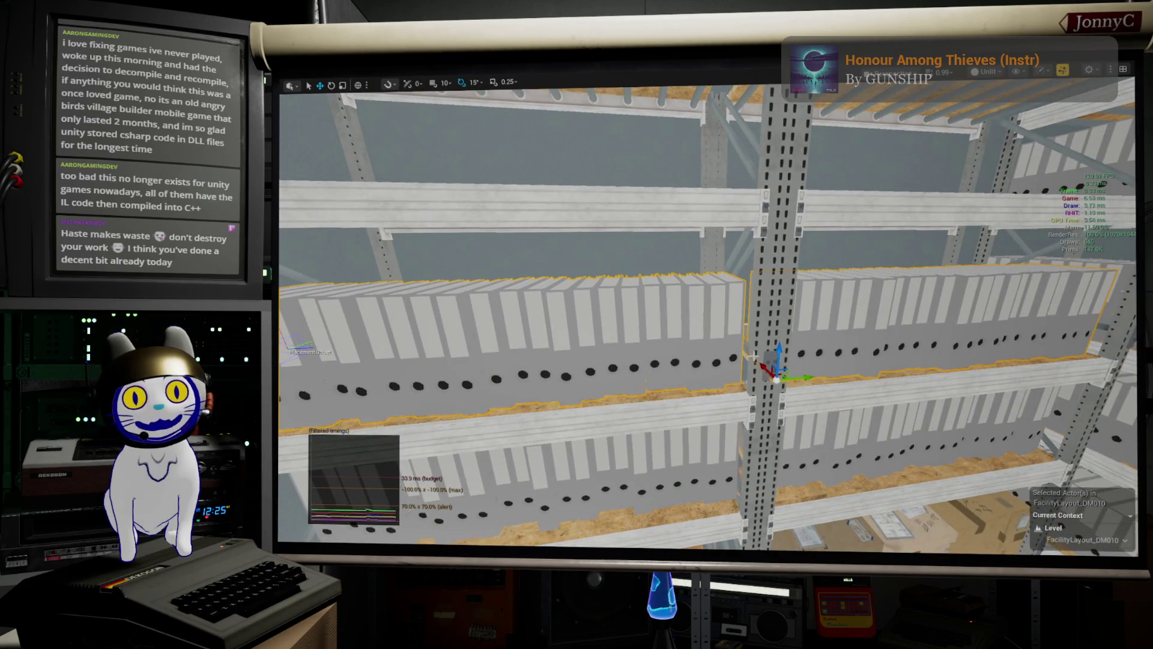
drag(779, 350, 779, 380)
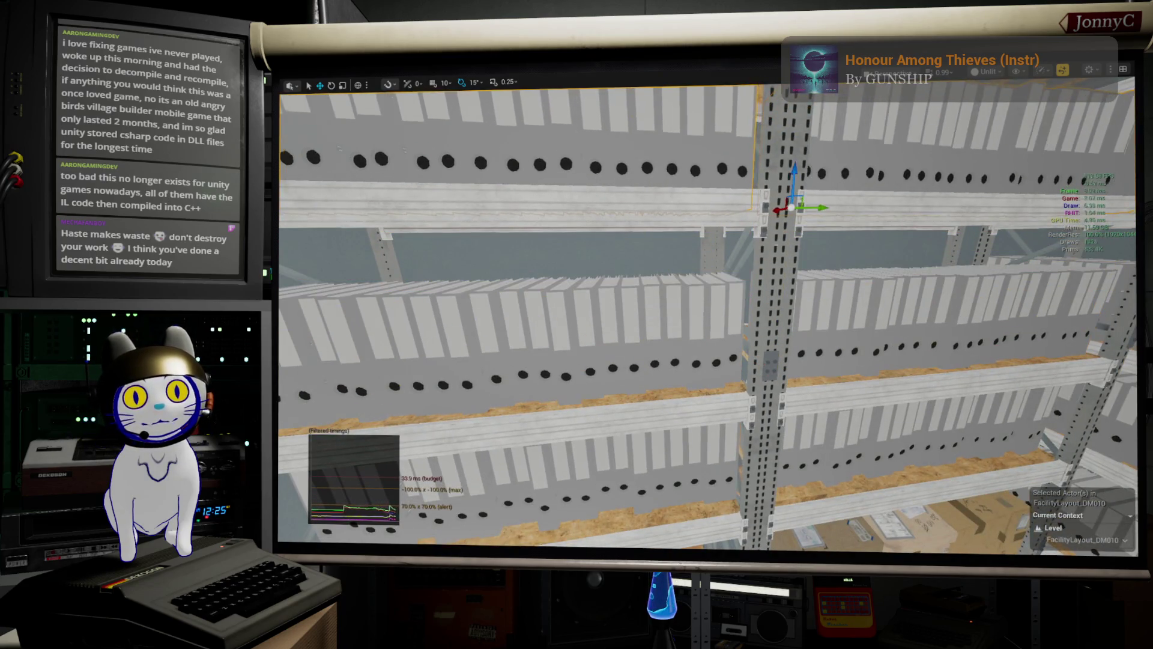
key(f)
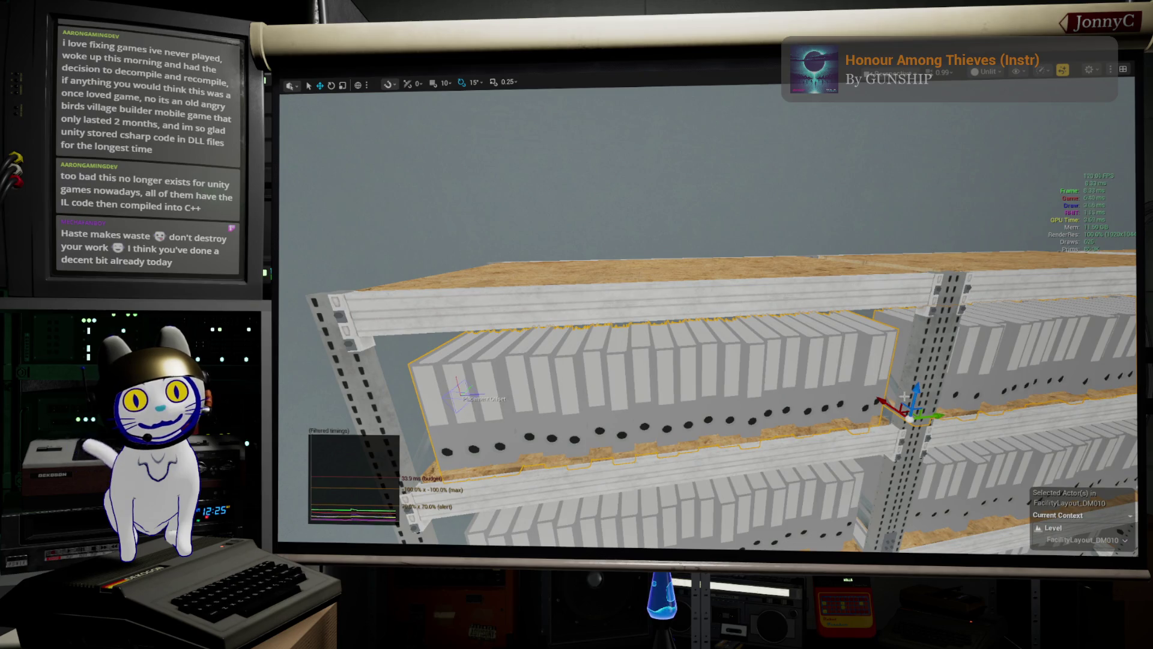
mouse_move(880, 398)
mouse_down()
mouse_move(764, 413)
mouse_move(715, 481)
mouse_move(655, 432)
mouse_up()
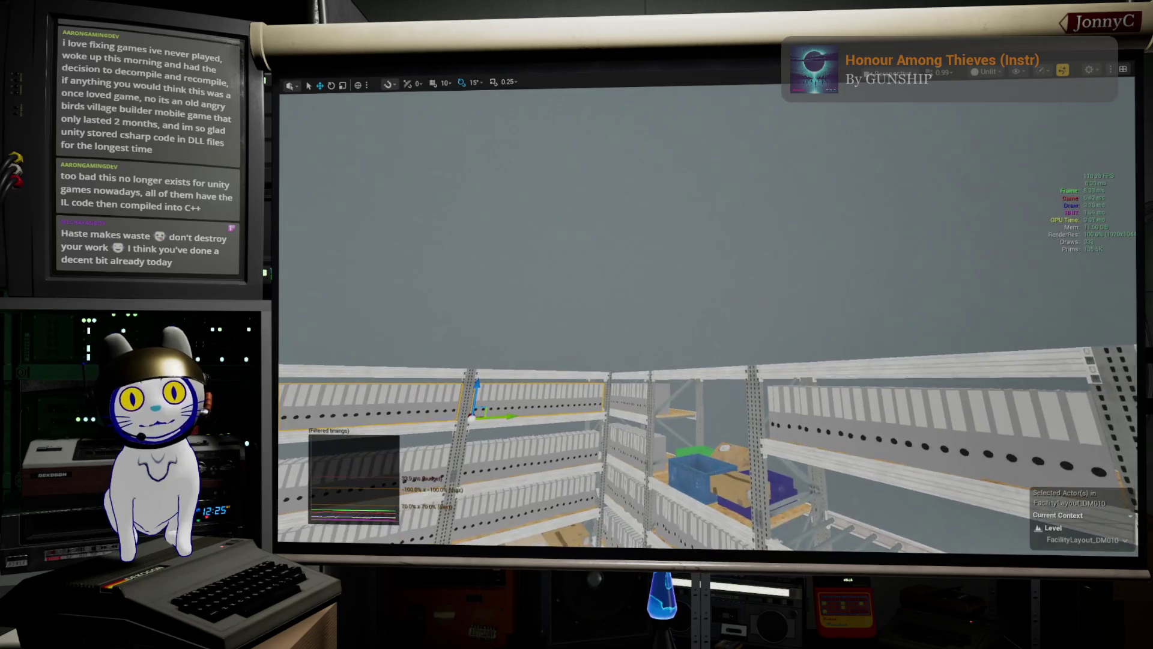
drag(504, 414, 1131, 347)
- Raise the cardboard box group onto the top of the binder shelving, shifting it slightly left
drag(1006, 316, 889, 469)
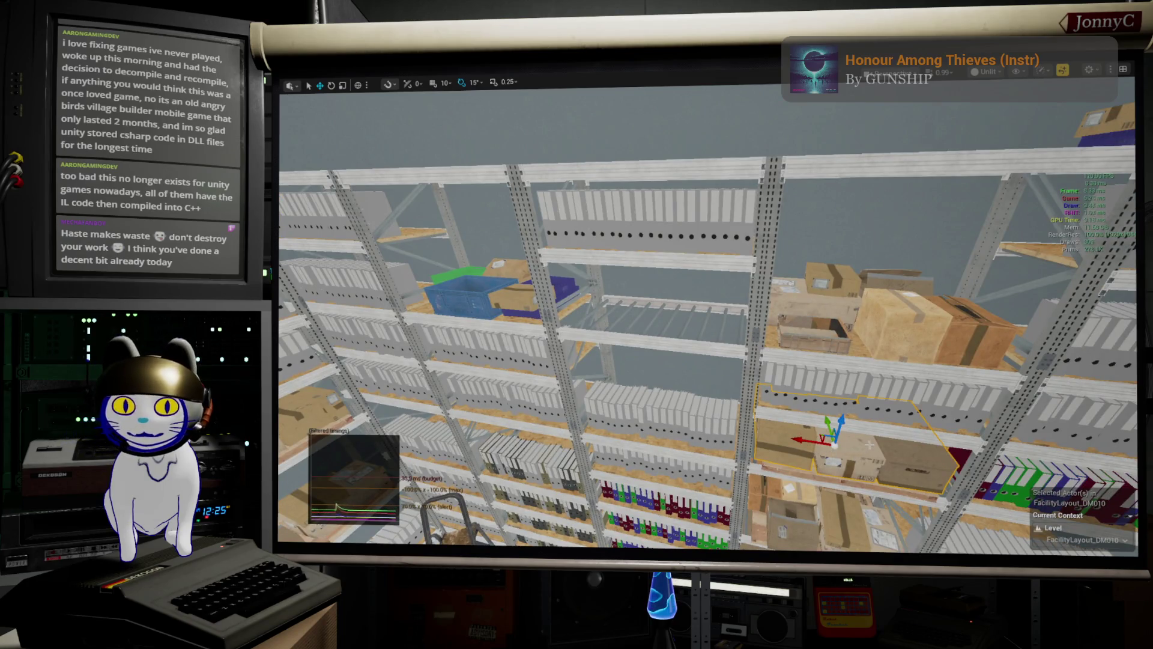
drag(889, 469, 896, 146)
mouse_move(833, 282)
mouse_down()
mouse_move(831, 217)
mouse_move(870, 266)
mouse_up()
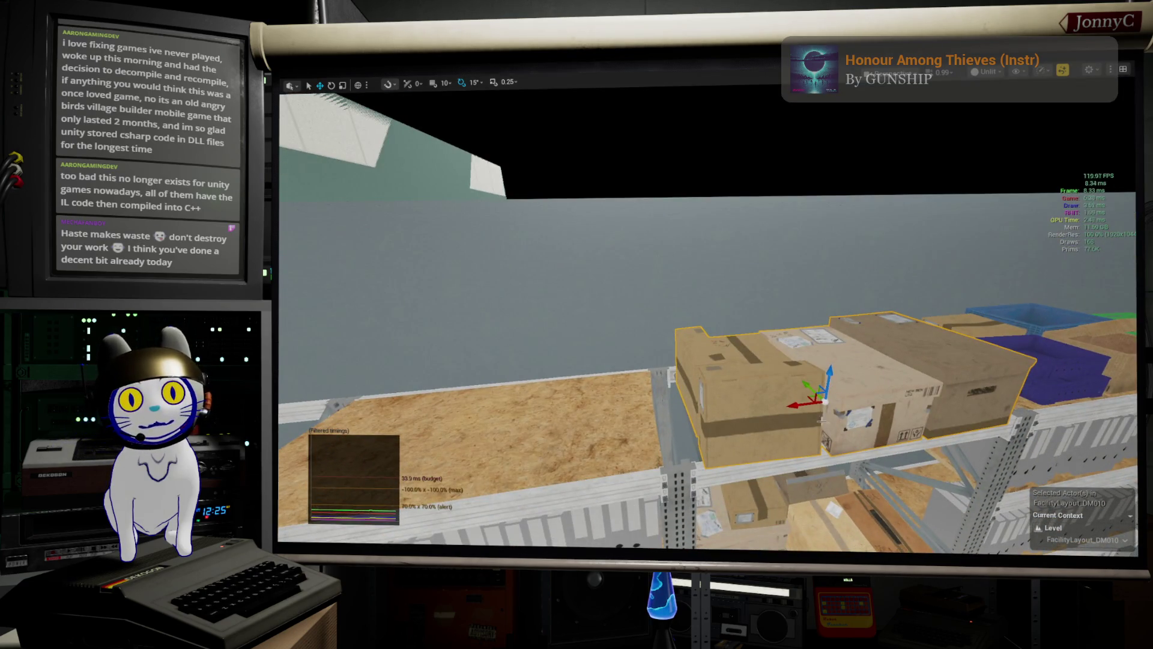
mouse_move(799, 404)
mouse_down()
mouse_move(445, 429)
mouse_move(502, 422)
mouse_up()
key(f)
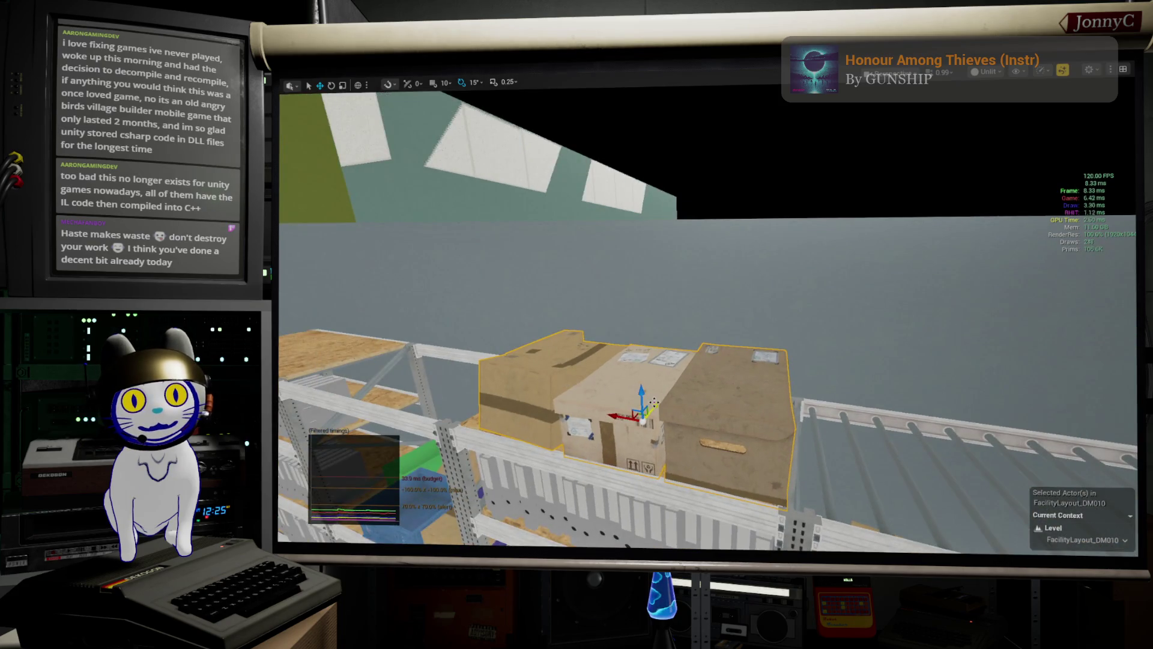
mouse_move(646, 395)
mouse_down()
mouse_move(559, 332)
mouse_move(523, 323)
mouse_move(518, 358)
mouse_up()
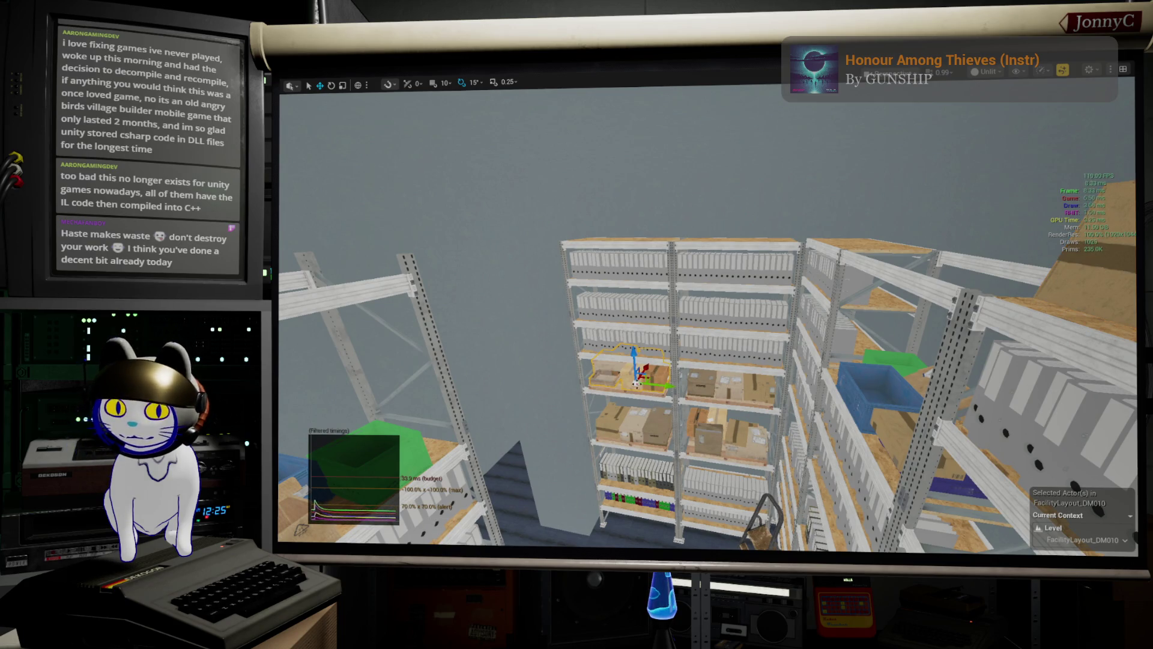
drag(632, 324, 624, 234)
key(f)
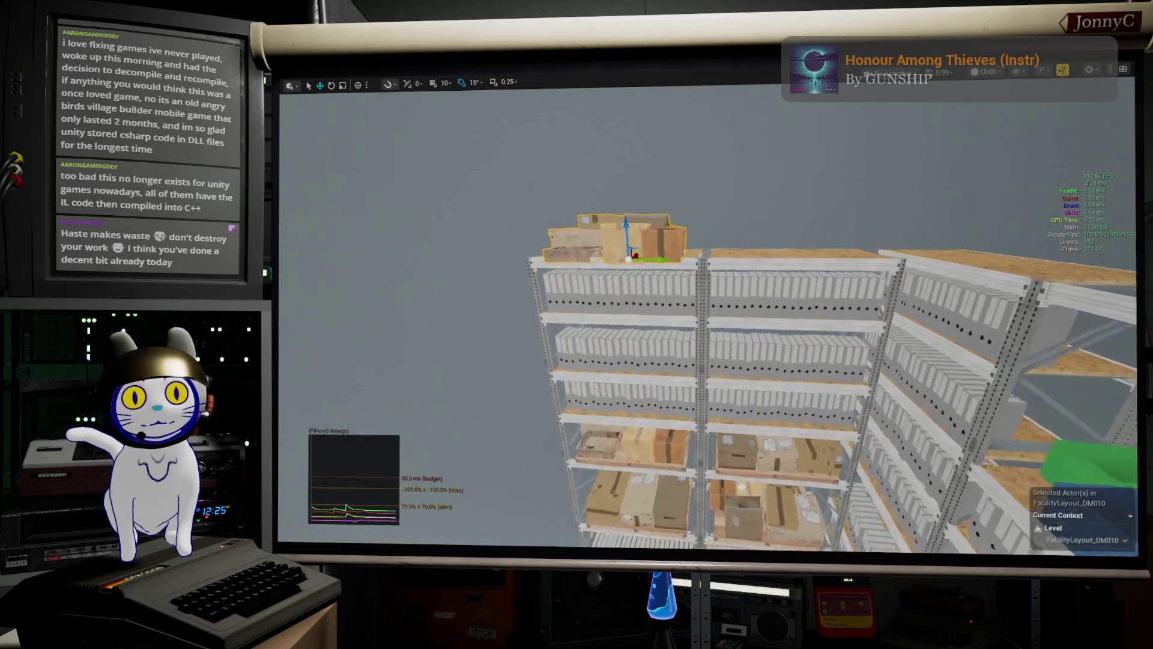
- Turn the box group 180 degrees, undoing the extra rotation
key(e)
drag(568, 369, 594, 363)
scroll(625, 336, down, 5)
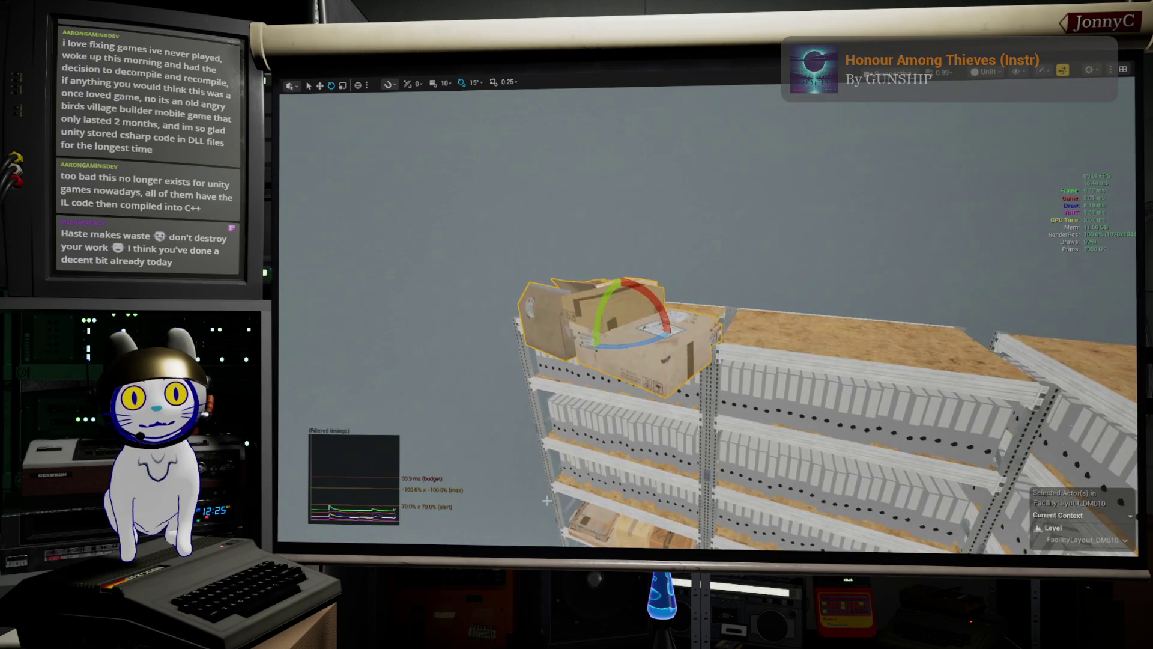
key(ctrl+z)
key(ctrl+z)
key(ctrl+z)
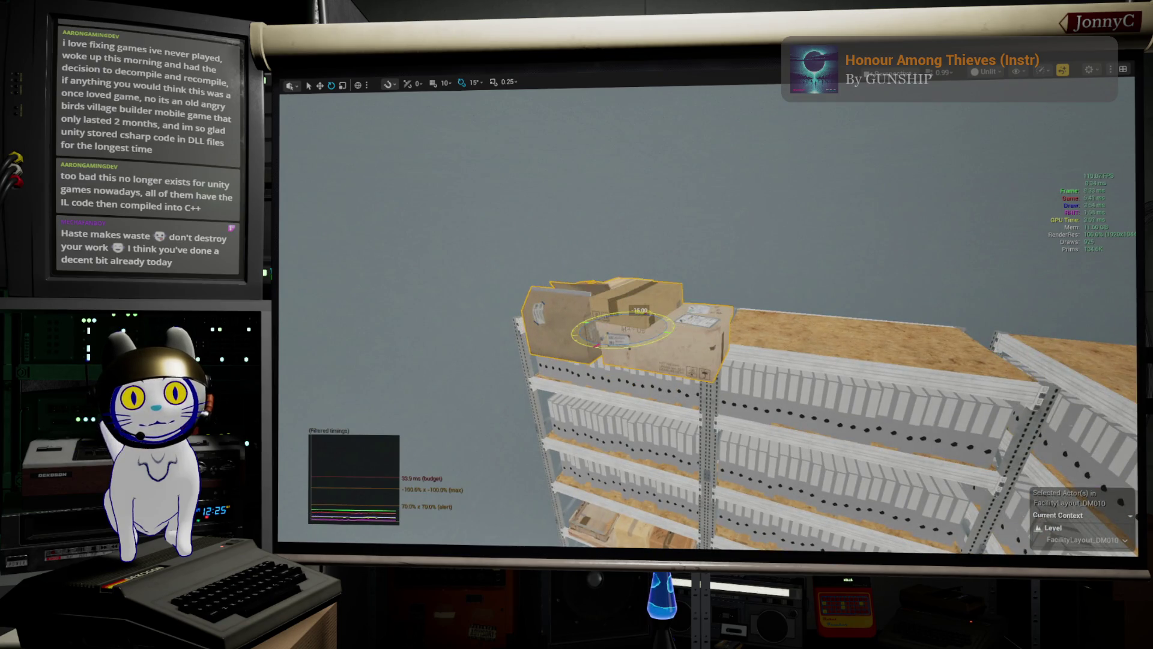
key(w)
- Slide the boxes right along the shelf top and enlarge them slightly
drag(646, 313, 640, 313)
drag(665, 305, 623, 273)
scroll(640, 309, up, 5)
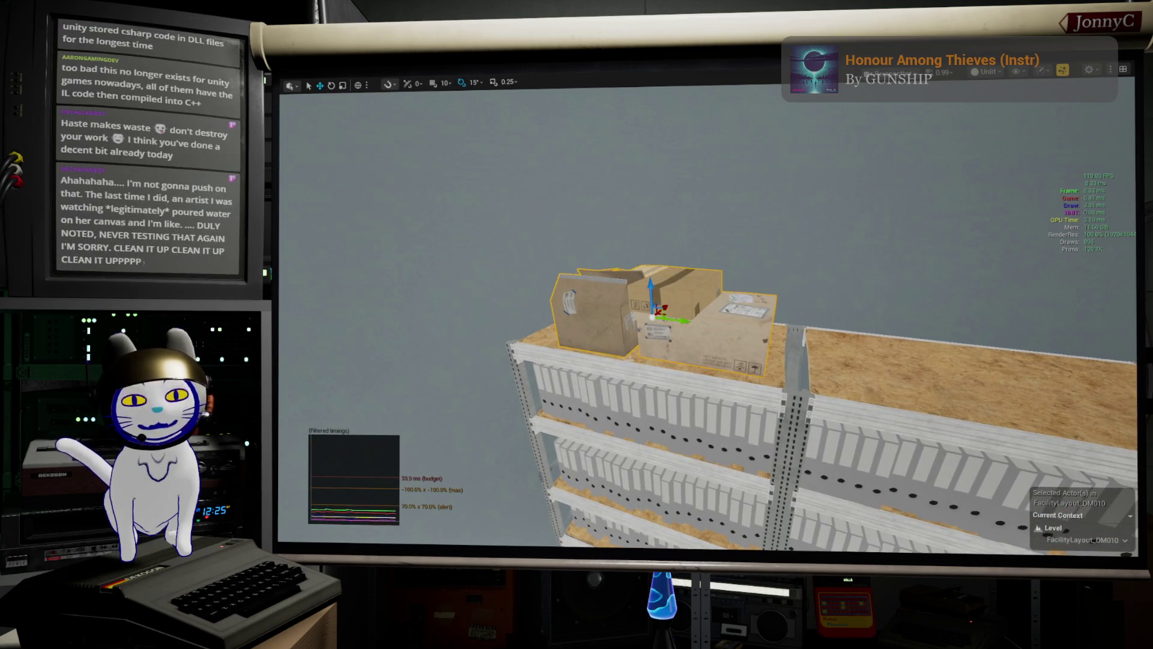
drag(654, 315, 635, 321)
key(e)
key(r)
key(e)
key(w)
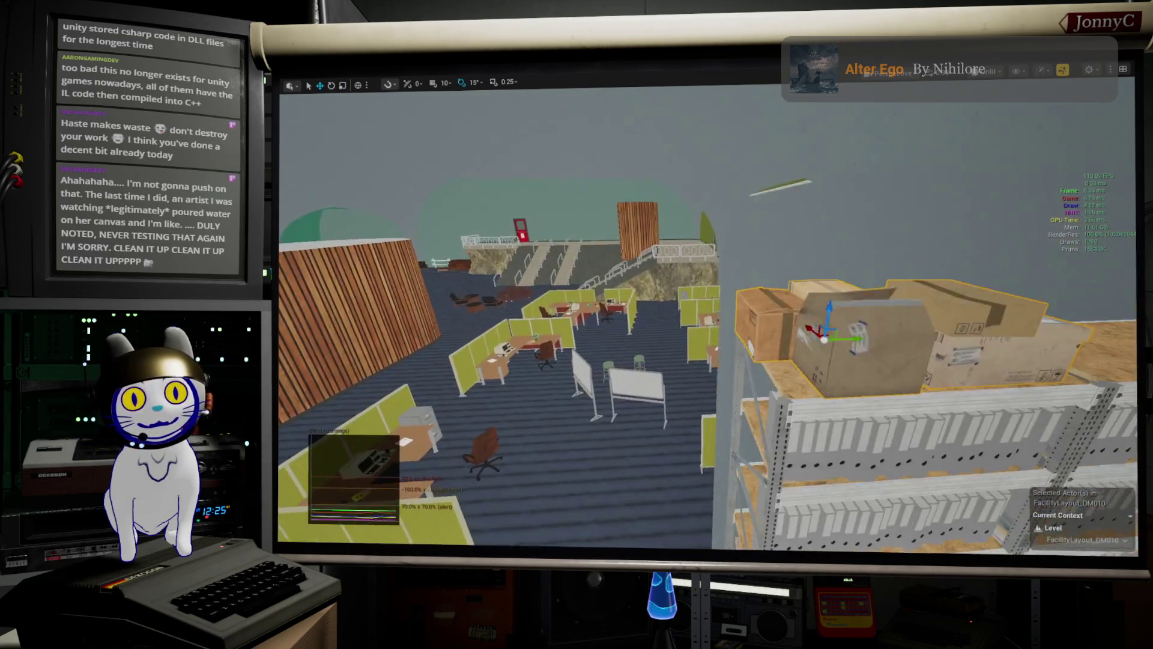
- Fly the camera from the red rack's coloured crates over to the white shelving tops
mouse_move(659, 343)
mouse_down()
mouse_move(577, 345)
mouse_move(660, 342)
mouse_move(671, 313)
mouse_up()
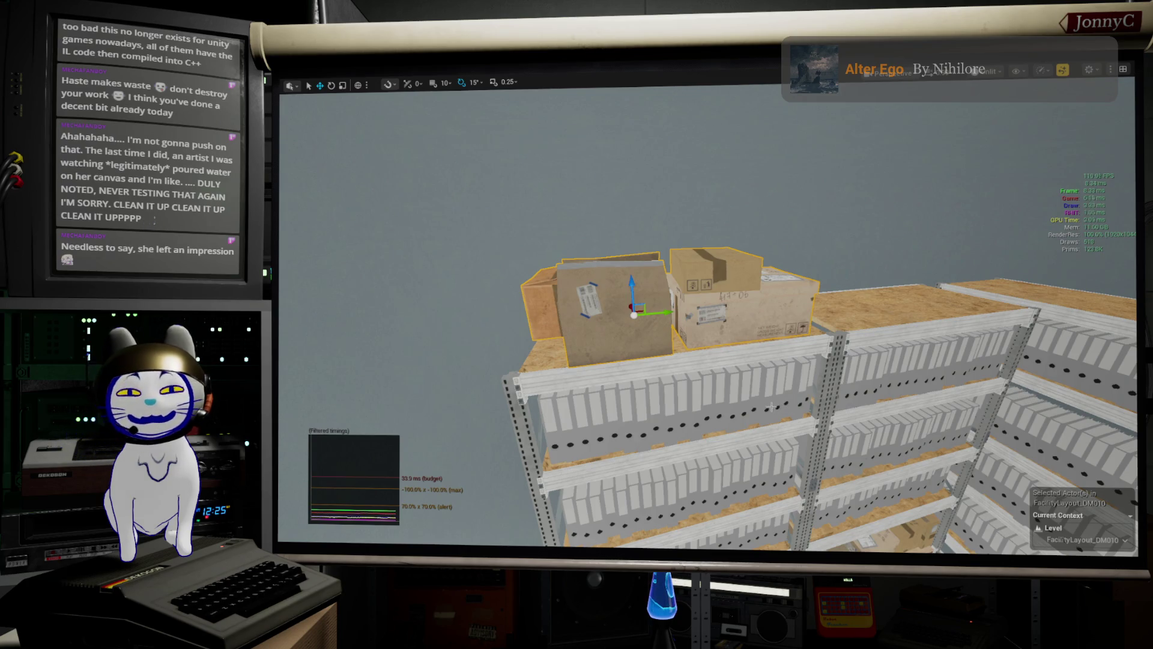
mouse_move(773, 407)
mouse_down()
mouse_move(774, 360)
mouse_move(847, 420)
mouse_move(997, 420)
mouse_up()
drag(931, 180, 931, 180)
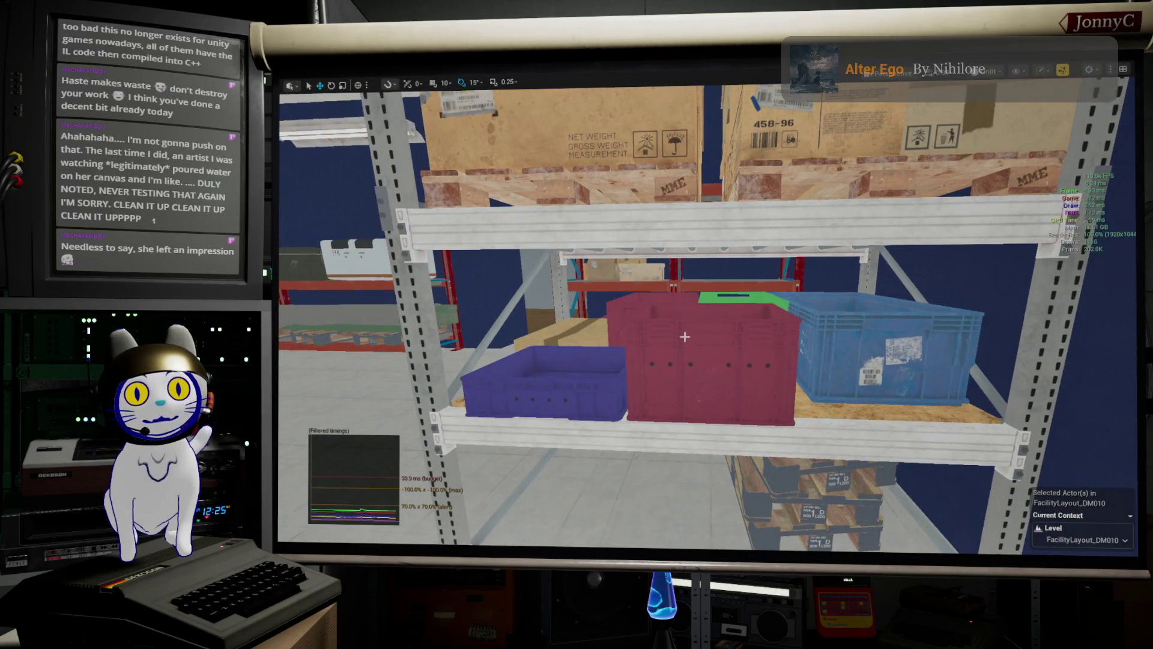
mouse_move(708, 347)
mouse_down()
mouse_move(661, 397)
mouse_move(649, 390)
mouse_move(660, 378)
mouse_move(673, 390)
mouse_move(658, 372)
mouse_move(706, 217)
mouse_up()
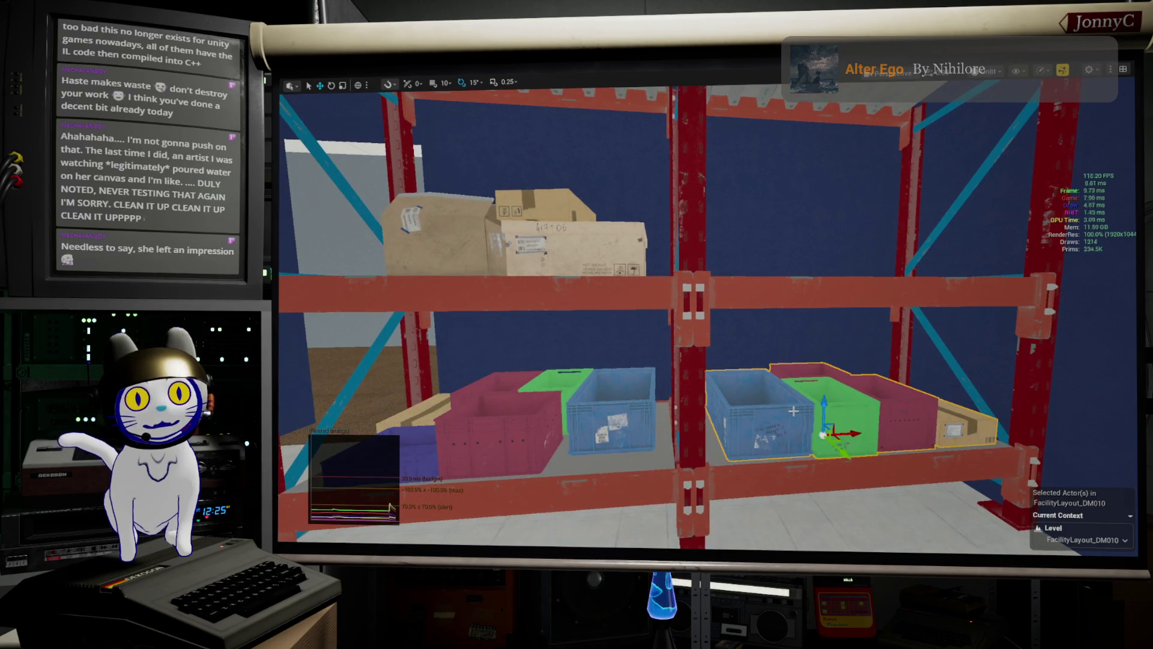
mouse_move(743, 425)
mouse_down()
mouse_move(704, 484)
mouse_move(652, 472)
mouse_move(672, 460)
mouse_move(399, 459)
mouse_up()
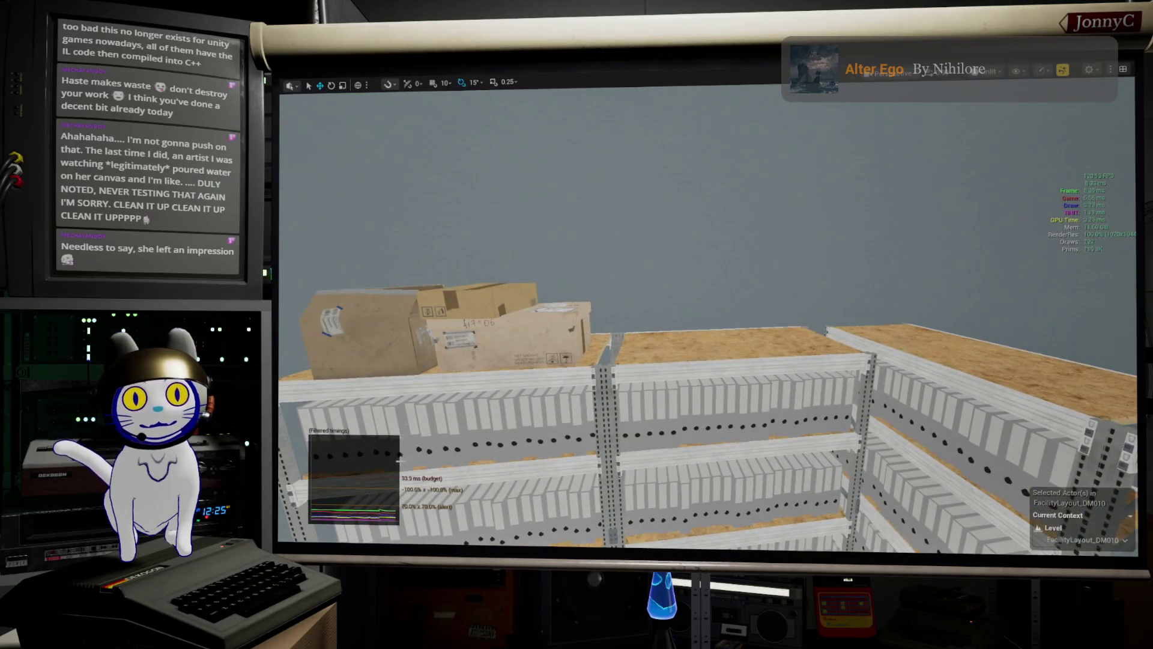
drag(679, 358, 711, 326)
- Paste the crate group onto the white shelf top with Paste Here and turn it 90 degrees
right_click(711, 327)
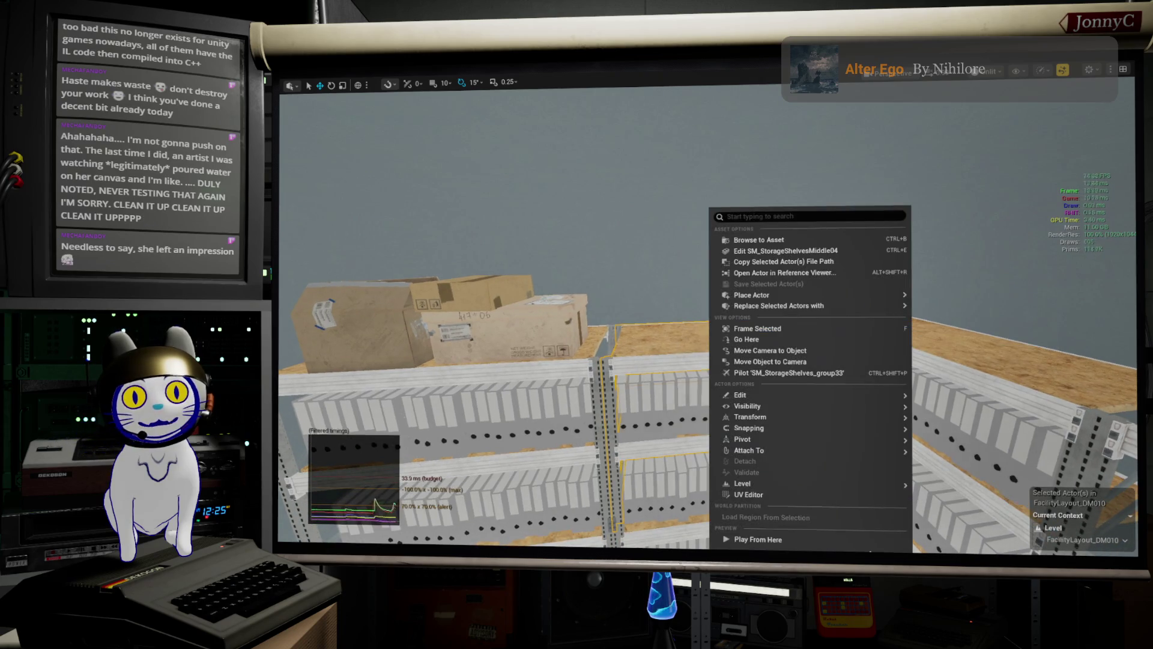
mouse_move(878, 399)
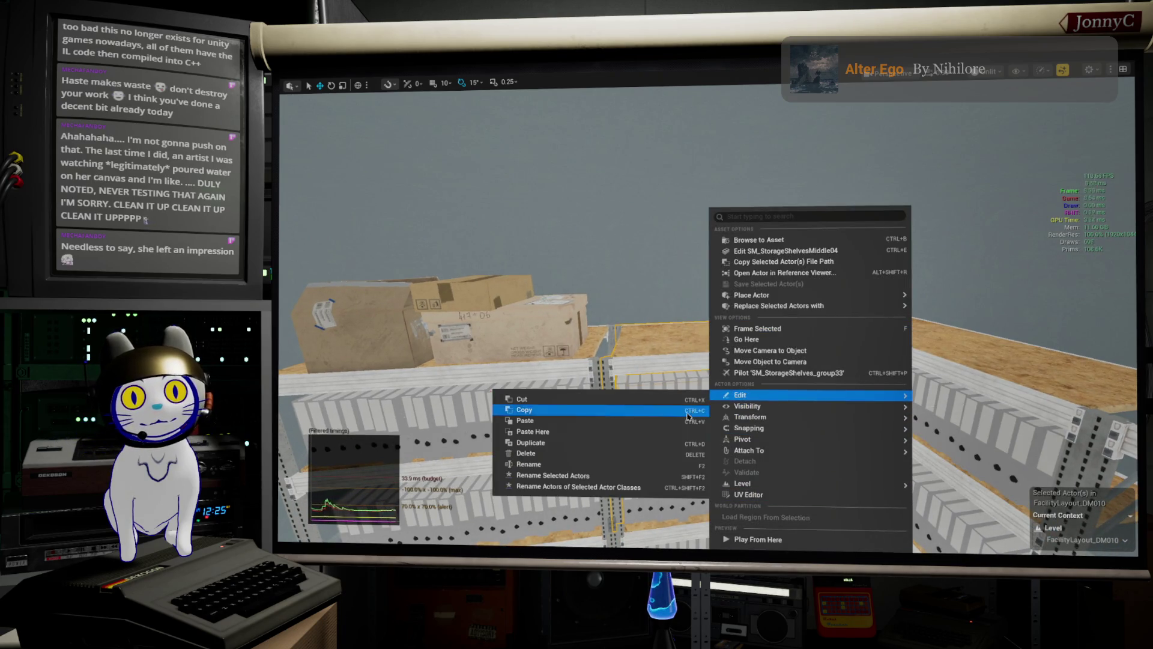
click(658, 431)
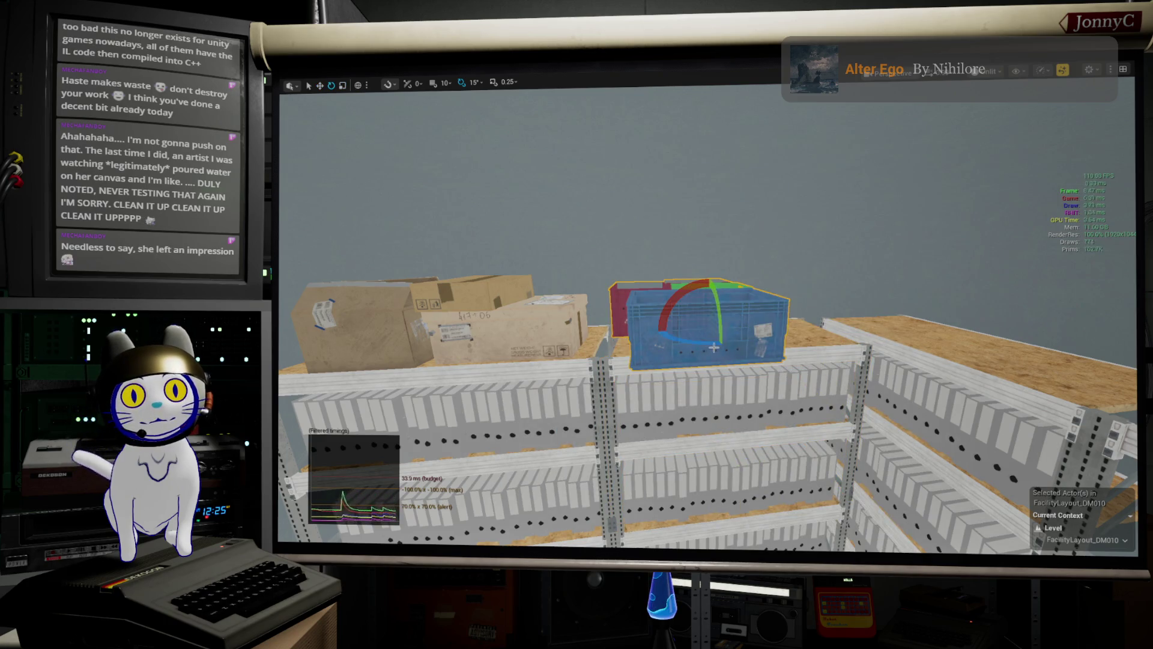
drag(753, 322, 772, 329)
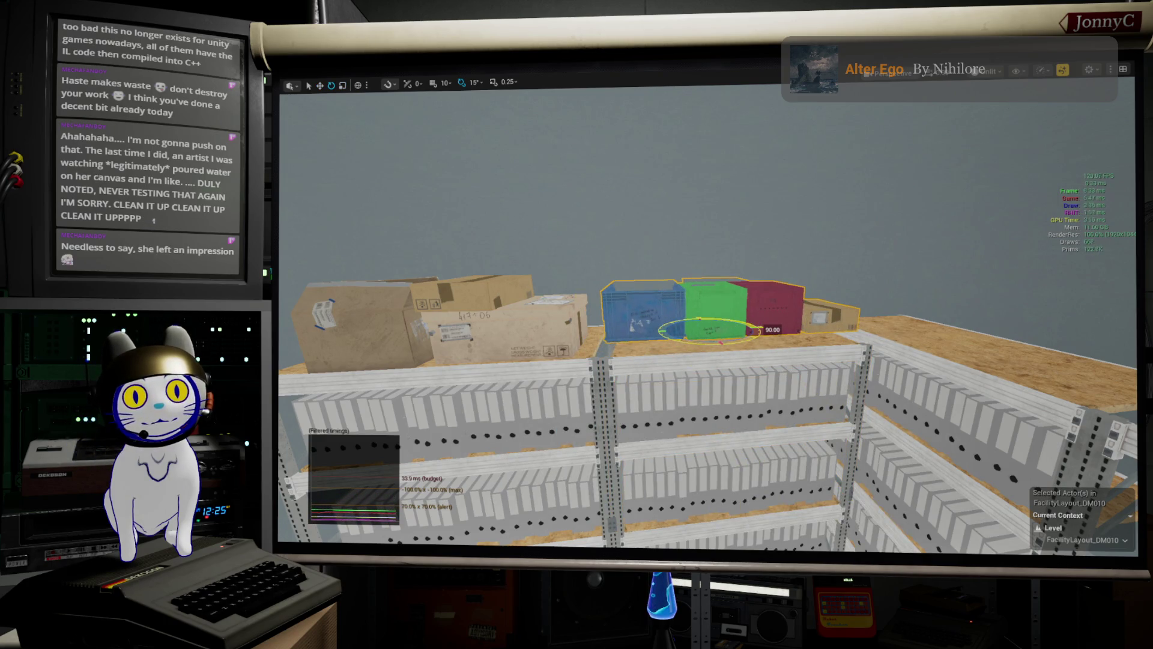
drag(704, 323, 722, 344)
- Enlarge the pasted crates, undoing the move that tipped them over
key(e)
key(r)
mouse_move(720, 343)
mouse_down()
mouse_move(713, 335)
mouse_move(779, 336)
mouse_up()
key(e)
key(w)
mouse_move(1000, 401)
mouse_down()
mouse_move(961, 385)
mouse_move(1000, 402)
mouse_move(1015, 446)
mouse_up()
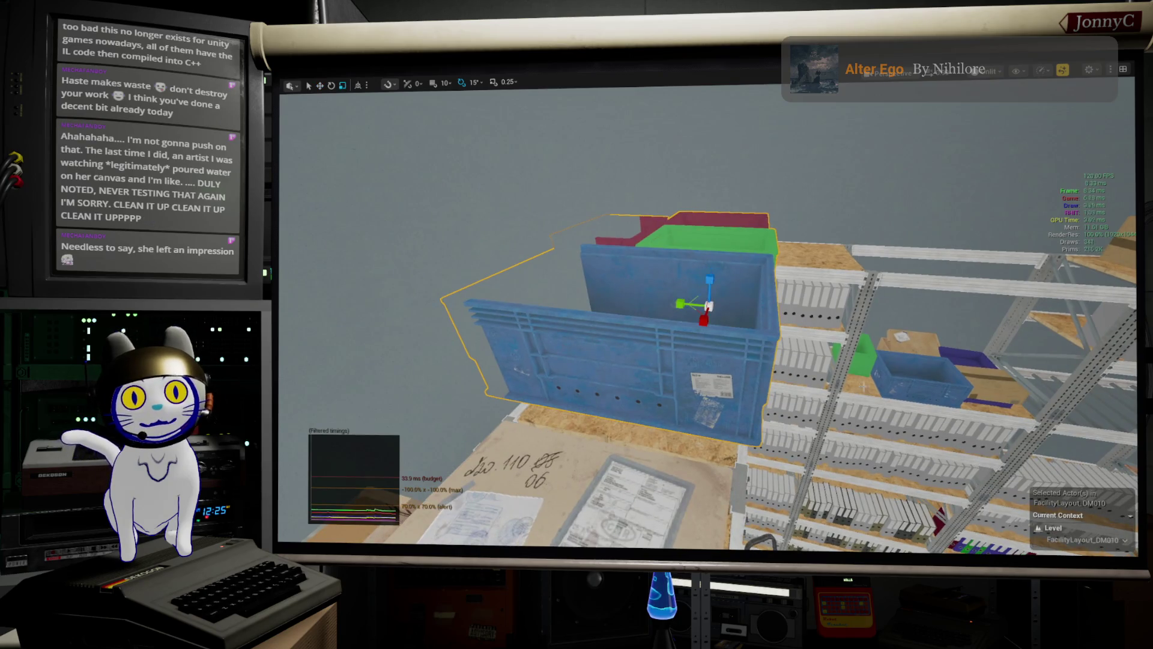
key(ctrl+z)
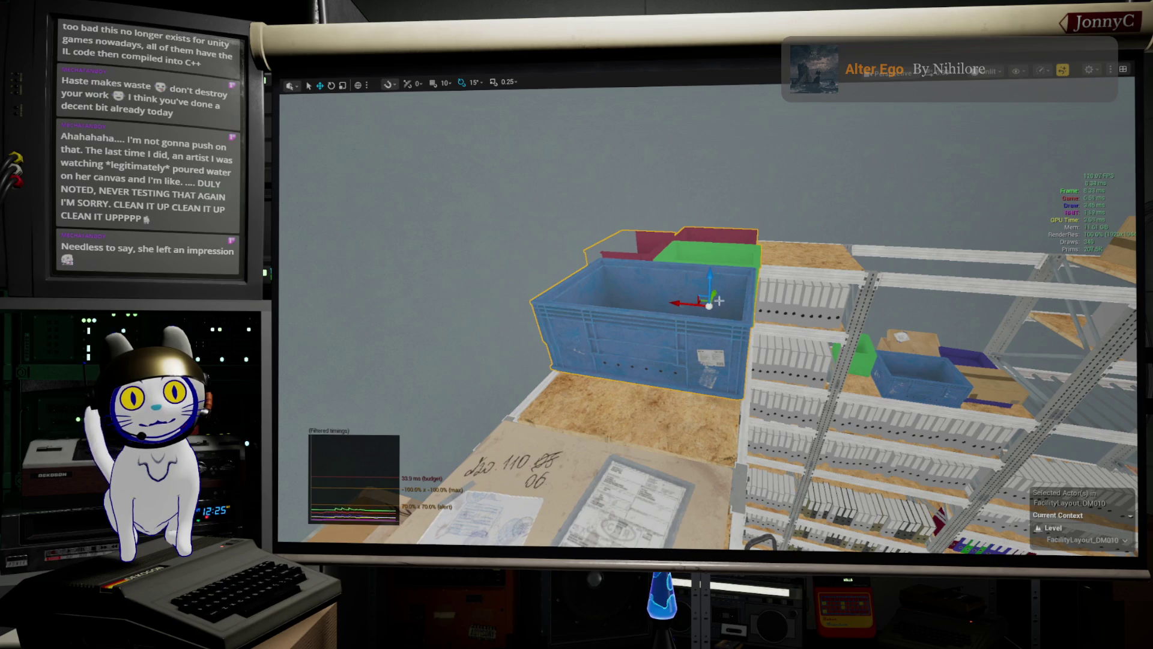
scroll(715, 295, up, 3)
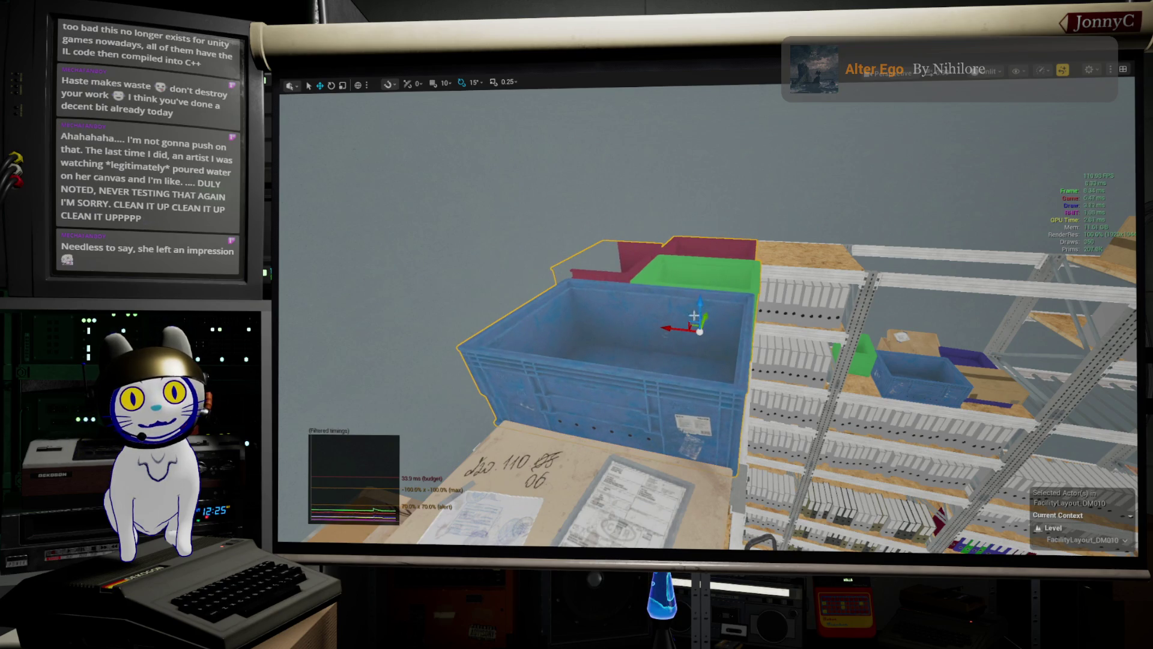
- Slide the crates along the shelf top, turn them 180 degrees, and shift them left
drag(669, 325, 781, 345)
key(e)
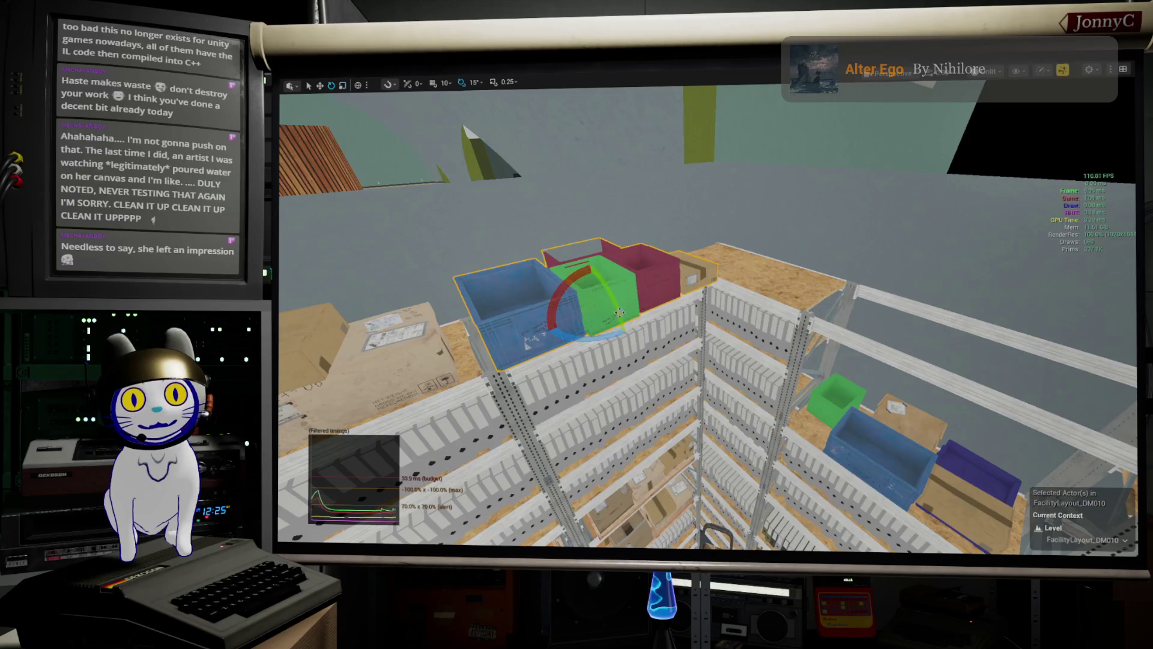
mouse_move(594, 332)
mouse_down()
mouse_move(811, 315)
mouse_move(752, 287)
mouse_up()
key(w)
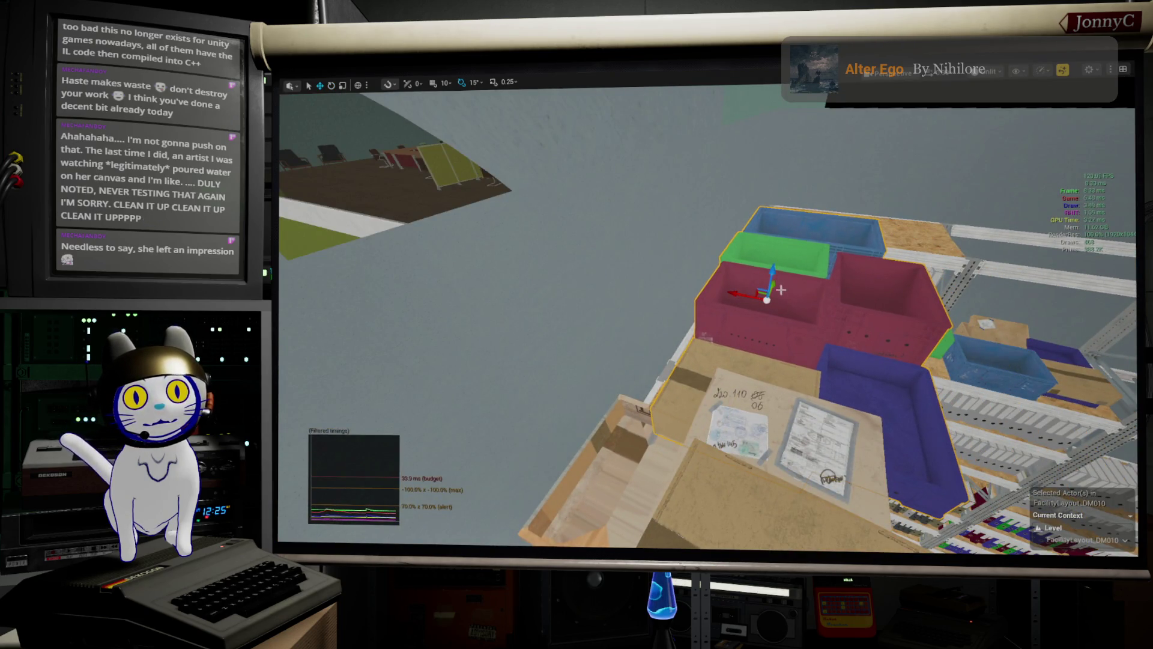
mouse_move(776, 288)
mouse_down()
mouse_move(901, 252)
mouse_move(841, 228)
mouse_move(829, 241)
mouse_move(871, 253)
mouse_move(828, 234)
mouse_move(804, 240)
mouse_move(790, 287)
mouse_up()
key(w)
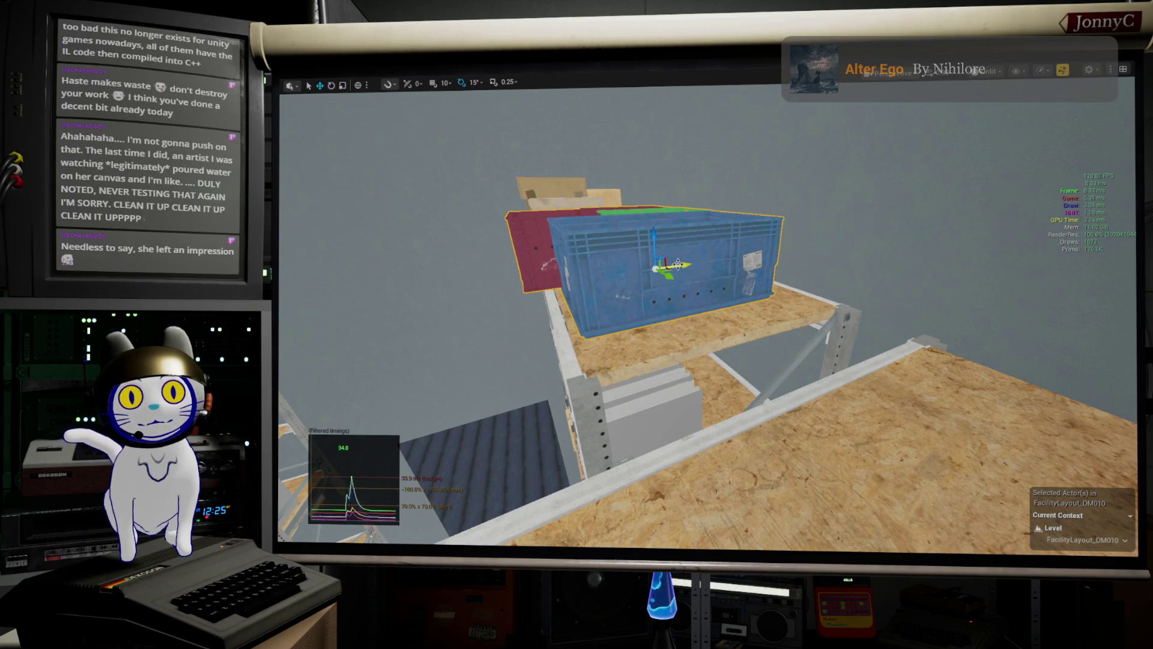
- Select the blue crate group on the other shelf
mouse_move(790, 287)
mouse_down()
mouse_move(744, 276)
mouse_move(1001, 300)
mouse_up()
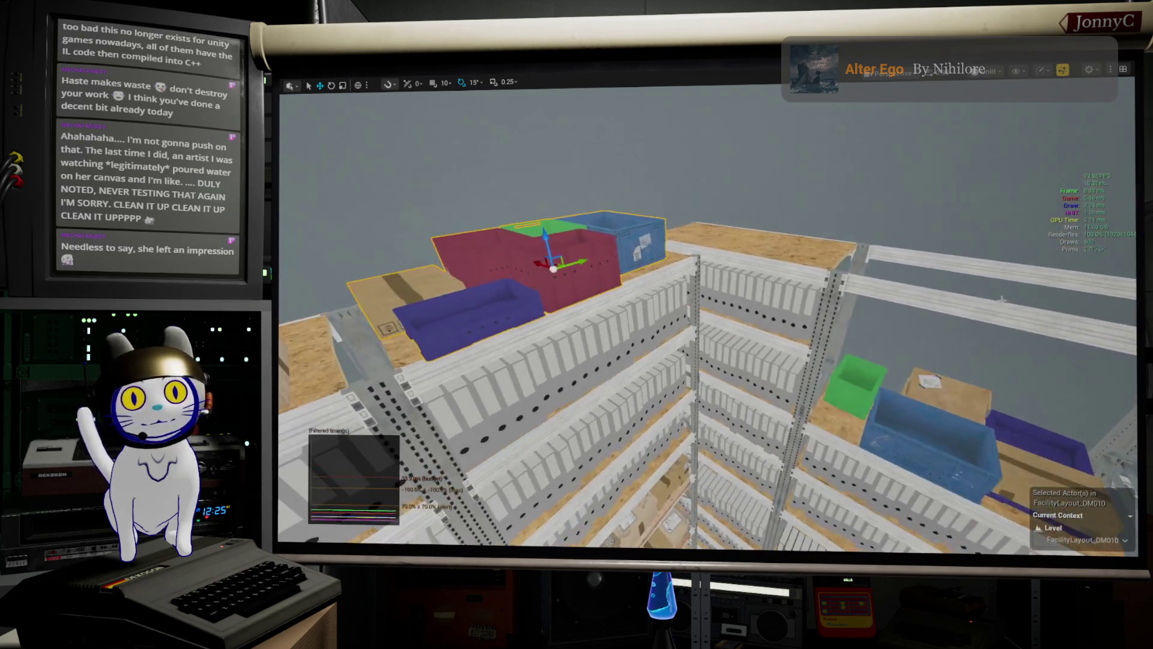
mouse_move(708, 312)
mouse_down()
mouse_move(601, 313)
mouse_move(888, 312)
mouse_up()
click(867, 373)
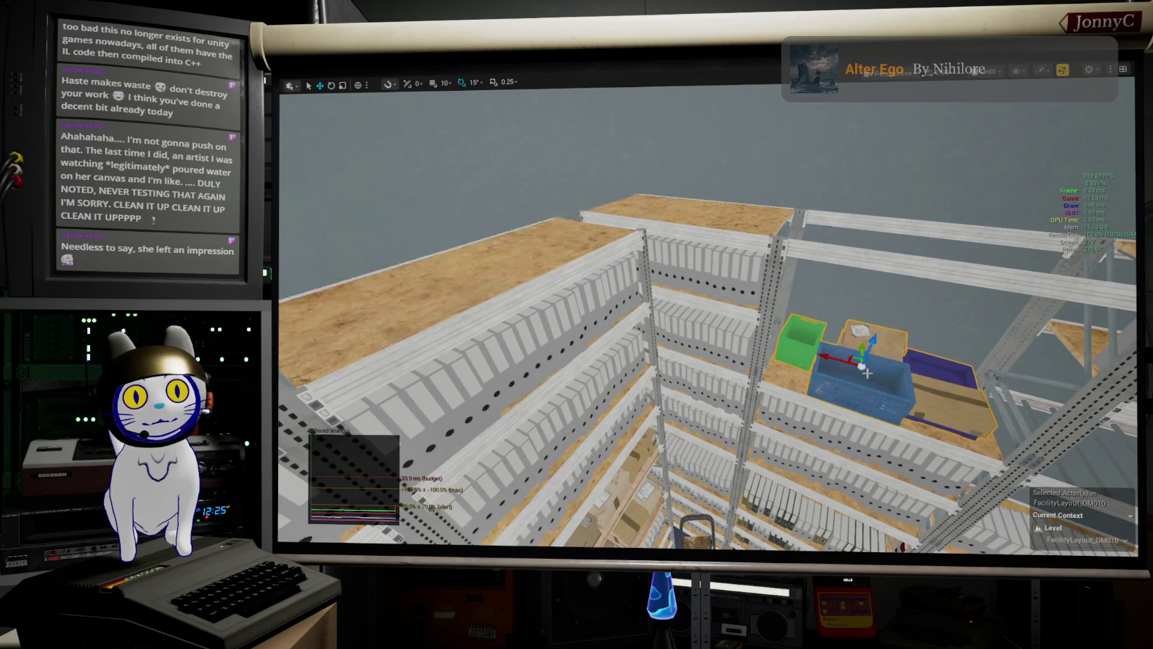
- Move the blue crate group left, rotate it -120 degrees and settle it on the shelf top
key(g)
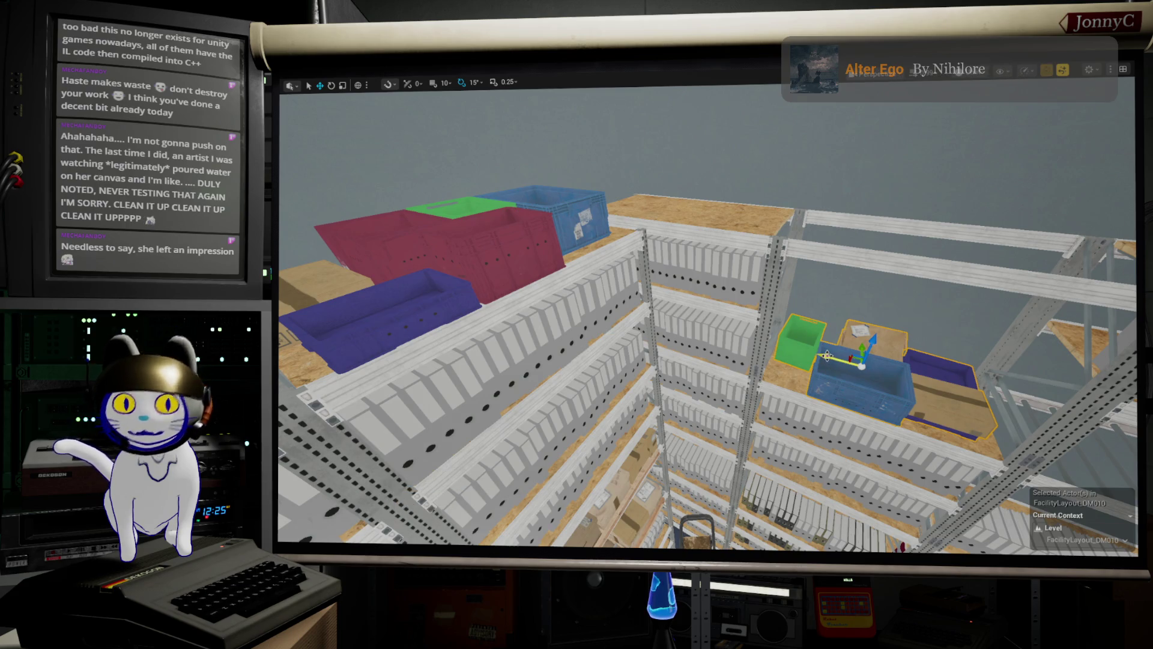
key(g)
mouse_move(828, 357)
mouse_down()
mouse_move(652, 329)
mouse_move(831, 358)
mouse_move(681, 310)
mouse_move(699, 139)
mouse_up()
key(r)
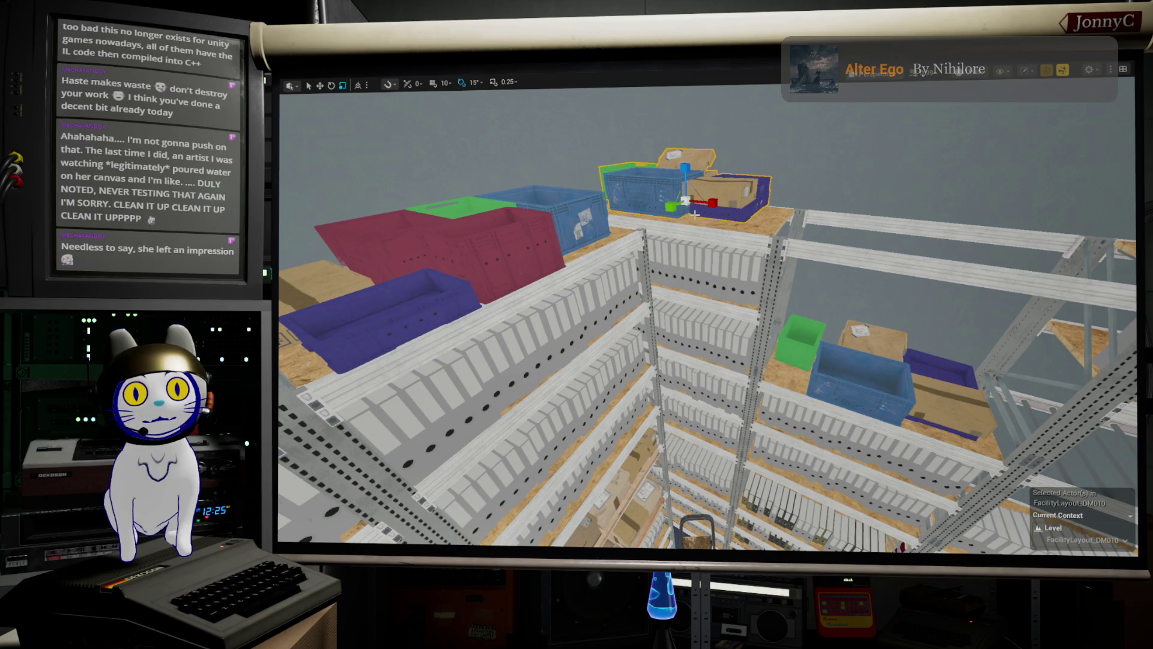
drag(698, 274, 709, 249)
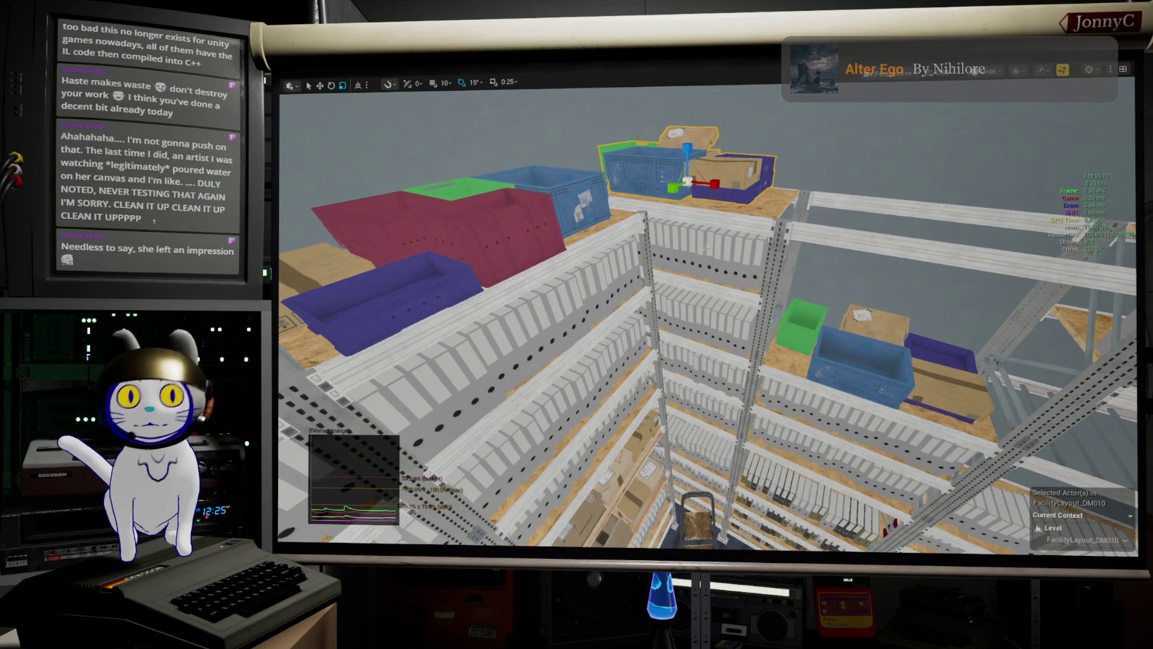
key(e)
mouse_move(696, 192)
mouse_down()
mouse_move(655, 195)
mouse_move(1121, 203)
mouse_up()
key(w)
mouse_move(694, 174)
mouse_down()
mouse_move(692, 189)
mouse_move(631, 196)
mouse_up()
key(f)
- Alt-drag a copy of the box stack onto the right shelf and enlarge it
mouse_move(708, 313)
mouse_down()
mouse_move(690, 336)
mouse_move(673, 312)
mouse_move(703, 318)
mouse_move(685, 330)
mouse_move(670, 318)
mouse_move(650, 87)
mouse_up()
click(554, 277)
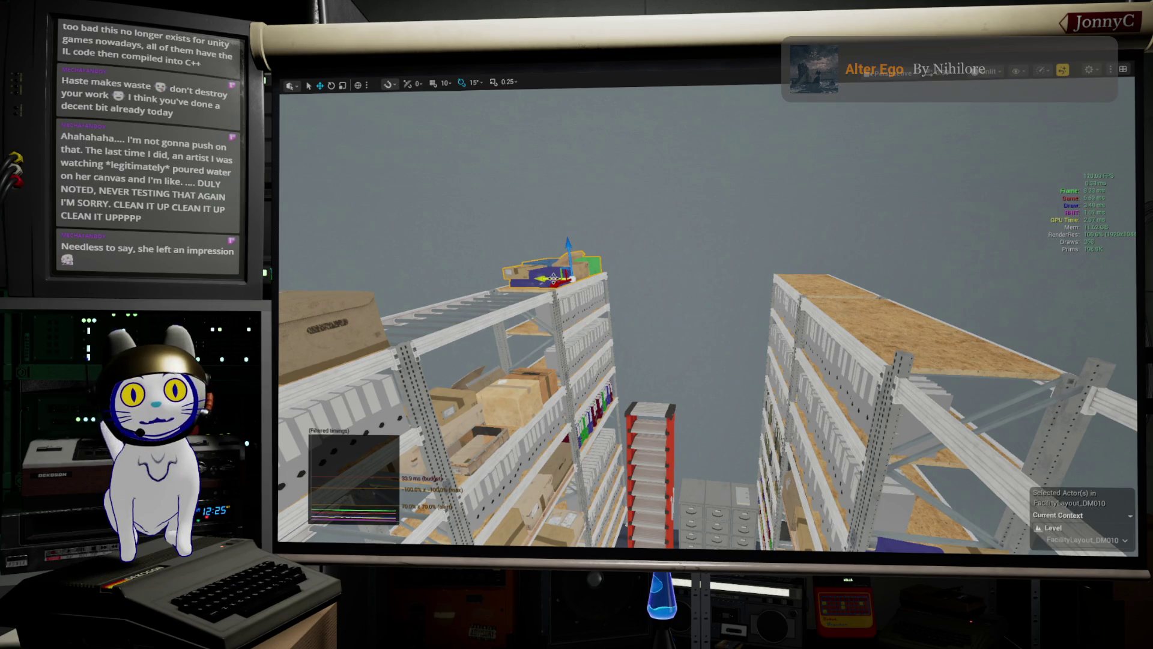
drag(539, 278, 796, 326)
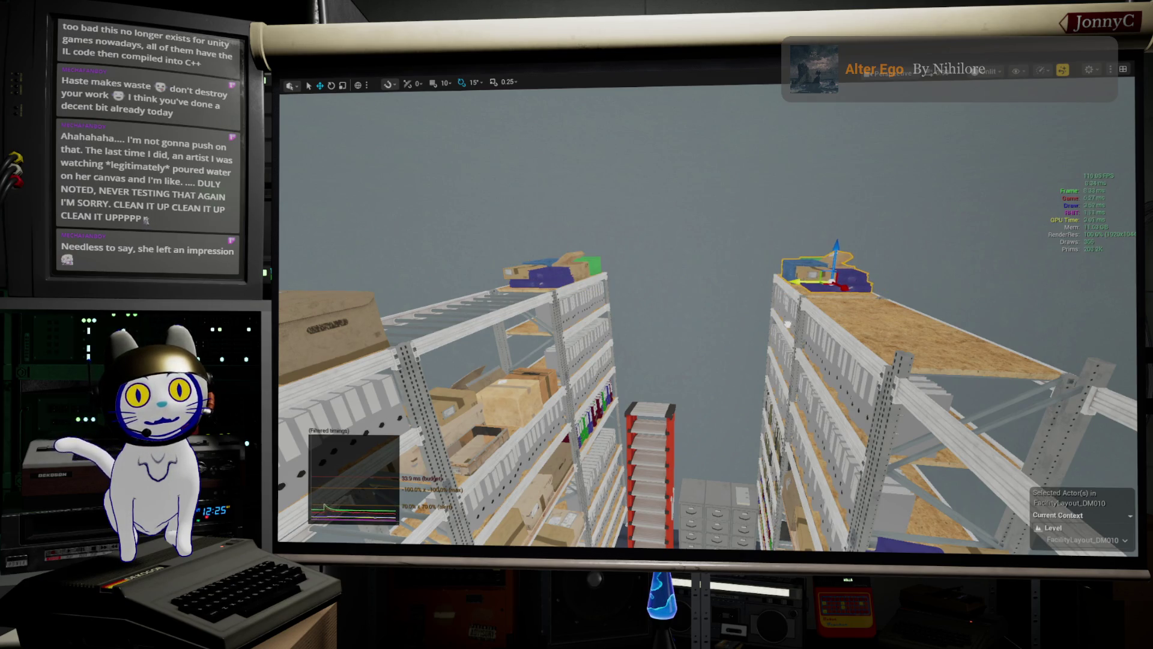
key(r)
mouse_move(866, 300)
mouse_down()
mouse_move(874, 342)
mouse_move(916, 304)
mouse_up()
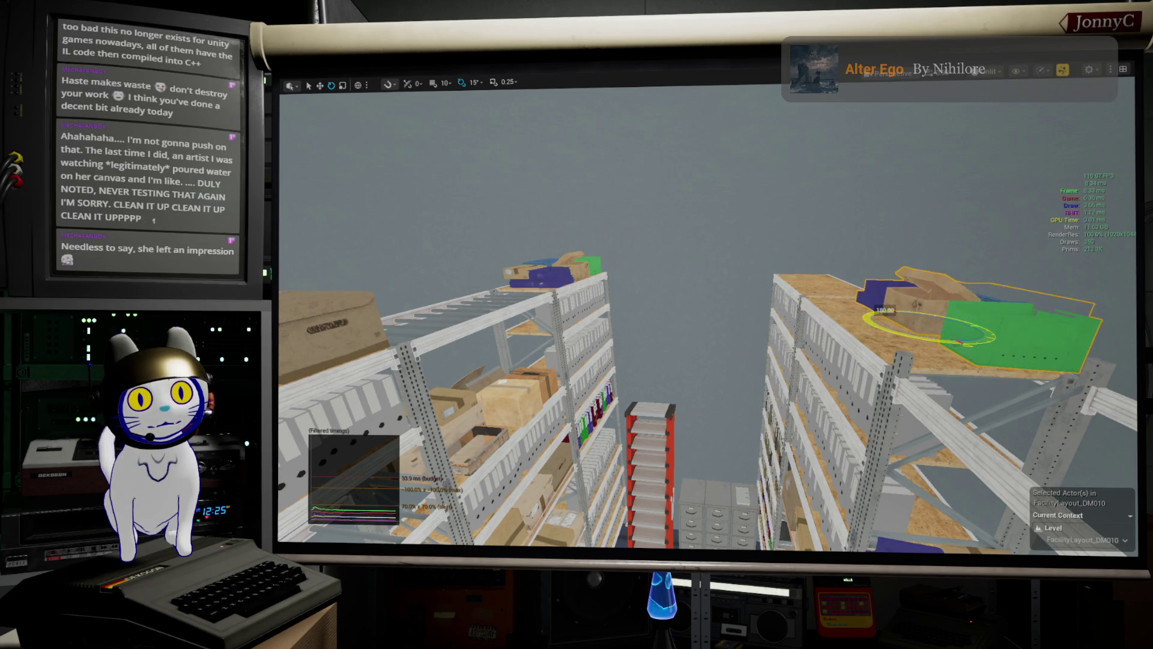
key(w)
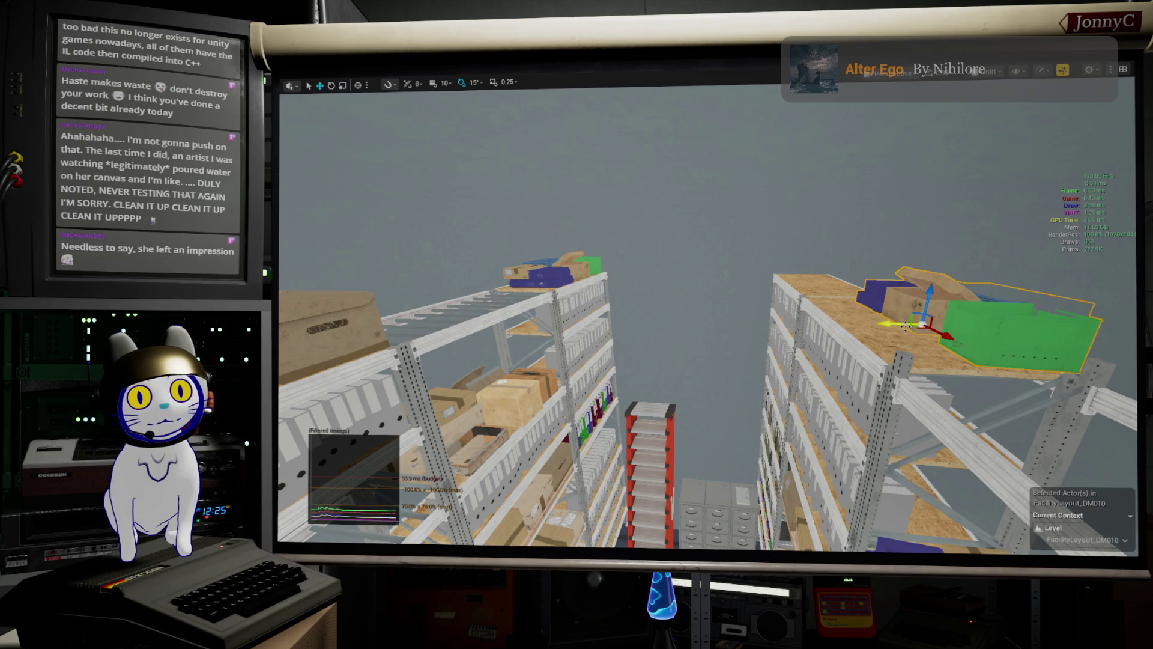
drag(887, 324, 802, 329)
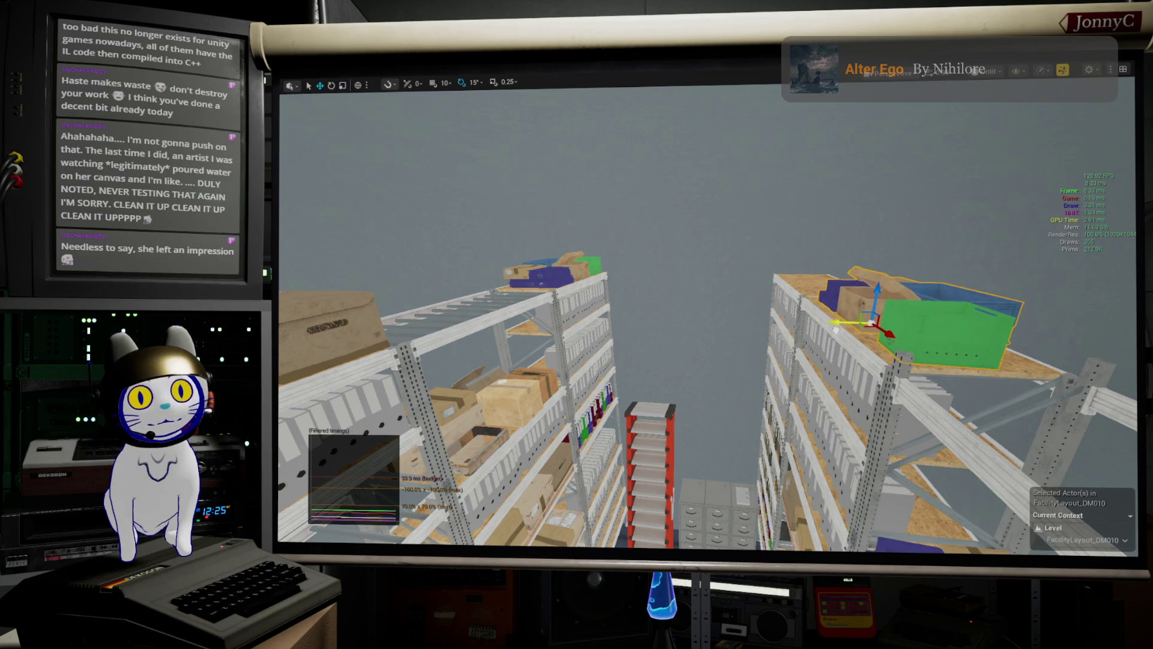
- Nudge the copied box stack left and right to fit it on the shelf top
scroll(708, 396, up, 3)
scroll(709, 397, down, 2)
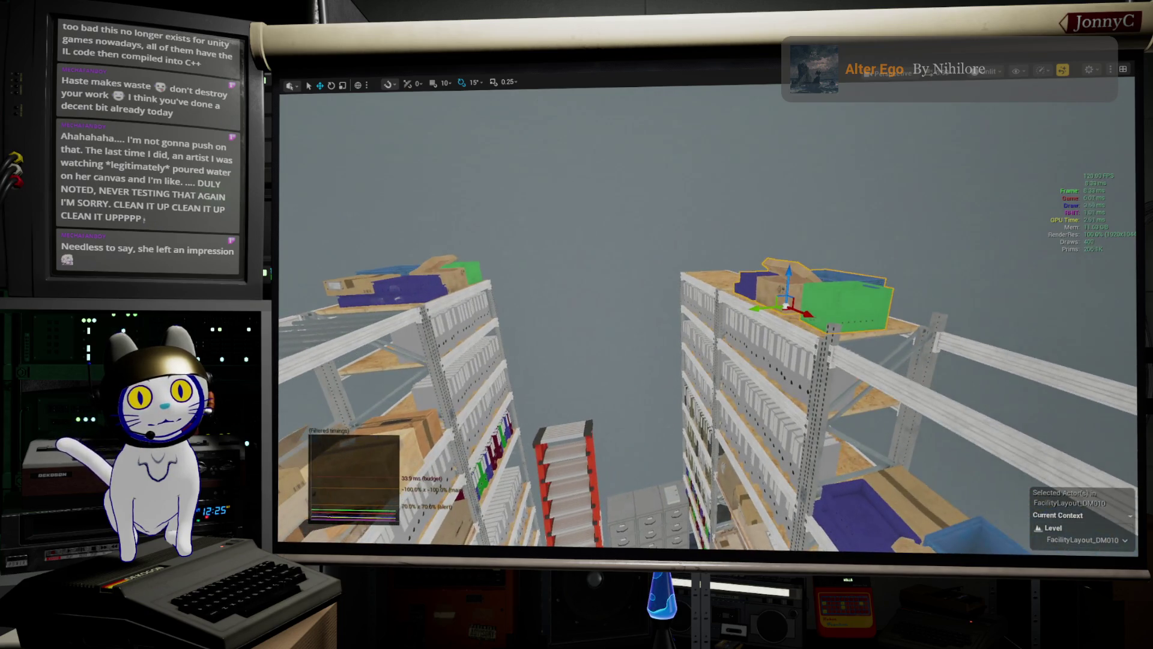
scroll(709, 397, up, 3)
mouse_move(708, 397)
mouse_down()
mouse_move(708, 271)
mouse_move(709, 325)
mouse_move(662, 340)
mouse_up()
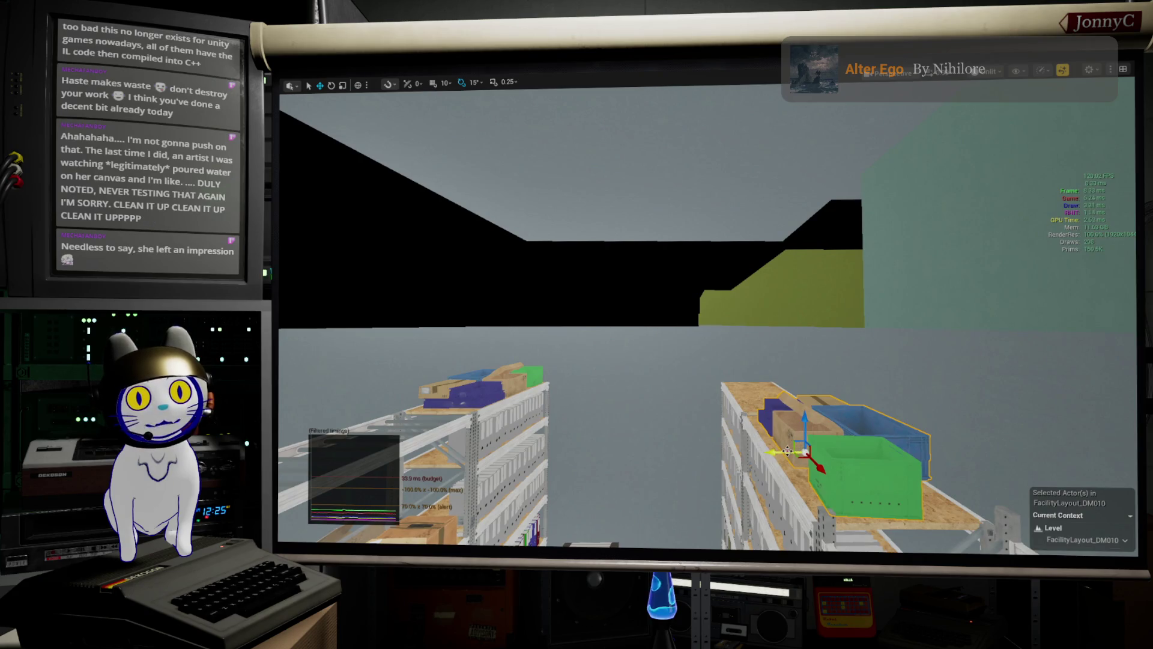
mouse_move(781, 452)
mouse_down()
mouse_move(802, 477)
mouse_move(828, 480)
mouse_up()
key(e)
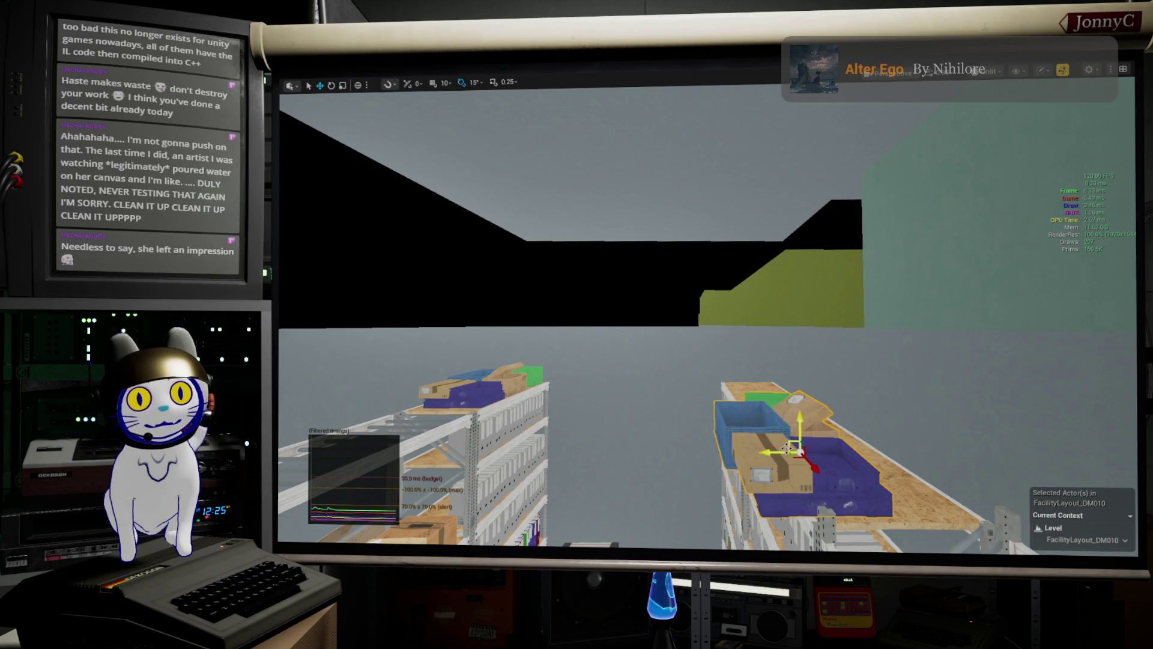
mouse_move(772, 452)
mouse_down()
mouse_move(818, 447)
mouse_move(769, 469)
mouse_up()
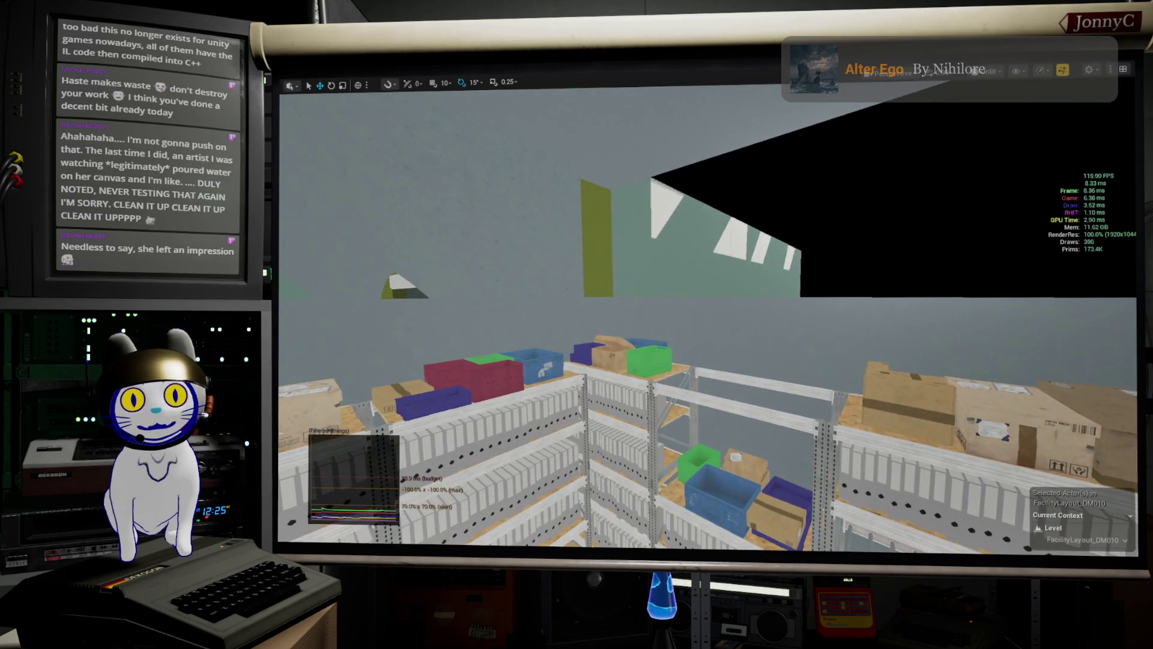
- Select the red and blue crate group and frame it with F
click(511, 385)
drag(511, 385, 522, 420)
key(f)
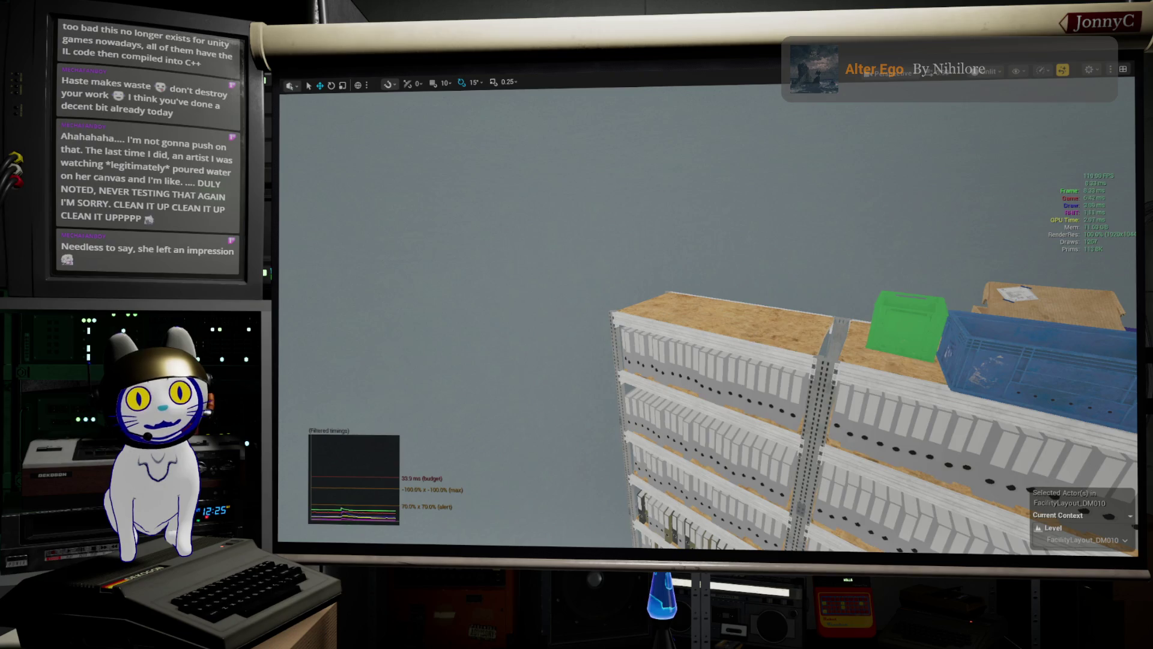
- Paste another copy of the coloured bins onto the shelf top
right_click(754, 207)
mouse_move(827, 399)
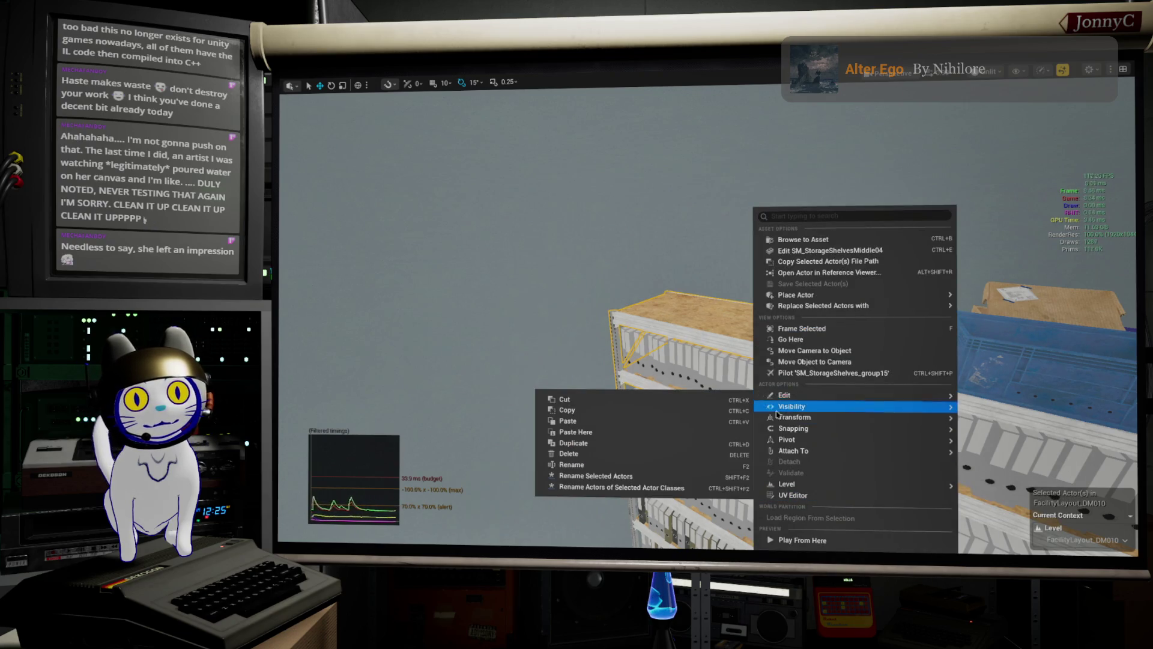
click(630, 432)
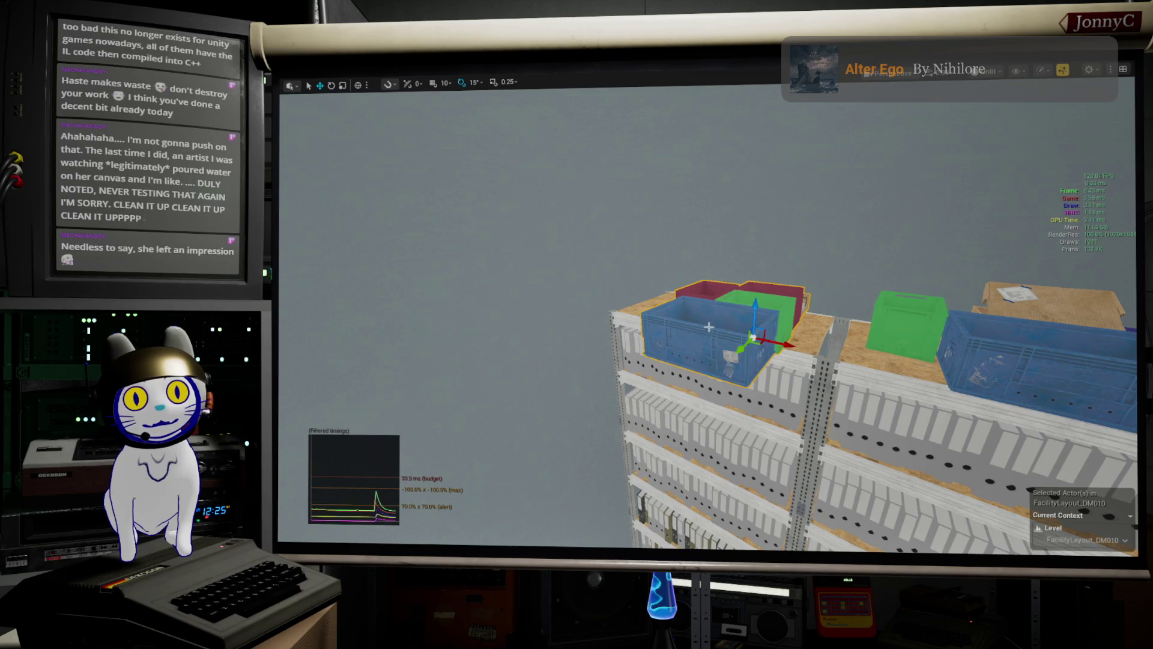
- Rotate the pasted bins 105° and slide them into position along the shelf
mouse_move(805, 348)
mouse_down()
mouse_move(919, 351)
mouse_move(889, 351)
mouse_up()
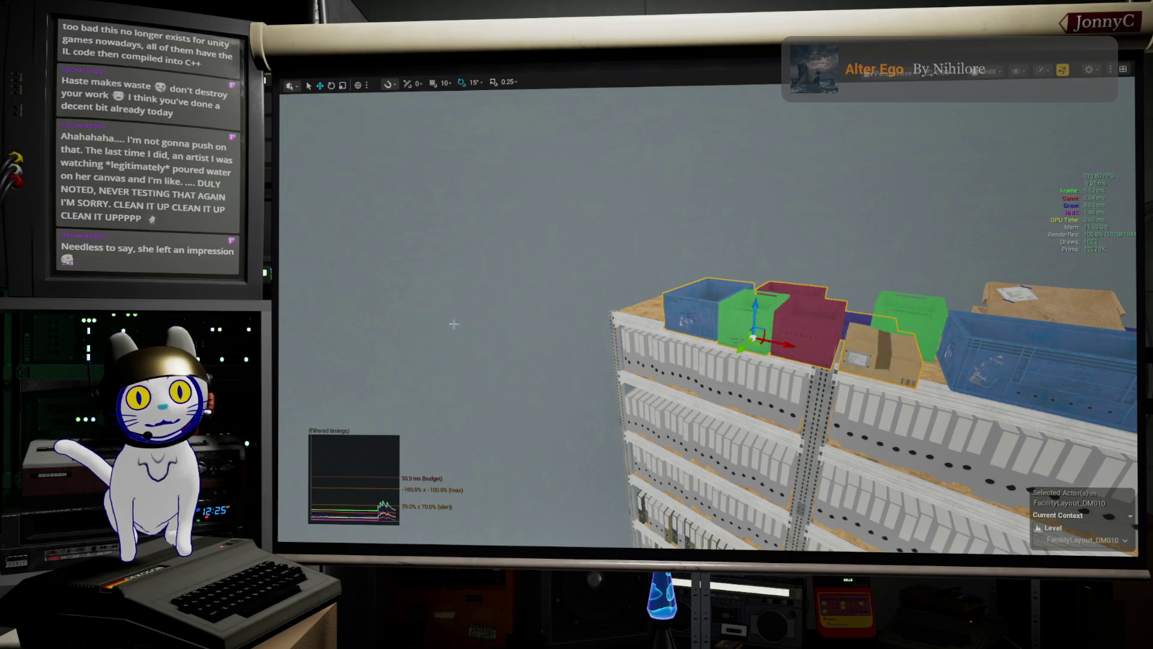
drag(752, 336, 716, 320)
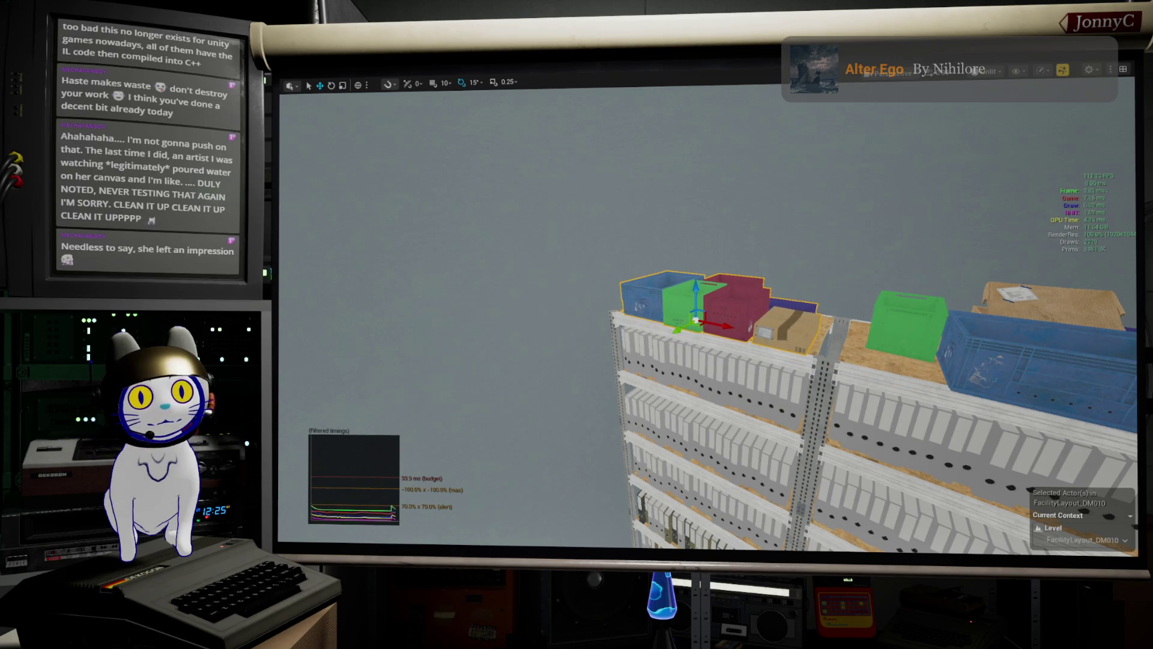
key(f)
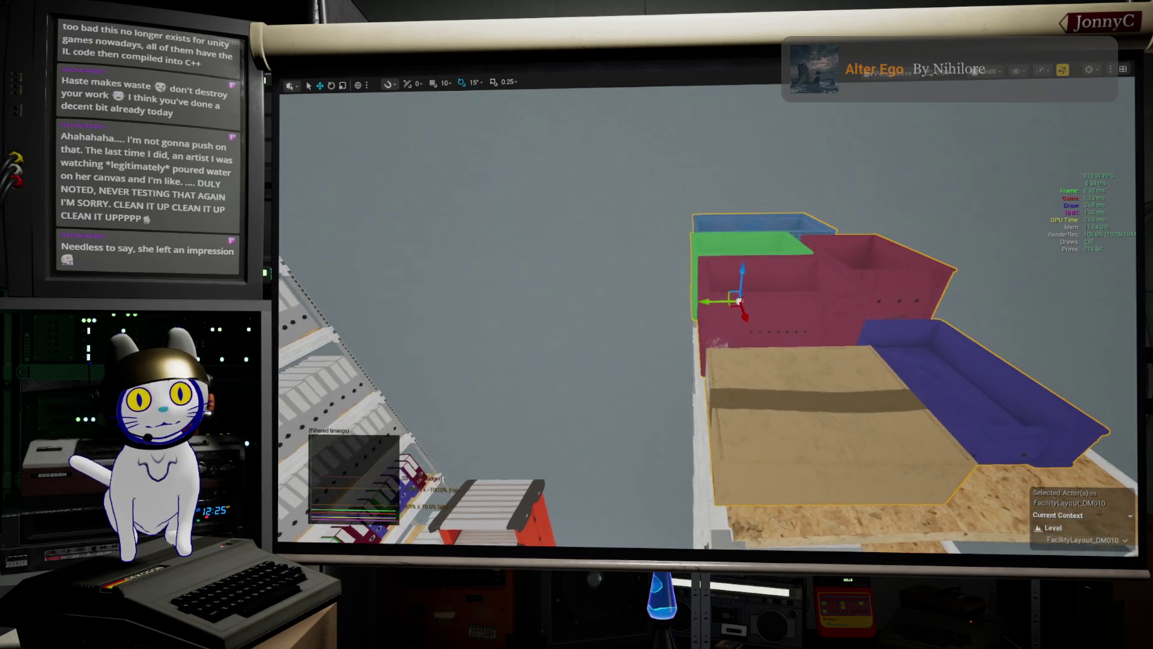
drag(719, 307, 727, 310)
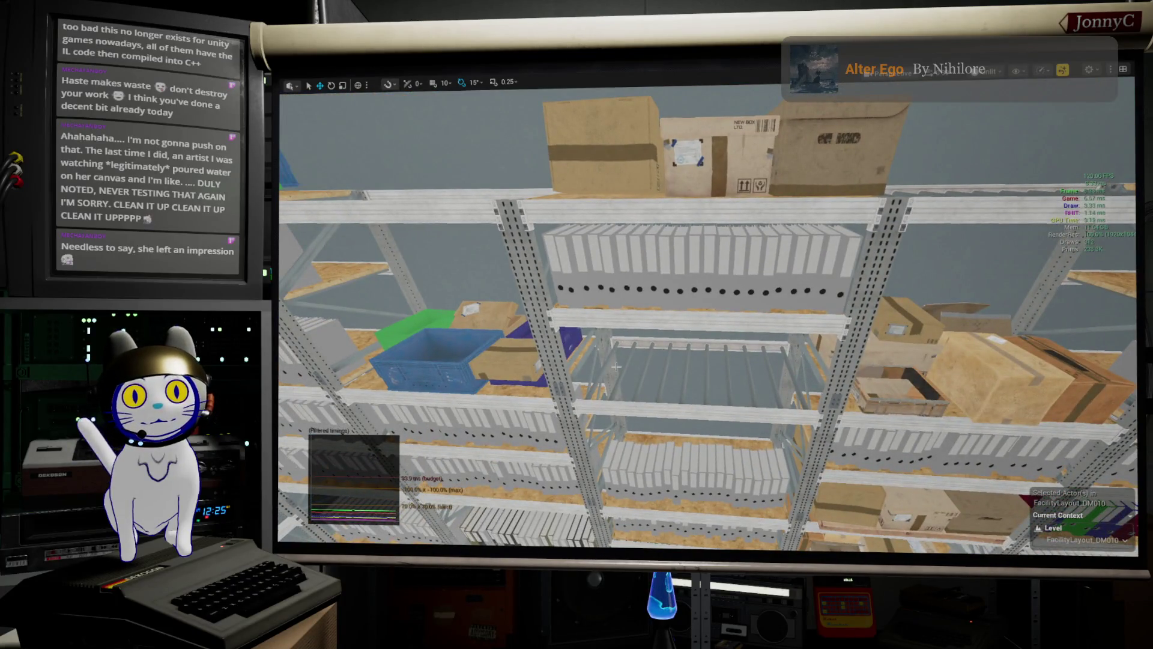
right_click(616, 366)
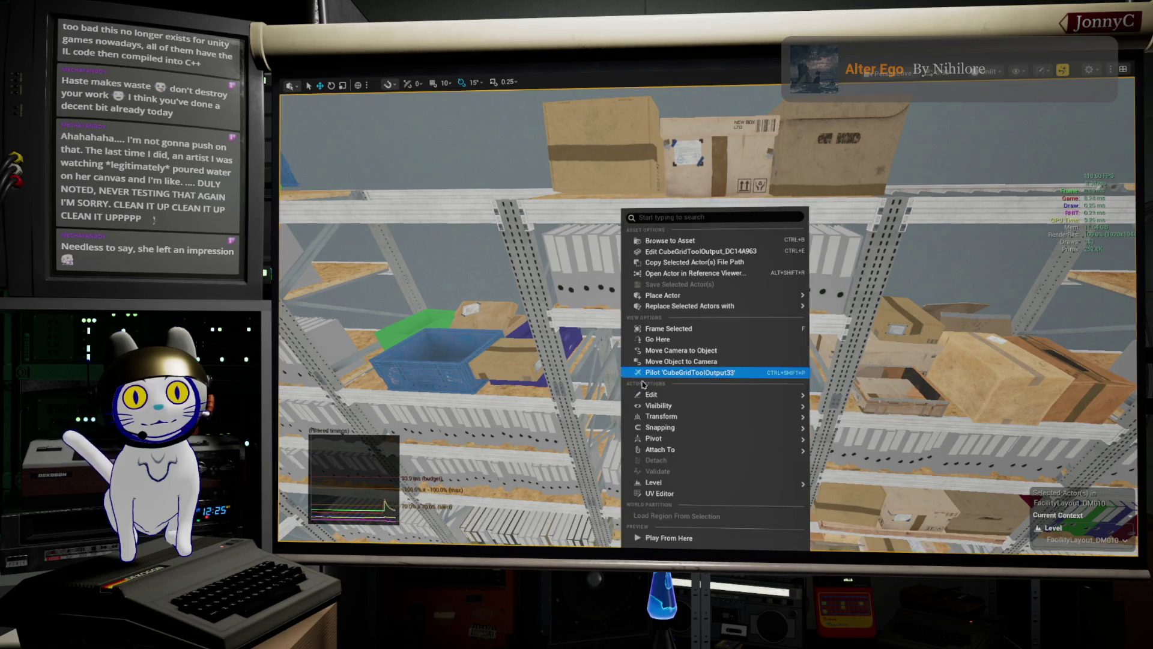
- Duplicate the cardboard box pallet and move the copy onto the right shelf bay's top
mouse_move(721, 394)
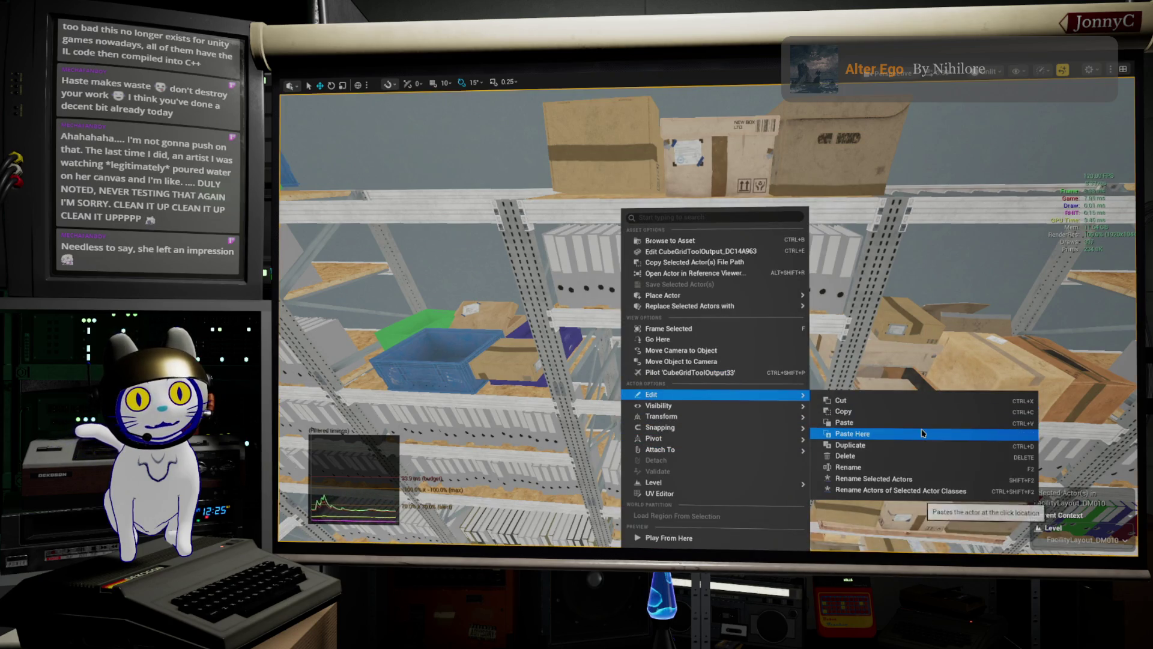
click(883, 444)
scroll(577, 359, up, 4)
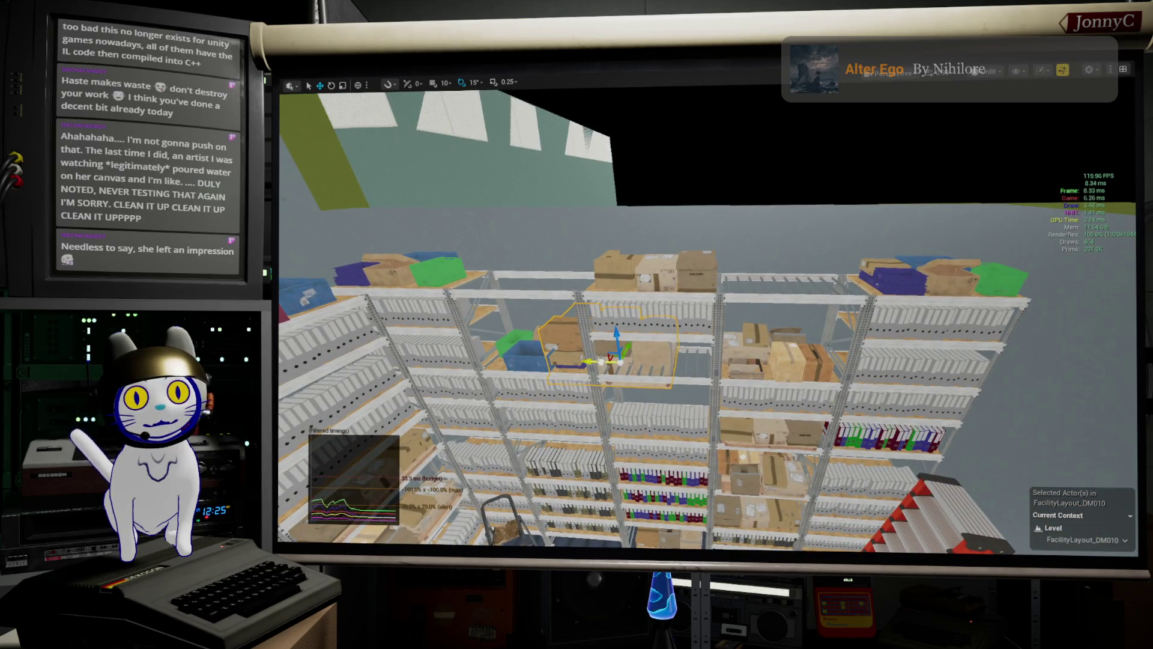
drag(600, 361, 783, 376)
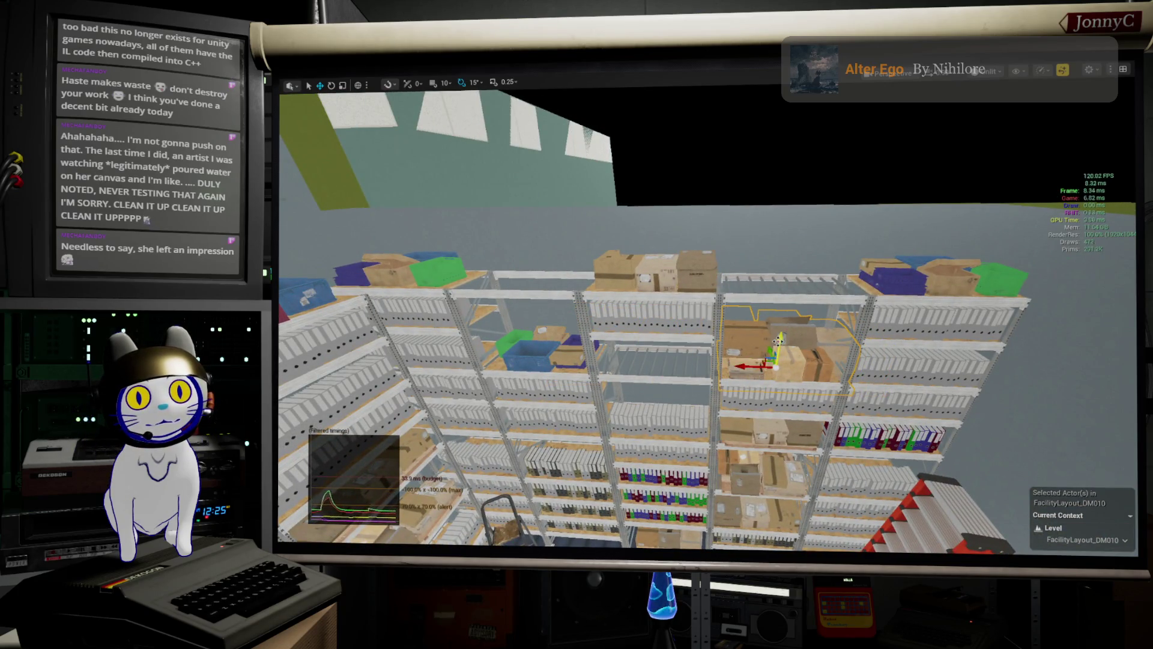
drag(793, 252, 792, 248)
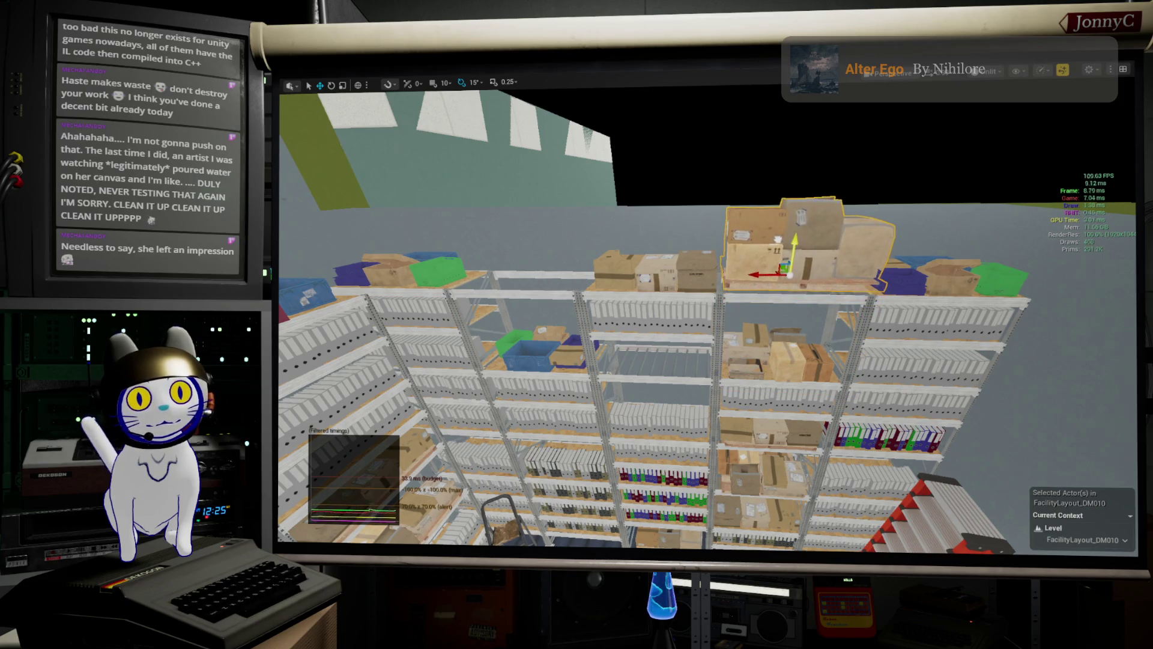
scroll(787, 270, up, 6)
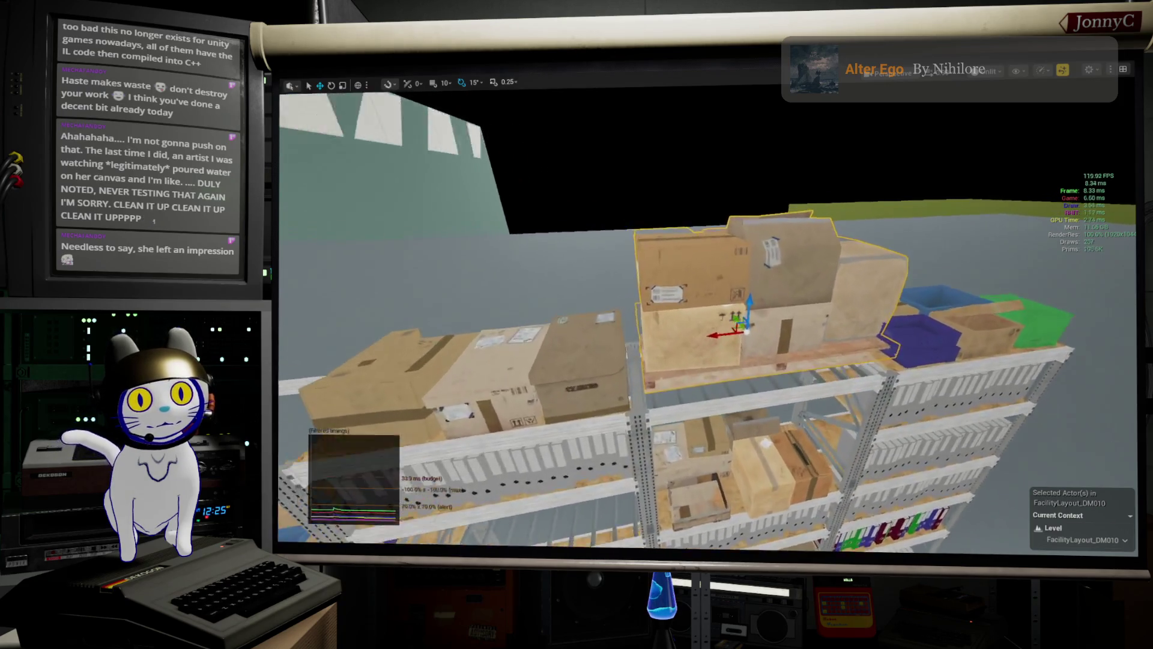
scroll(787, 270, up, 3)
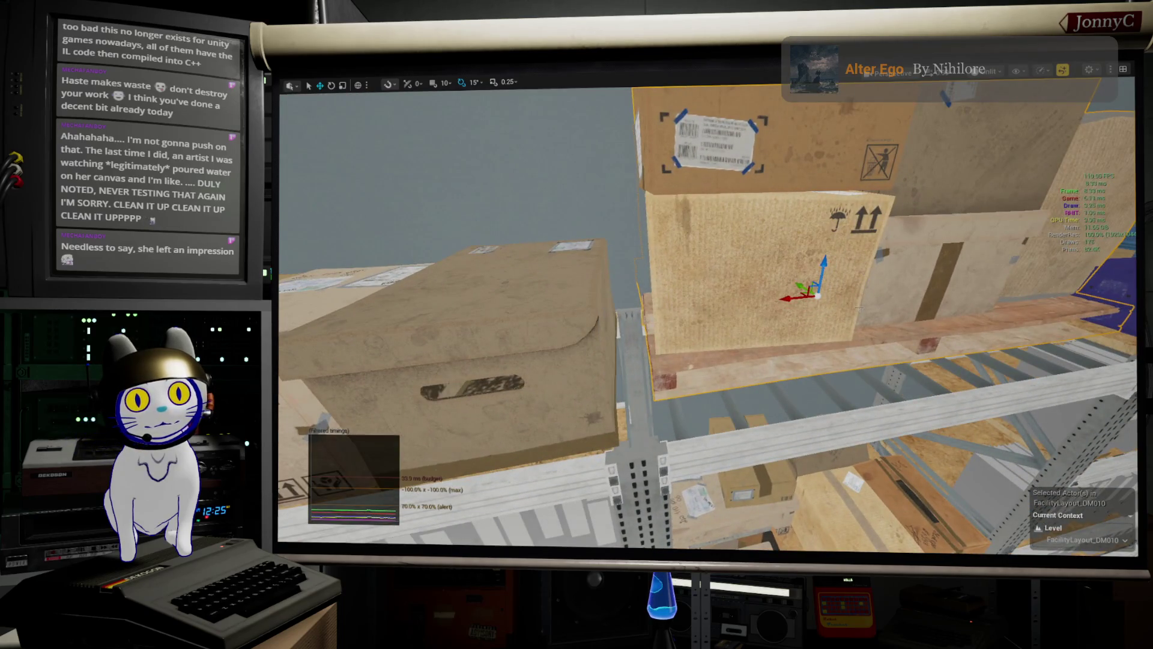
scroll(795, 283, up, 4)
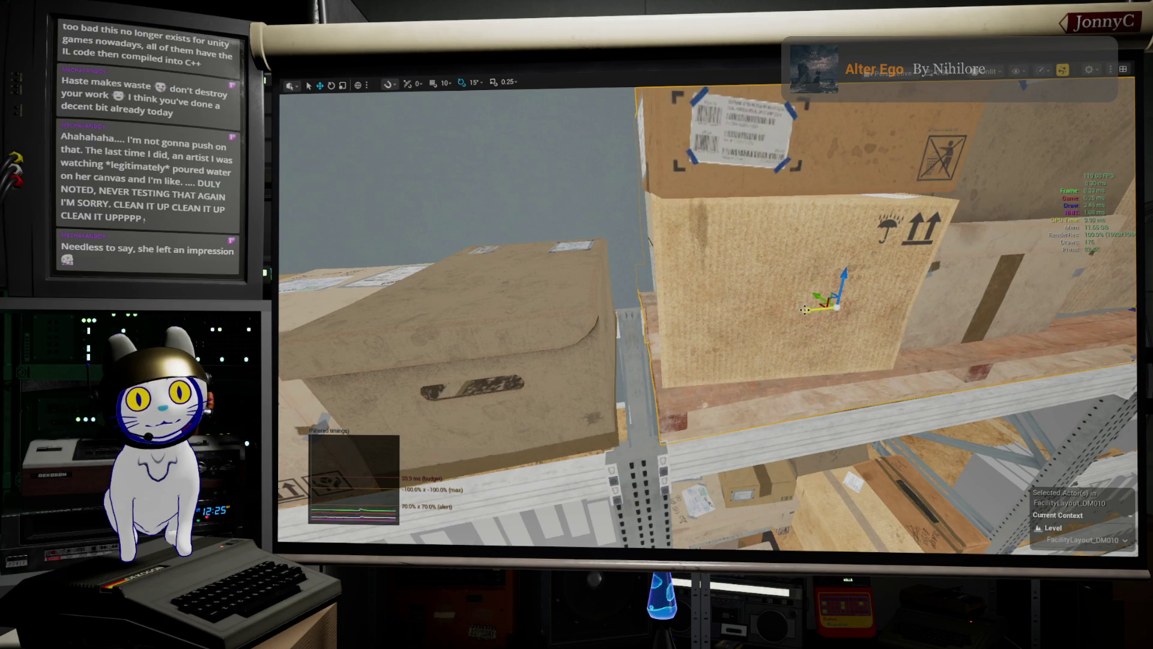
- Scale the duplicated box pallet up to a larger size
key(r)
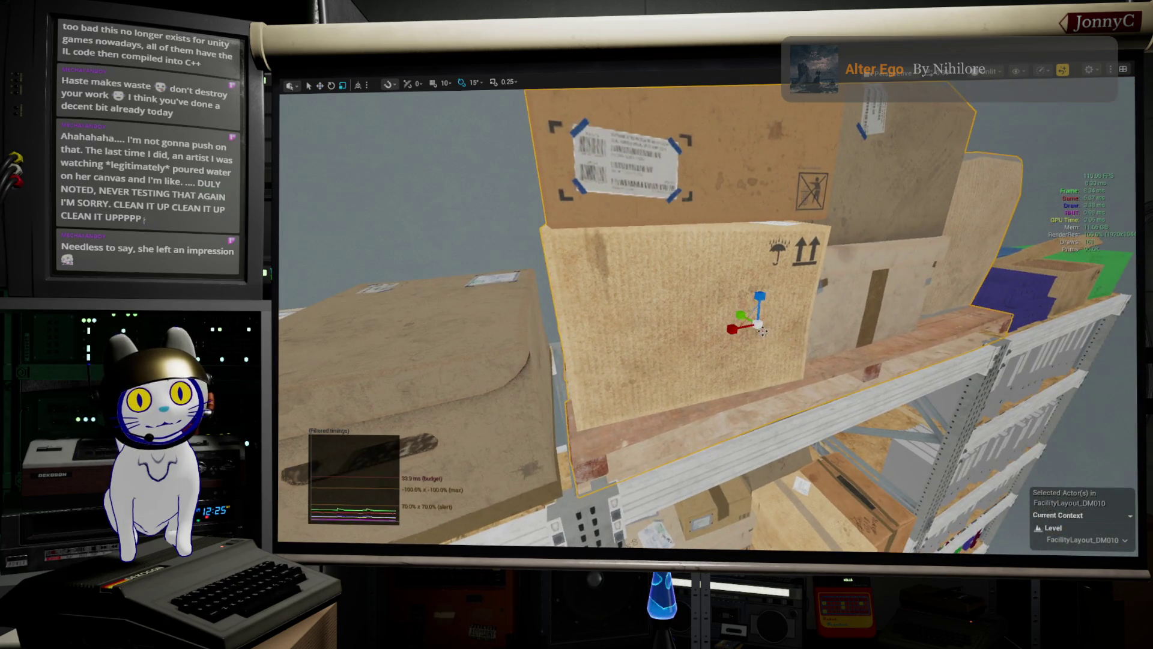
scroll(761, 331, down, 3)
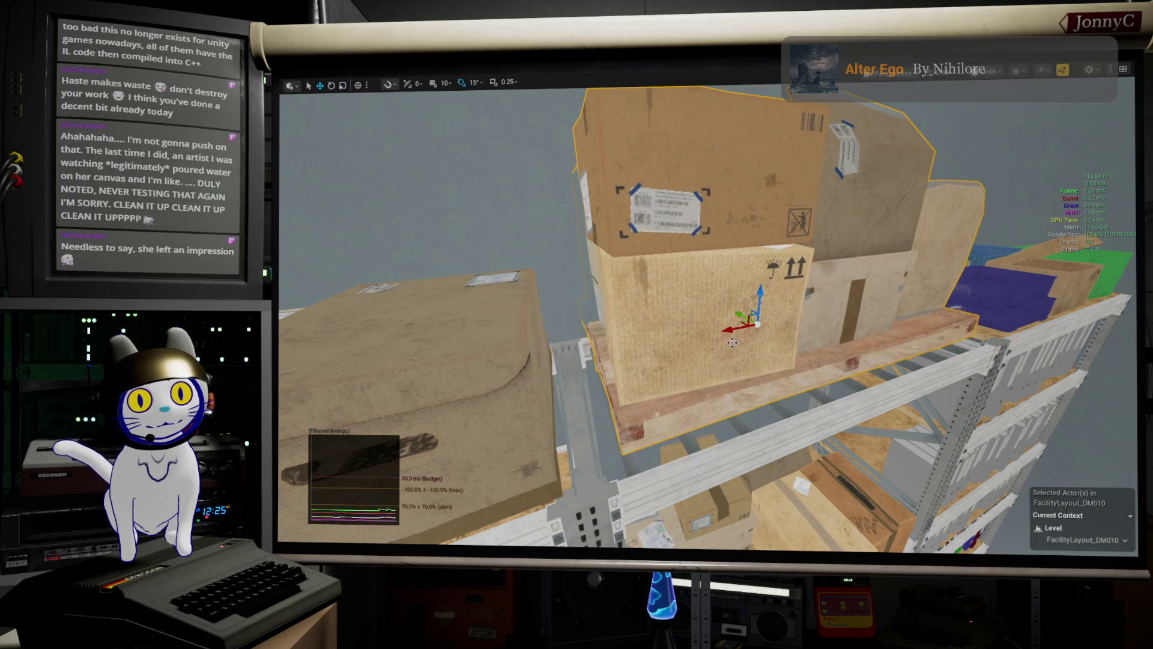
scroll(736, 313, up, 1)
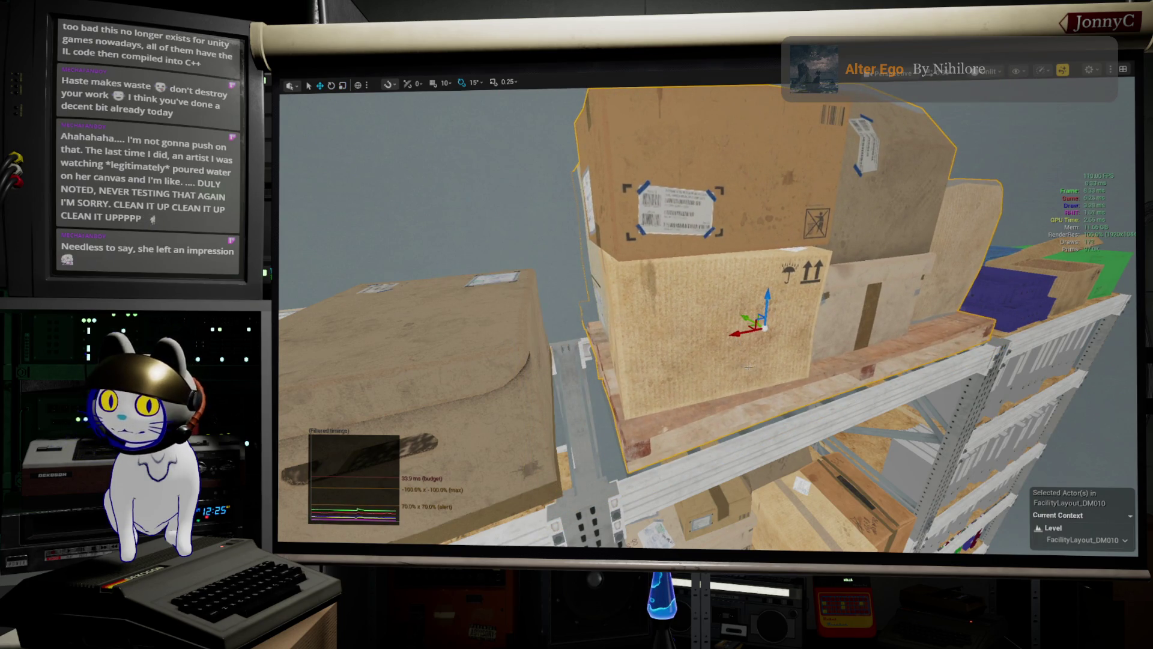
mouse_move(731, 329)
mouse_down()
mouse_move(761, 329)
mouse_move(742, 342)
mouse_move(766, 337)
mouse_move(729, 336)
mouse_move(716, 277)
mouse_move(714, 309)
mouse_move(707, 279)
mouse_move(680, 275)
mouse_move(679, 303)
mouse_move(669, 300)
mouse_up()
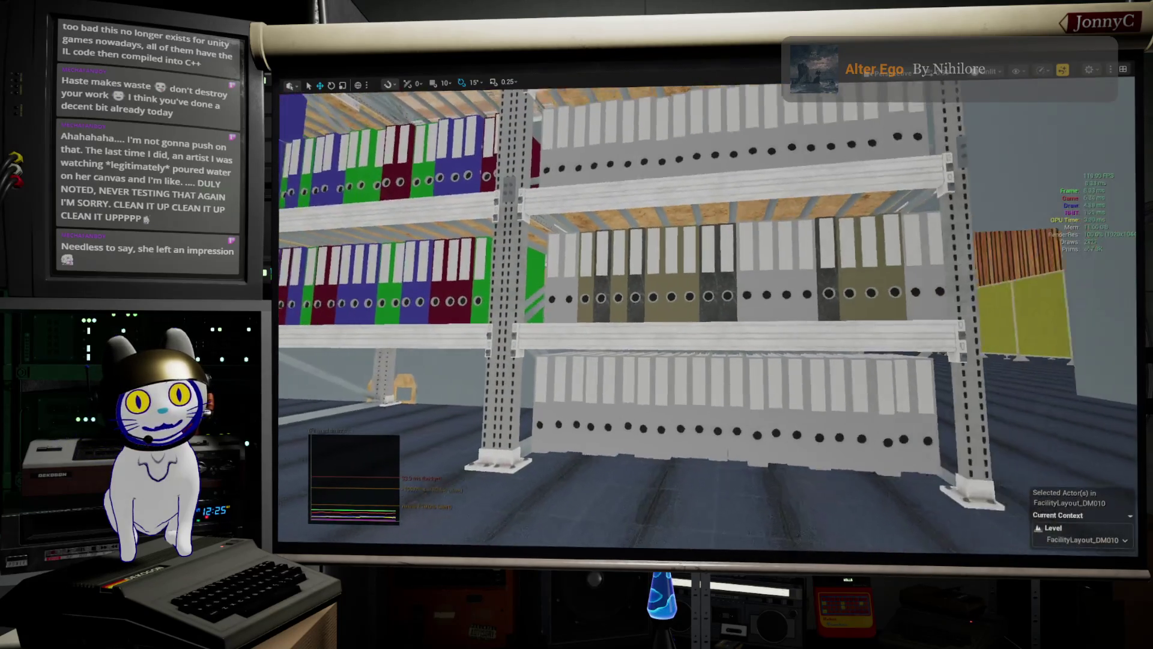
- Frame the bottom binder row, fly through the aisles, then return to the full editor layout
drag(663, 428, 622, 421)
click(623, 420)
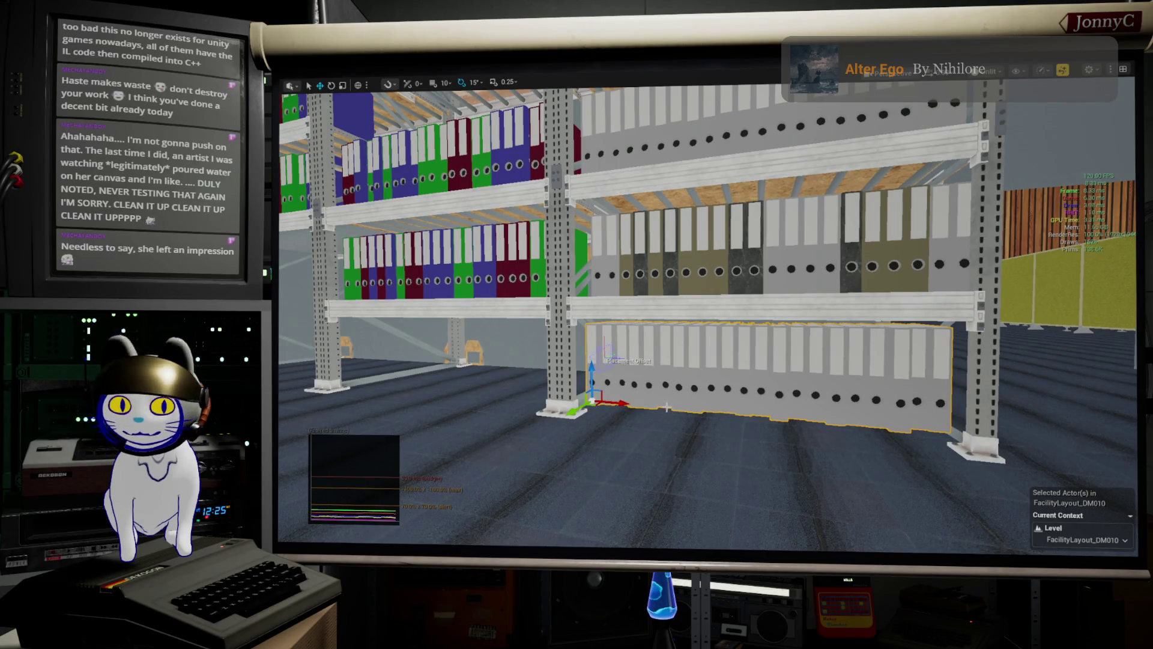
key(f)
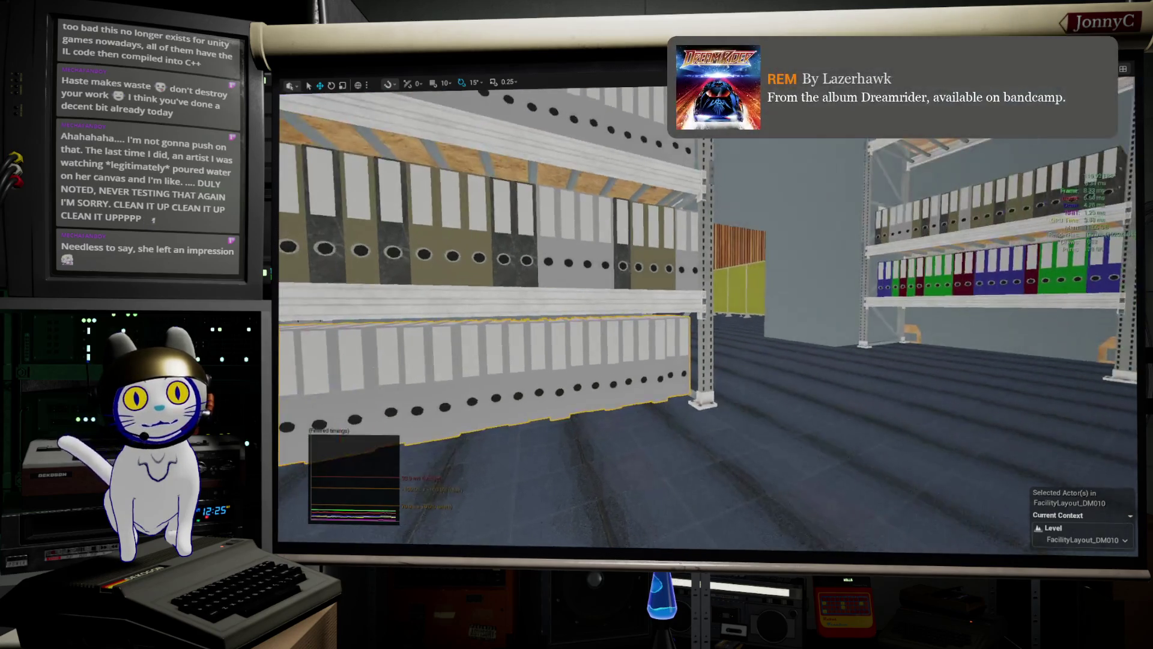
mouse_move(710, 364)
mouse_down()
mouse_move(673, 357)
mouse_move(684, 354)
mouse_move(710, 361)
mouse_move(326, 355)
mouse_move(551, 79)
mouse_up()
drag(383, 96, 370, 96)
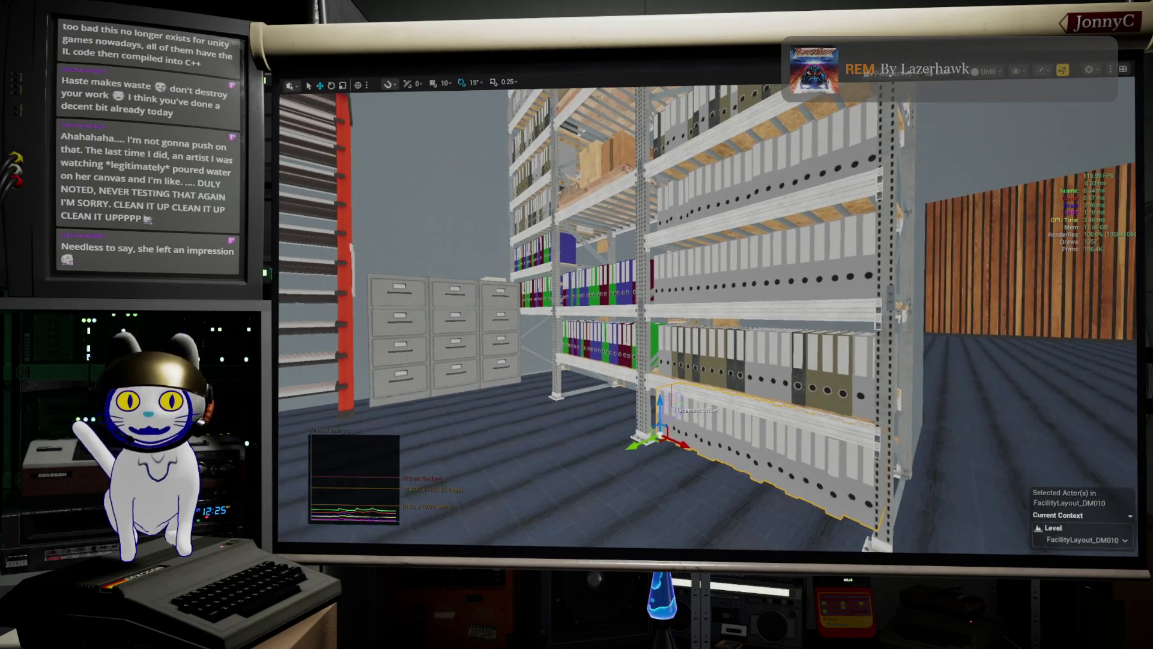
key(F11)
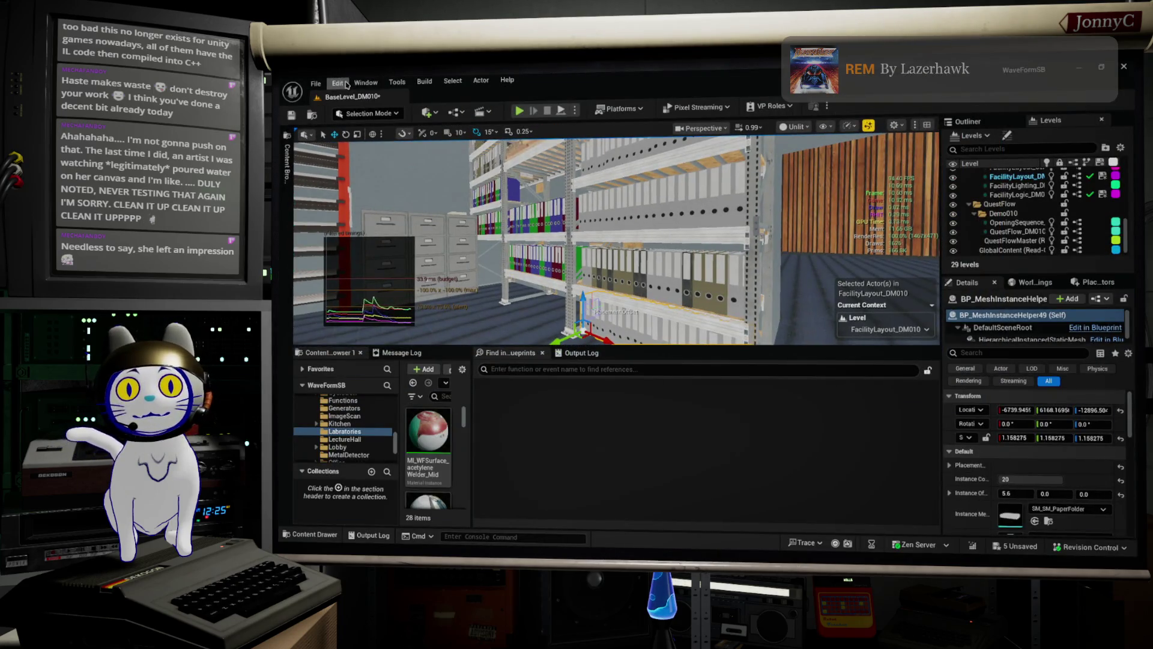
- Save all level changes, checking out the ChamberBase asset when prompted
click(317, 84)
click(369, 225)
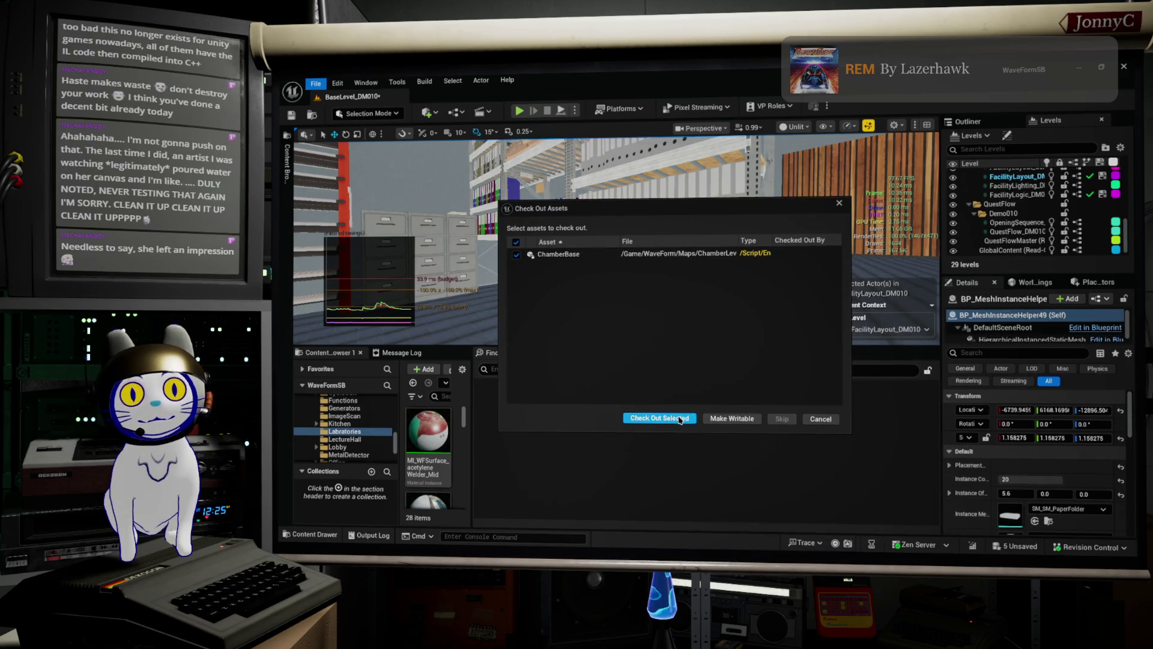
click(685, 417)
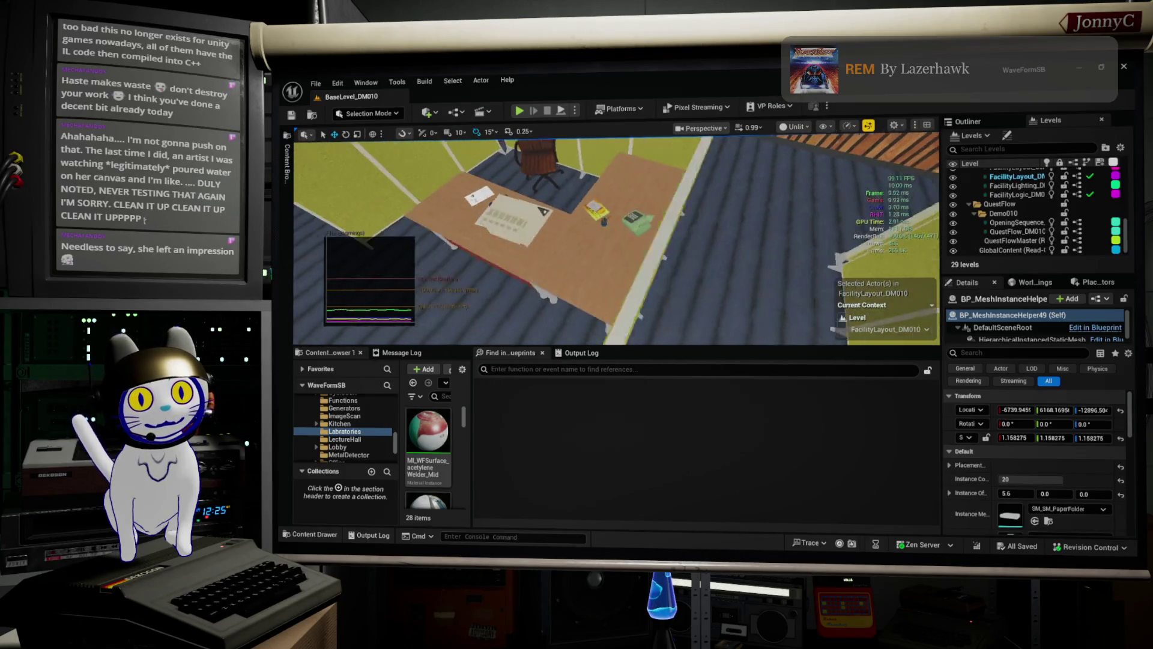
click(581, 280)
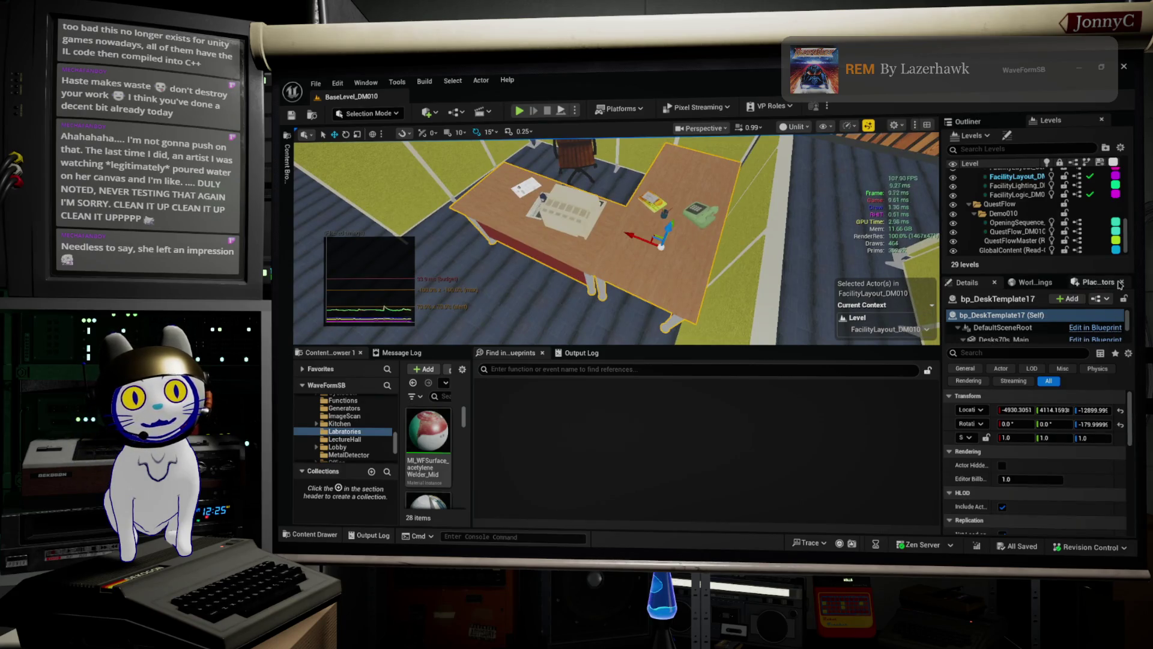
click(1093, 300)
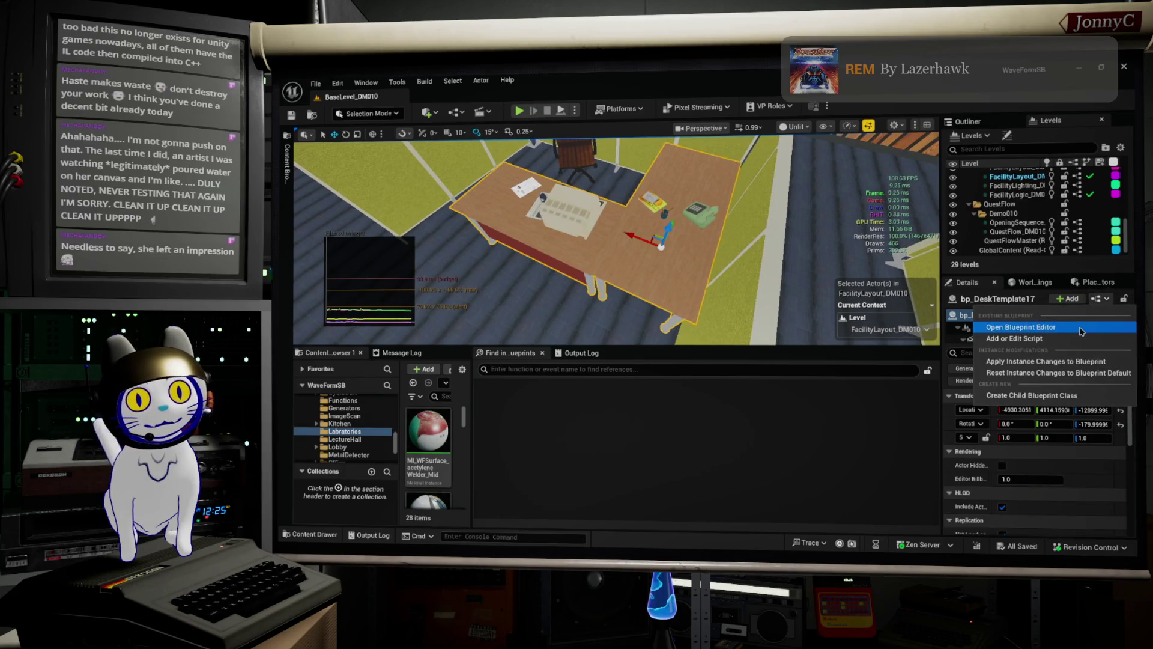
click(1024, 327)
scroll(561, 224, down, 5)
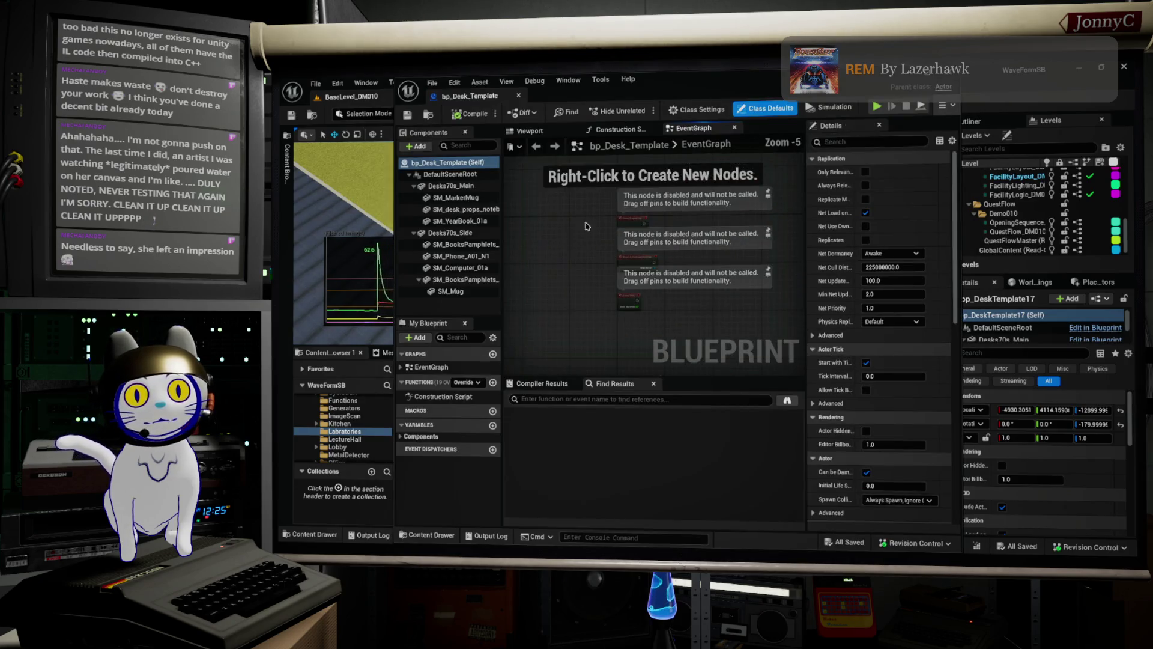
click(952, 84)
mouse_move(601, 240)
mouse_down()
mouse_move(636, 270)
mouse_move(628, 279)
mouse_up()
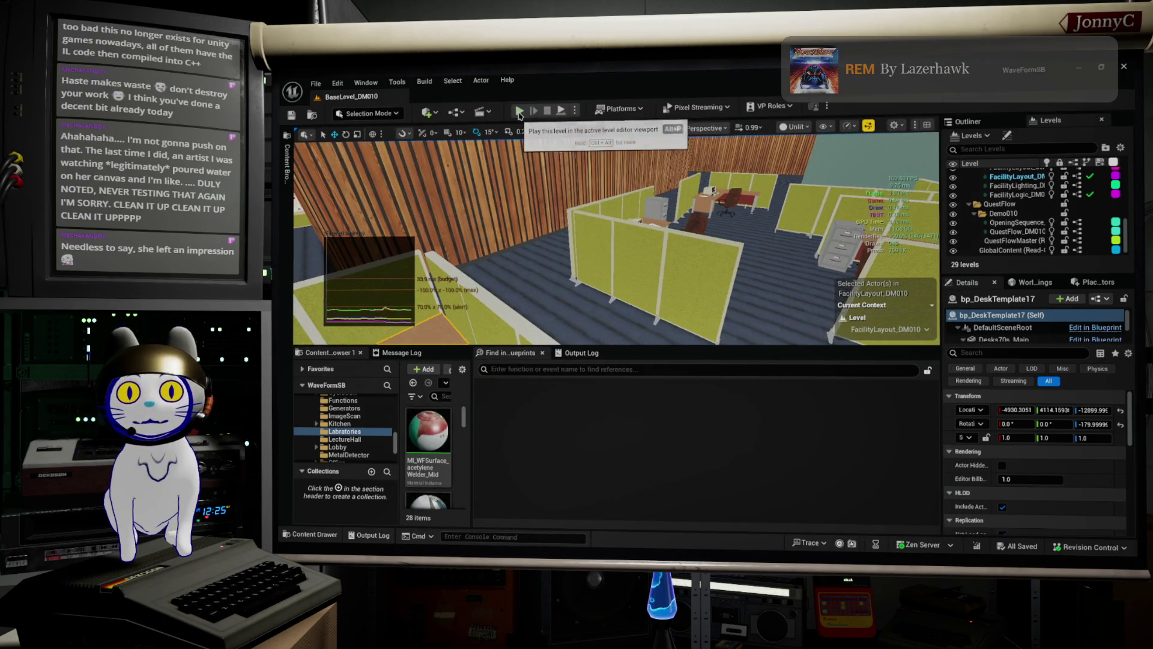